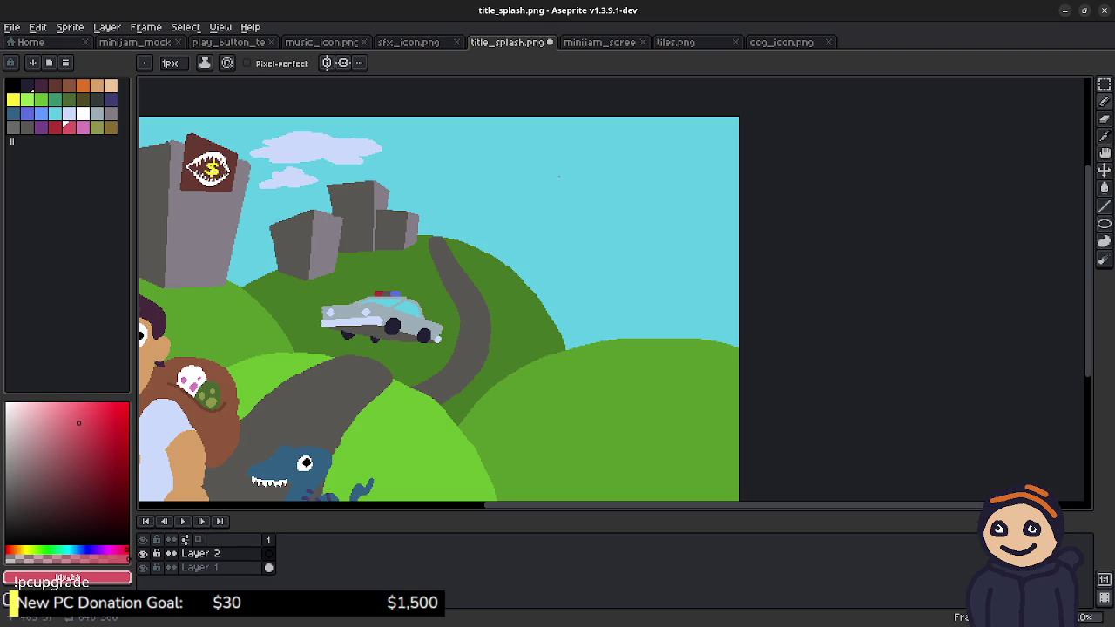
# Step: Freehand-sketch the words DINO and DEALERS in red in the upper-right sky
pyautogui.moveTo(541, 166); pyautogui.dragTo(549, 211)
pyautogui.moveTo(529, 170)
pyautogui.mouseDown()
pyautogui.moveTo(547, 199)
pyautogui.moveTo(577, 200)
pyautogui.moveTo(631, 166)
pyautogui.mouseUp()
pyautogui.moveTo(535, 232)
pyautogui.mouseDown()
pyautogui.moveTo(537, 261)
pyautogui.moveTo(540, 250)
pyautogui.moveTo(574, 253)
pyautogui.moveTo(577, 233)
pyautogui.mouseUp()
pyautogui.moveTo(562, 240); pyautogui.dragTo(633, 246)
pyautogui.moveTo(620, 235); pyautogui.dragTo(630, 225)
pyautogui.moveTo(639, 223)
pyautogui.mouseDown()
pyautogui.moveTo(638, 241)
pyautogui.moveTo(656, 237)
pyautogui.mouseUp()
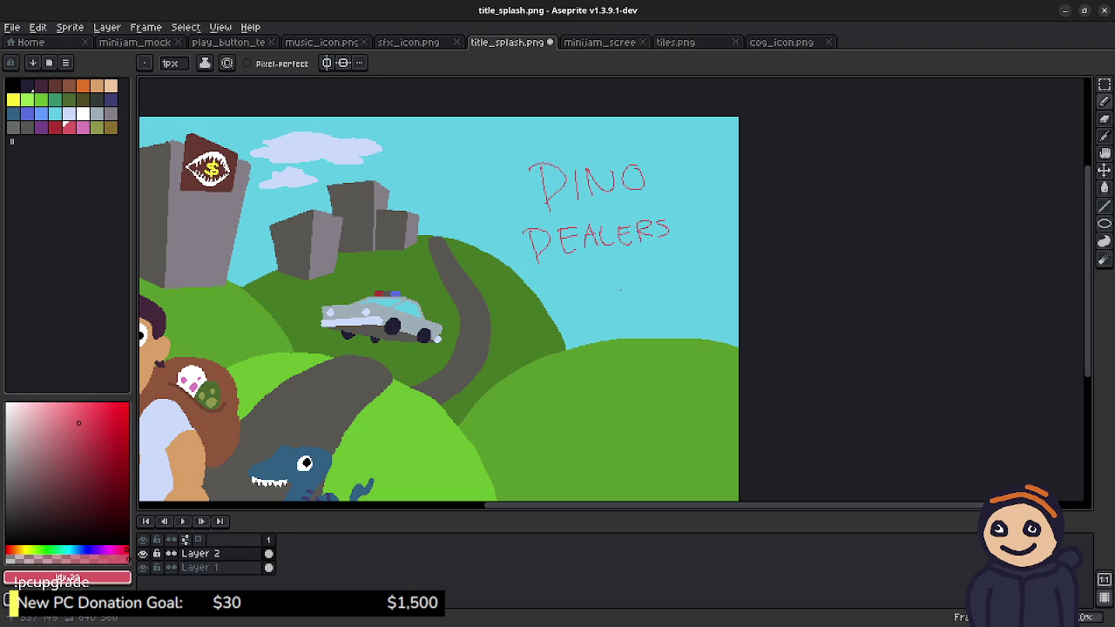
# Step: Sketch a rough red box with an inner line below the words
pyautogui.moveTo(540, 281)
pyautogui.mouseDown()
pyautogui.moveTo(546, 374)
pyautogui.moveTo(570, 374)
pyautogui.mouseUp()
pyautogui.moveTo(540, 280)
pyautogui.mouseDown()
pyautogui.moveTo(662, 283)
pyautogui.moveTo(684, 370)
pyautogui.mouseUp()
pyautogui.moveTo(549, 376); pyautogui.dragTo(683, 381)
pyautogui.moveTo(557, 329); pyautogui.dragTo(643, 326)
# Step: Undo the box strokes, then the DEALERS and DINO sketch strokes
pyautogui.hotkey('ctrl', 'z')
pyautogui.hotkey('ctrl', 'z')
pyautogui.hotkey('ctrl', 'z')
pyautogui.hotkey('ctrl', 'z')
pyautogui.hotkey('ctrl', 'z')
pyautogui.hotkey('ctrl', 'z')
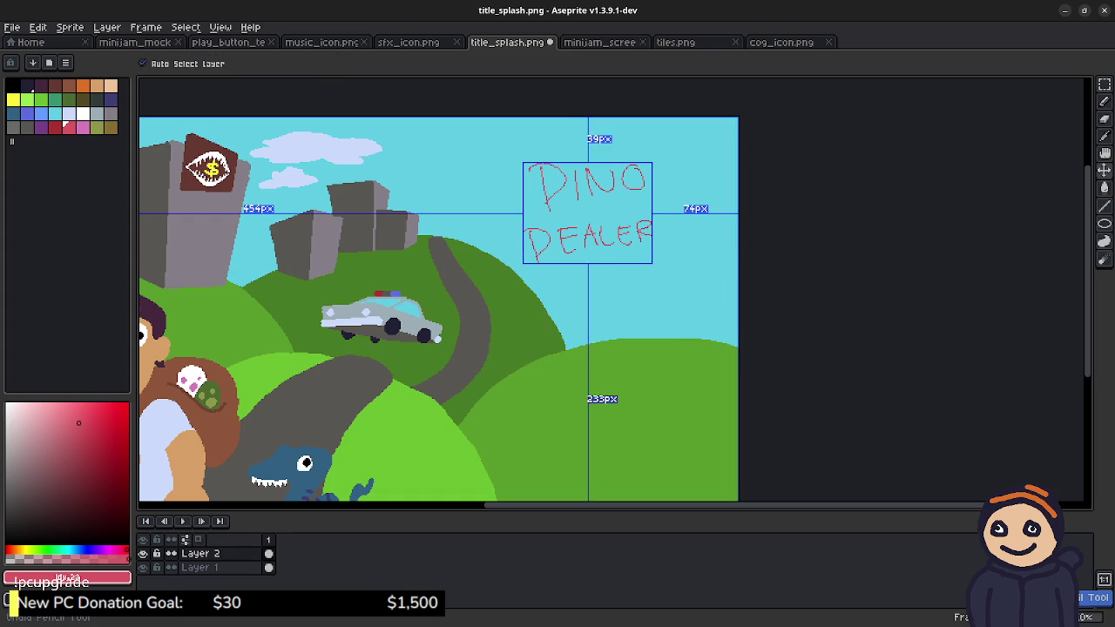
pyautogui.hotkey('ctrl', 'z')
pyautogui.hotkey('ctrl', 'z')
pyautogui.hotkey('ctrl', 'z')
pyautogui.hotkey('ctrl', 'z')
pyautogui.hotkey('ctrl', 'z')
pyautogui.hotkey('ctrl', 'z')
pyautogui.hotkey('ctrl', 'z')
pyautogui.hotkey('ctrl', 'z')
pyautogui.hotkey('ctrl', 'z')
pyautogui.hotkey('ctrl', 'z')
pyautogui.hotkey('ctrl', 'z')
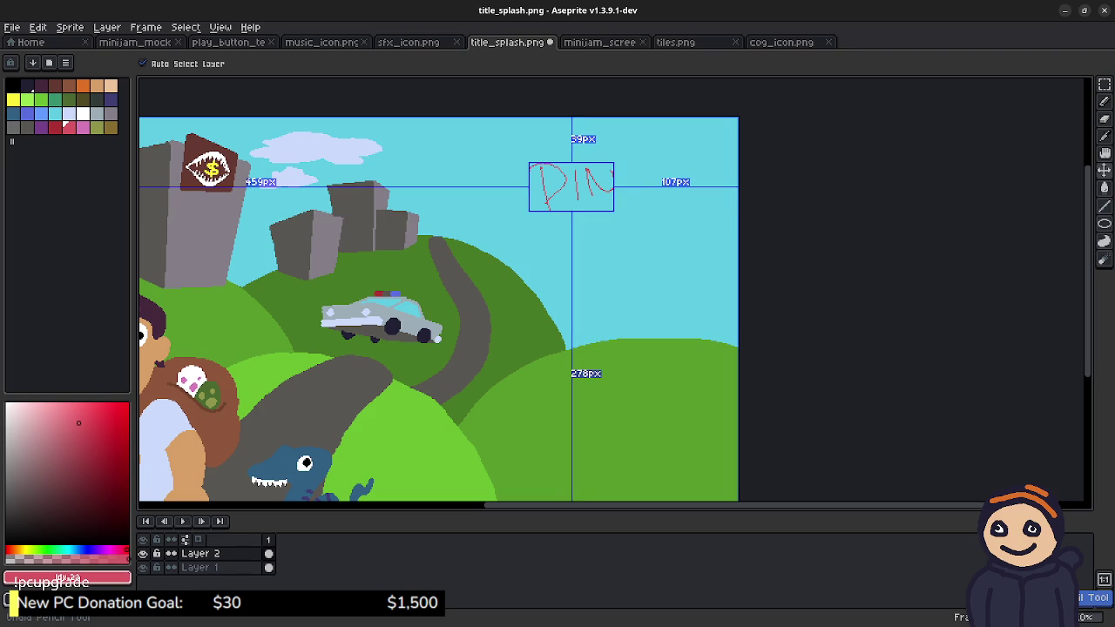
pyautogui.hotkey('ctrl', 'z')
pyautogui.hotkey('ctrl', 'z')
pyautogui.hotkey('ctrl', 'z')
pyautogui.hotkey('ctrl', 'z')
pyautogui.hotkey('ctrl', 'z')
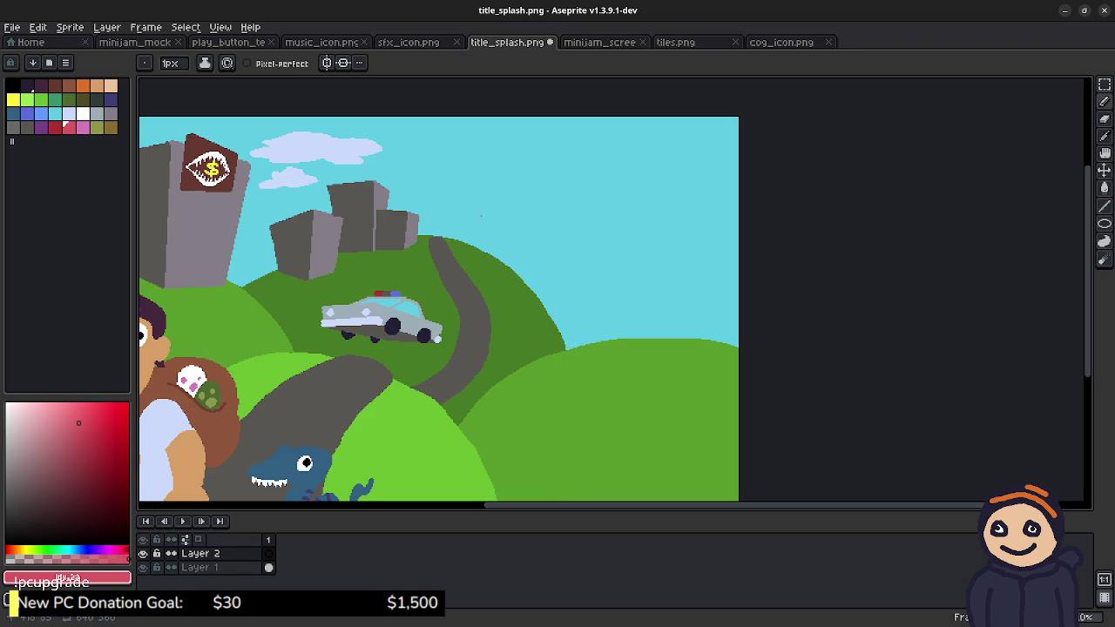
# Step: Use the Rectangular Marquee to select the upper-right sky, redoing the selection once
pyautogui.press('m')
pyautogui.moveTo(520, 141)
pyautogui.mouseDown()
pyautogui.moveTo(716, 341)
pyautogui.moveTo(715, 298)
pyautogui.mouseUp()
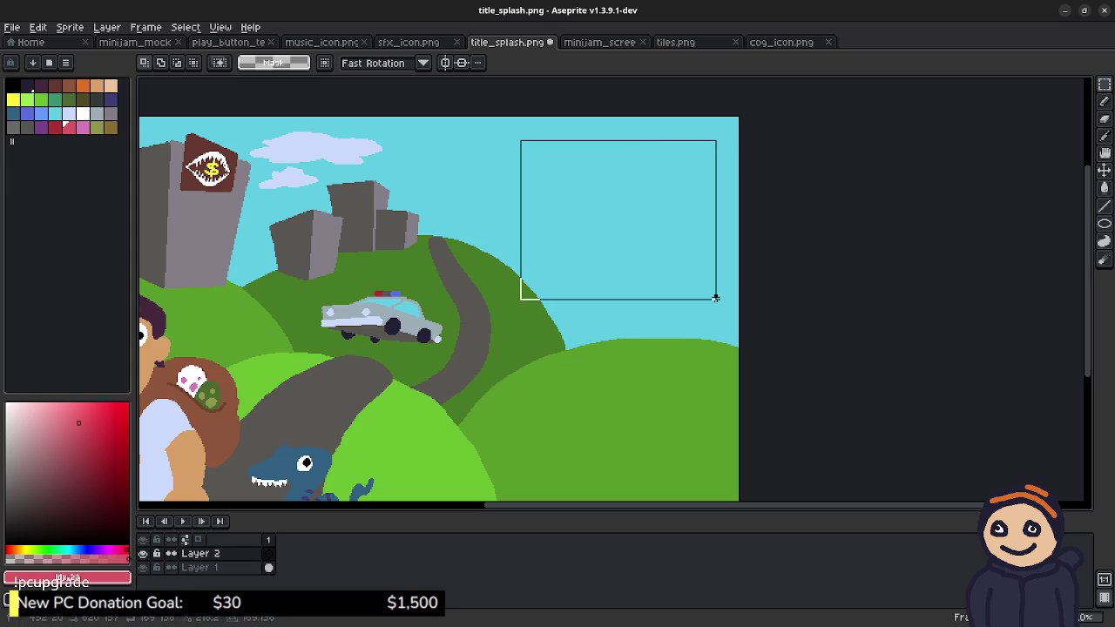
pyautogui.moveTo(716, 298); pyautogui.dragTo(715, 298)
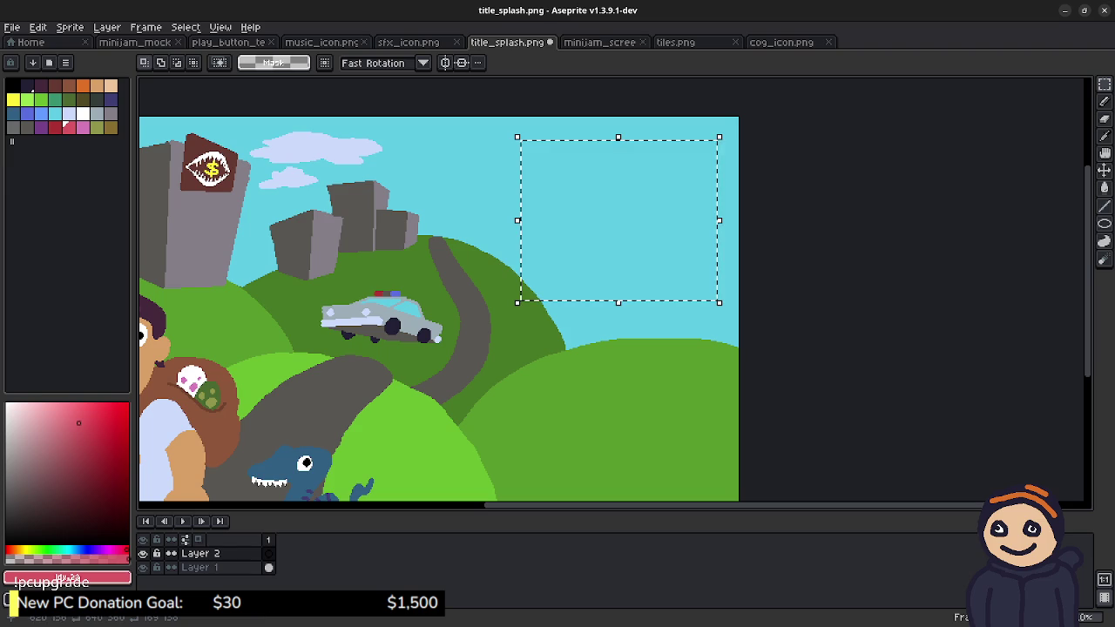
pyautogui.hotkey('ctrl', 'd')
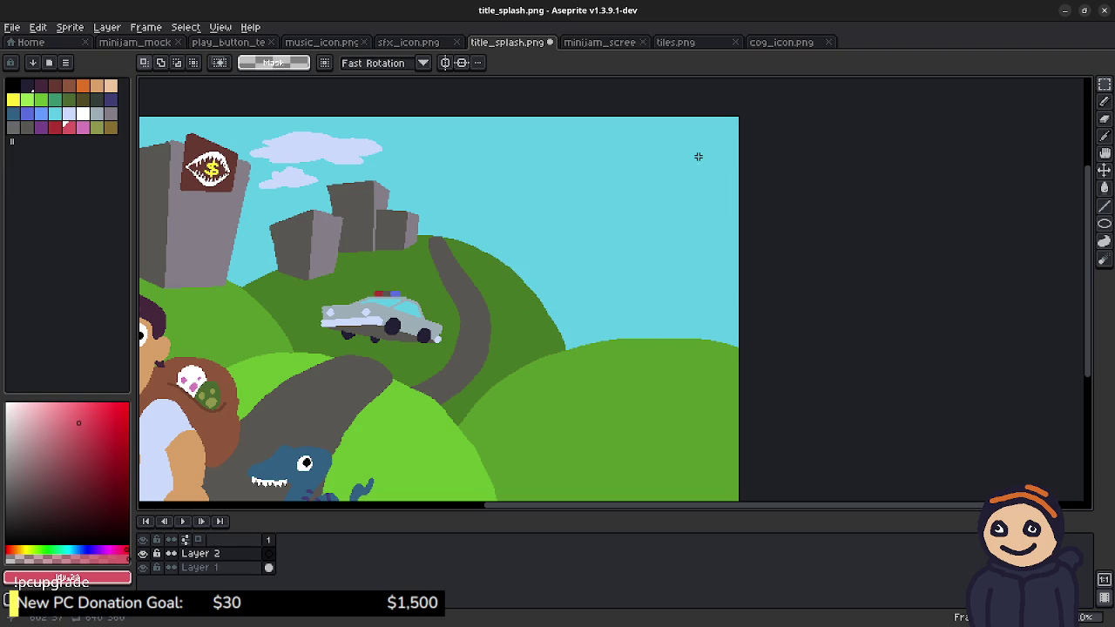
pyautogui.moveTo(715, 136)
pyautogui.mouseDown()
pyautogui.moveTo(700, 168)
pyautogui.moveTo(508, 317)
pyautogui.mouseUp()
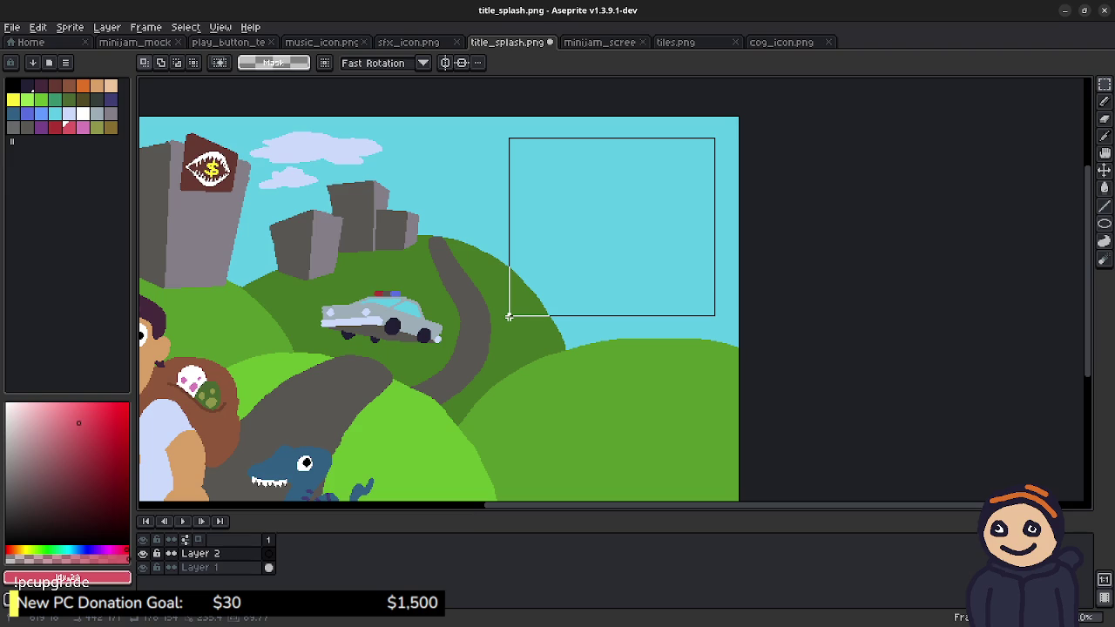
pyautogui.moveTo(509, 317); pyautogui.dragTo(507, 318)
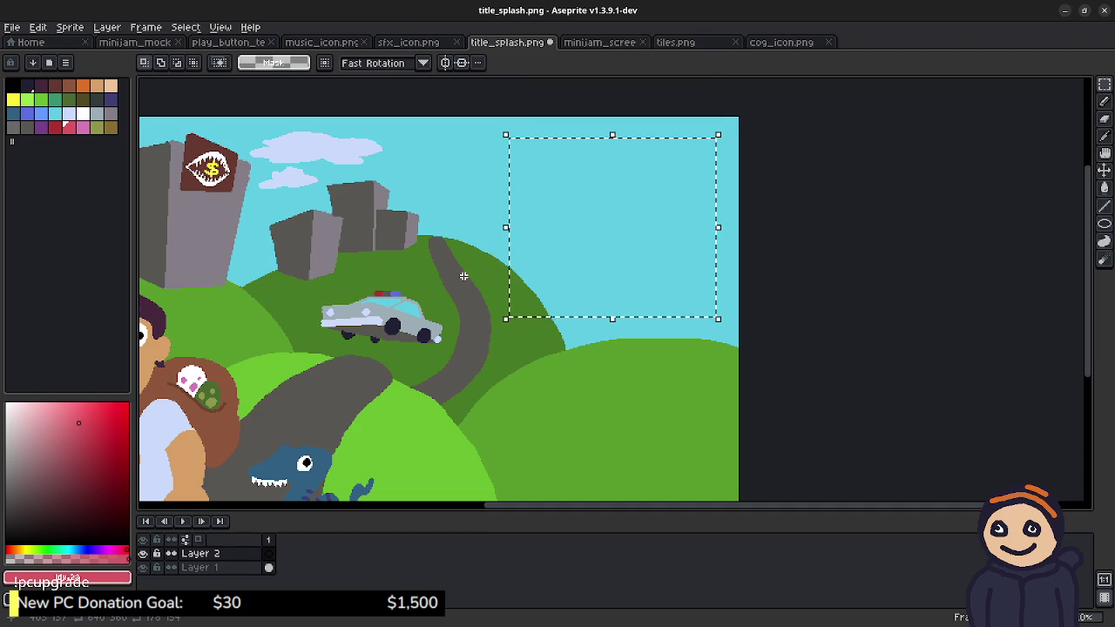
pyautogui.scroll(-4, 558, 292)
pyautogui.hscroll(-2, 557, 292)
pyautogui.scroll(1, 627, 301)
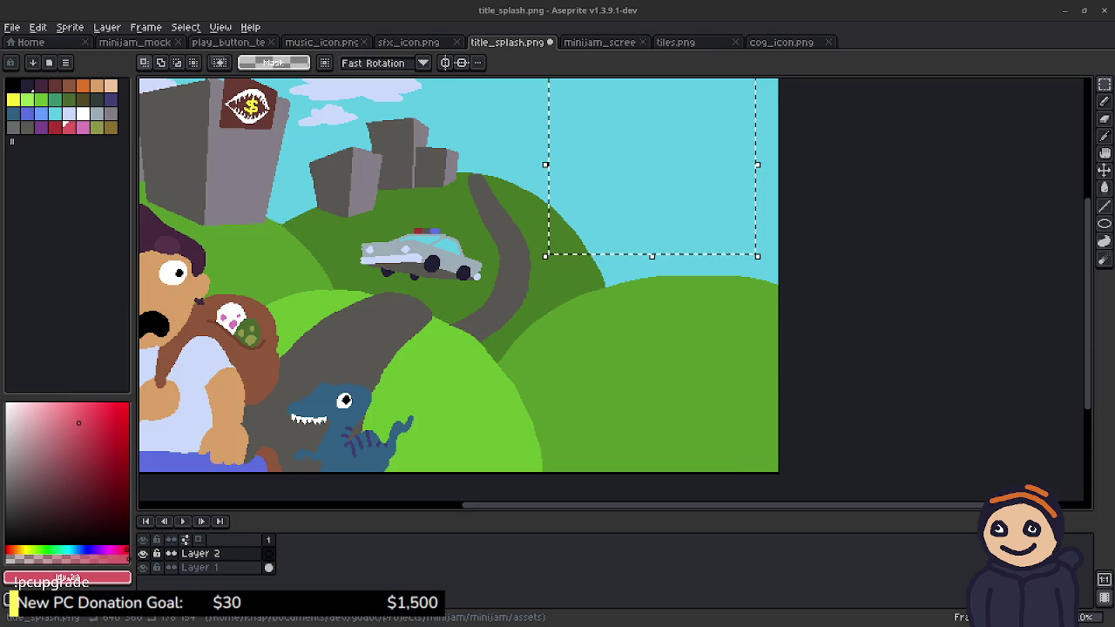
# Step: Switch to the itch.io page and run the dino game to show its title screen
pyautogui.hotkey('alt', 'Tab')
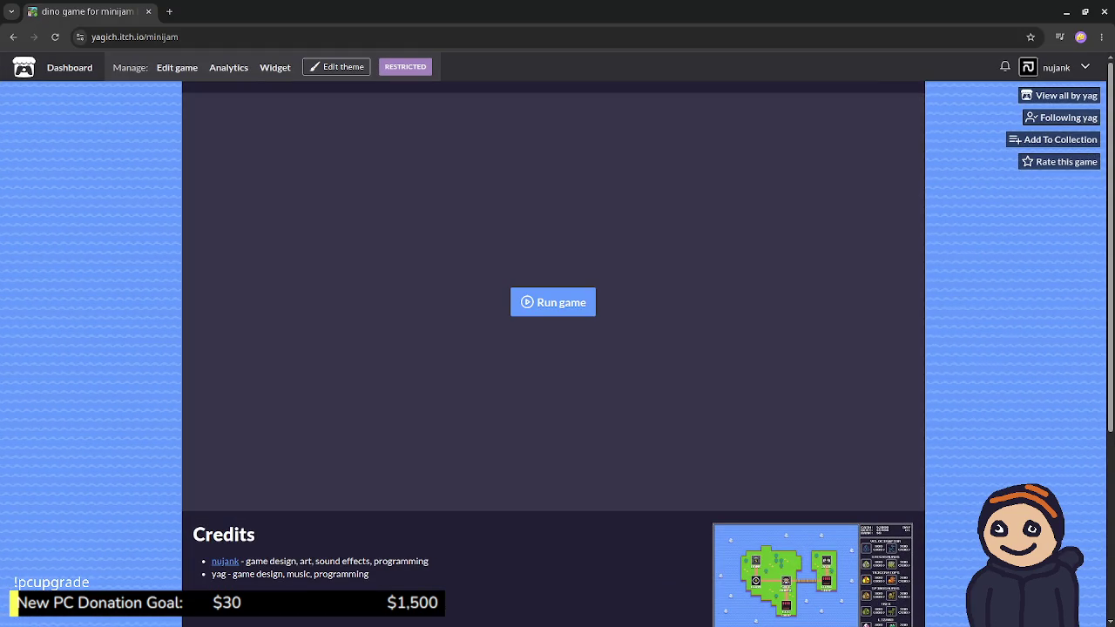
pyautogui.click(552, 302)
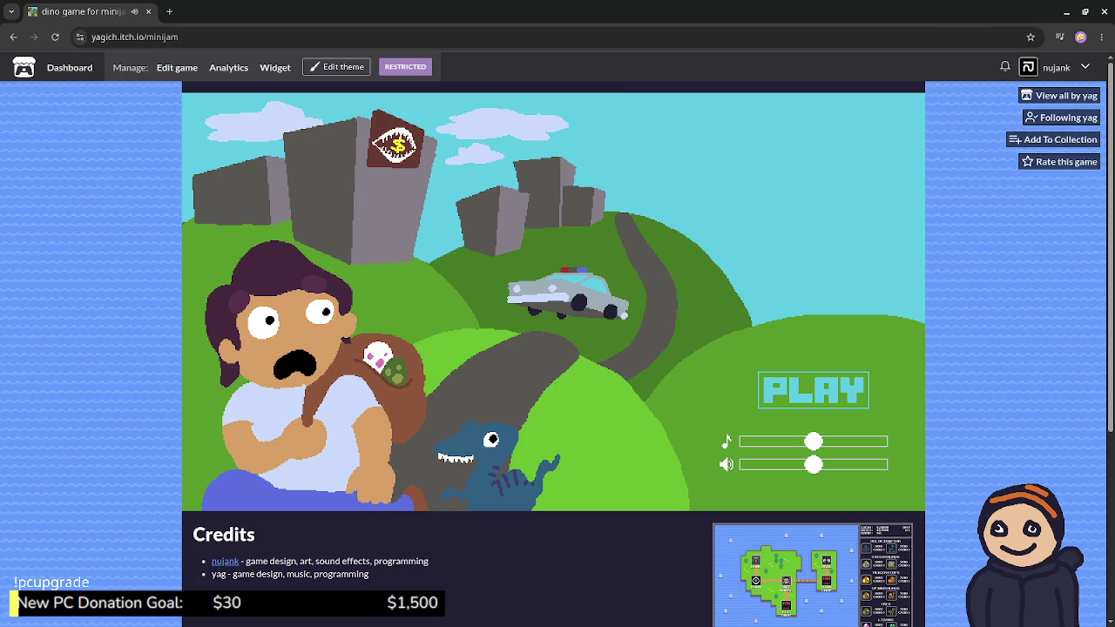
# Step: Reload the game page, return to title_splash.png in Aseprite, and open the File menu
pyautogui.press('F5')
pyautogui.hotkey('alt', 'Tab')
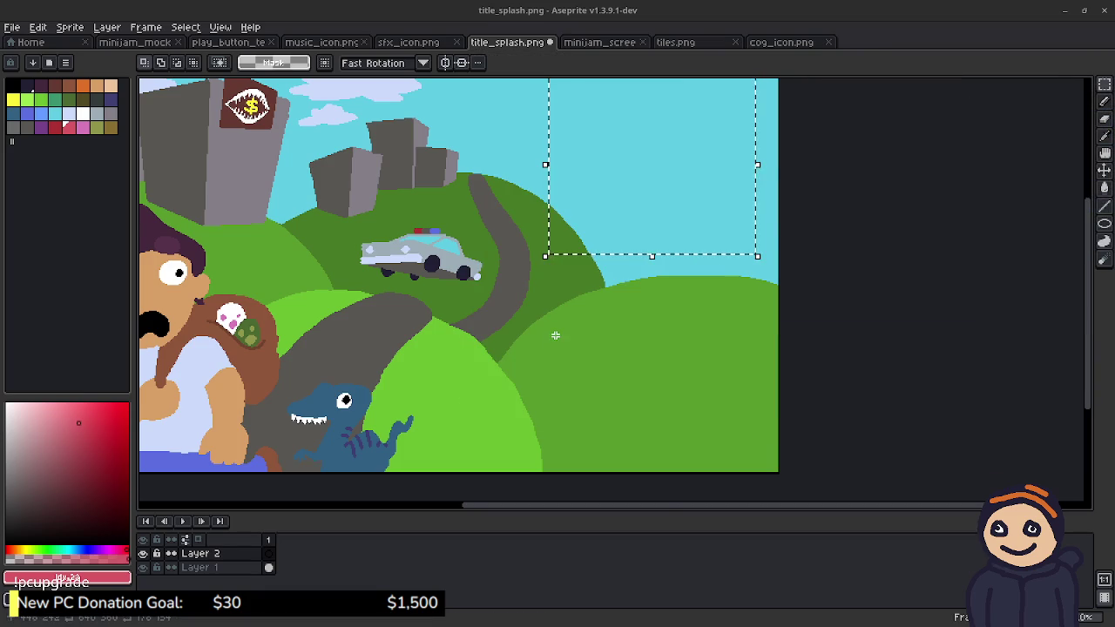
pyautogui.moveTo(657, 309); pyautogui.dragTo(653, 333)
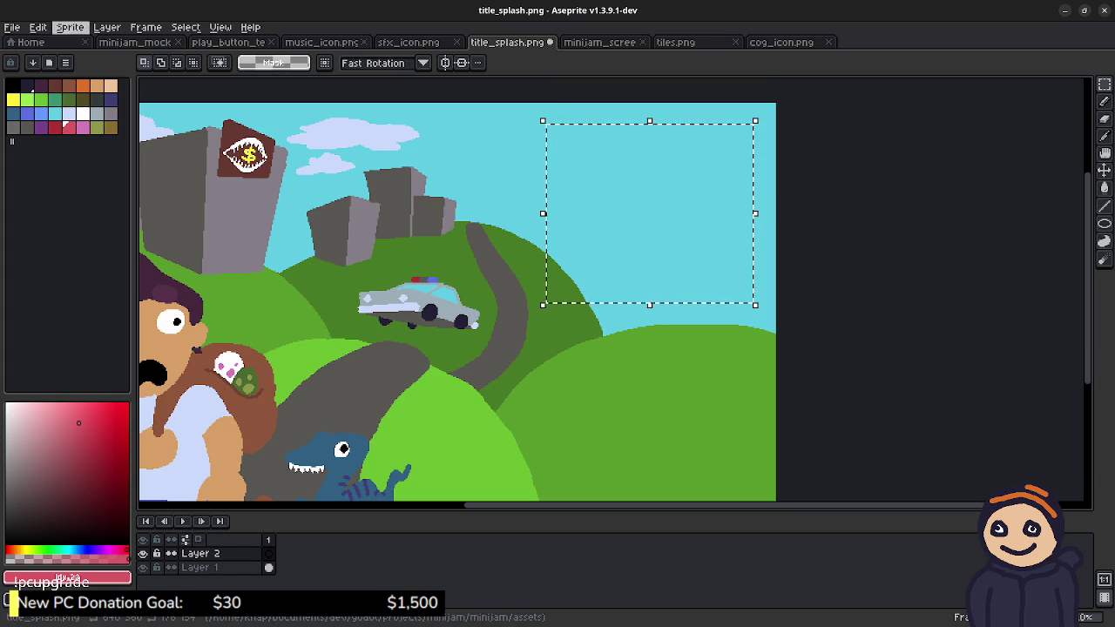
pyautogui.click(12, 27)
# Step: Create a new 180×150 px sprite
pyautogui.click(24, 42)
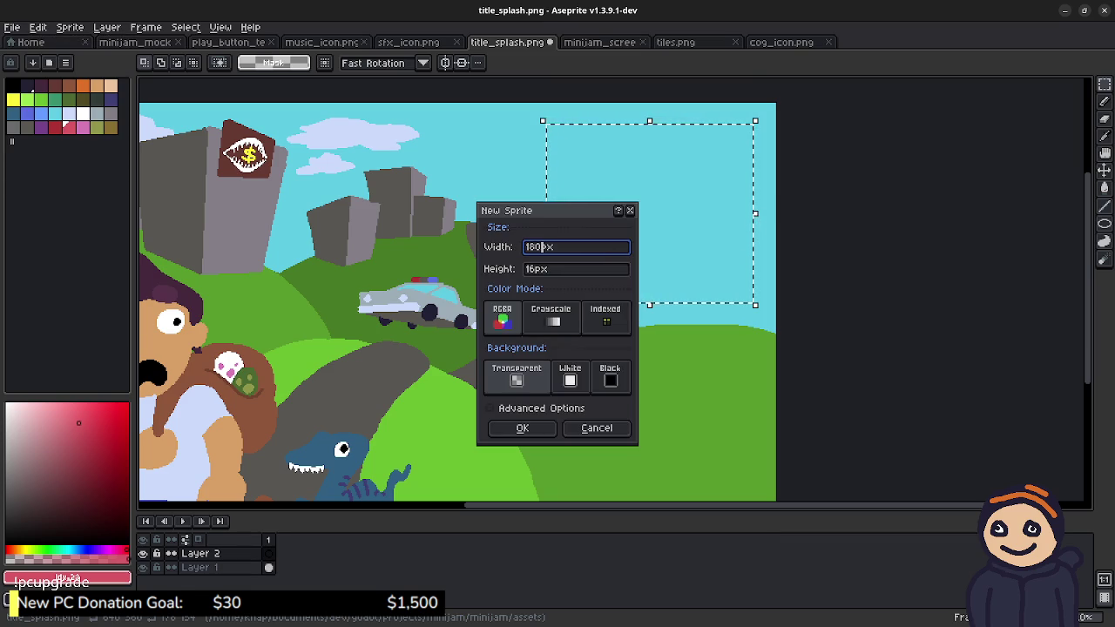
pyautogui.click(536, 269)
pyautogui.press('BackSpace')
pyautogui.write('50')
pyautogui.press('Return')
pyautogui.scroll(3, 587, 281)
pyautogui.scroll(-1, 587, 281)
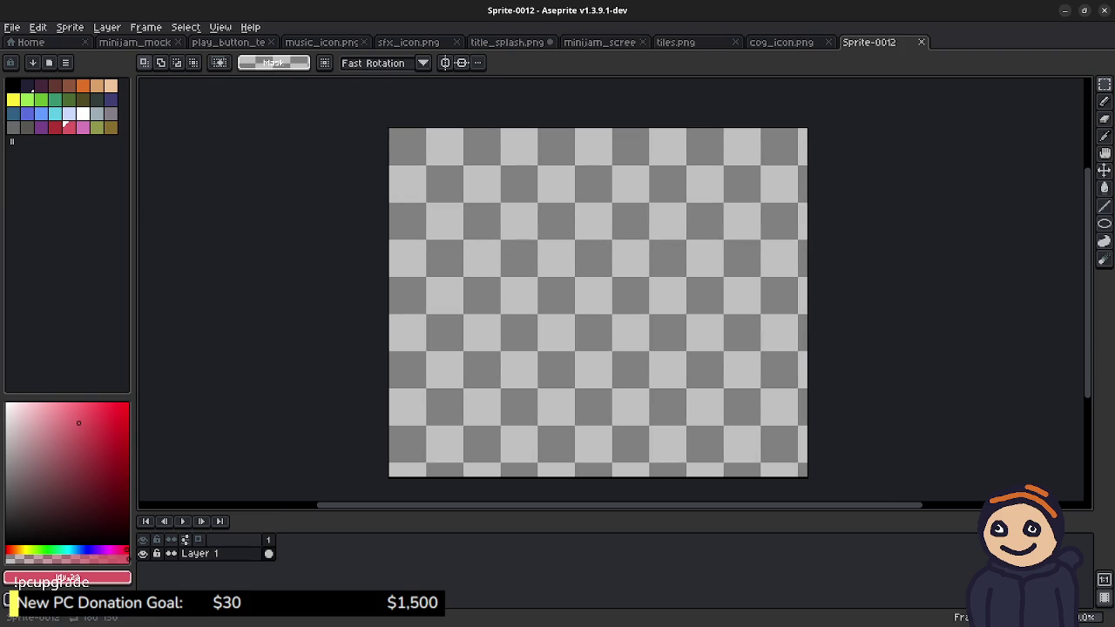
# Step: Pick black with the Pencil and draw a horizontal line across the canvas
pyautogui.click(12, 85)
pyautogui.press('b')
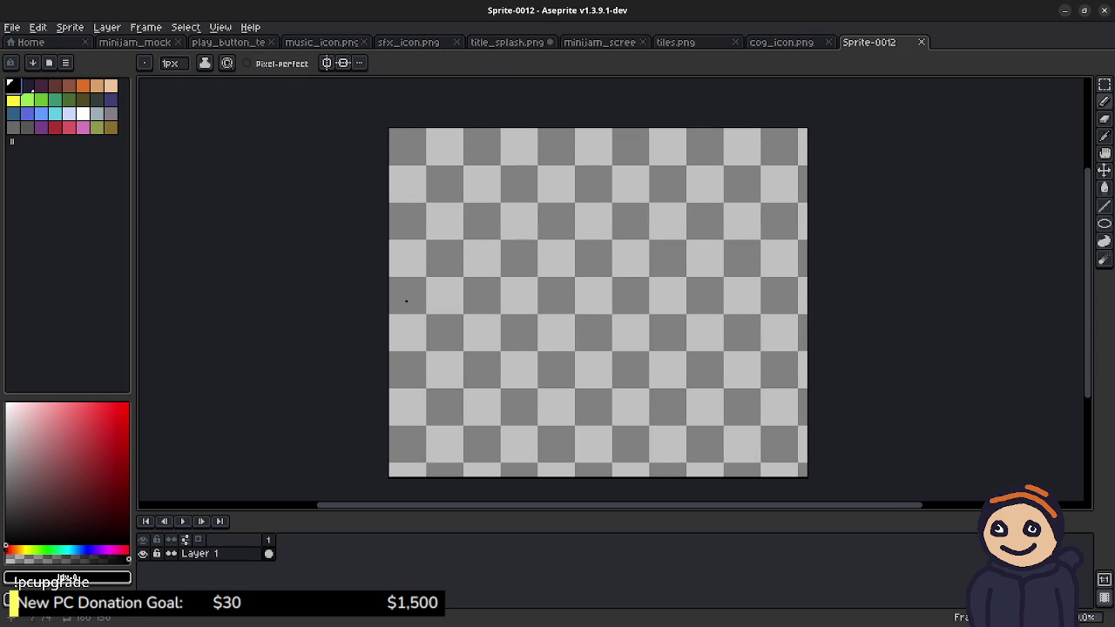
pyautogui.moveTo(392, 307); pyautogui.dragTo(794, 304)
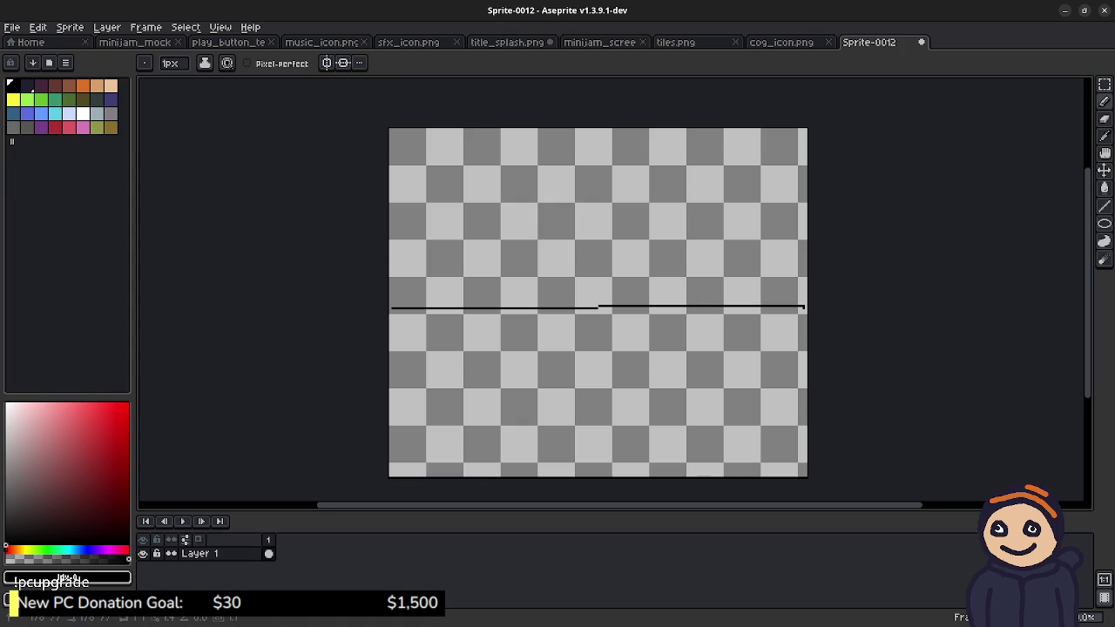
# Step: Redraw the black baseline lower on the canvas and add a short vertical stroke at left
pyautogui.press('v')
pyautogui.press('b')
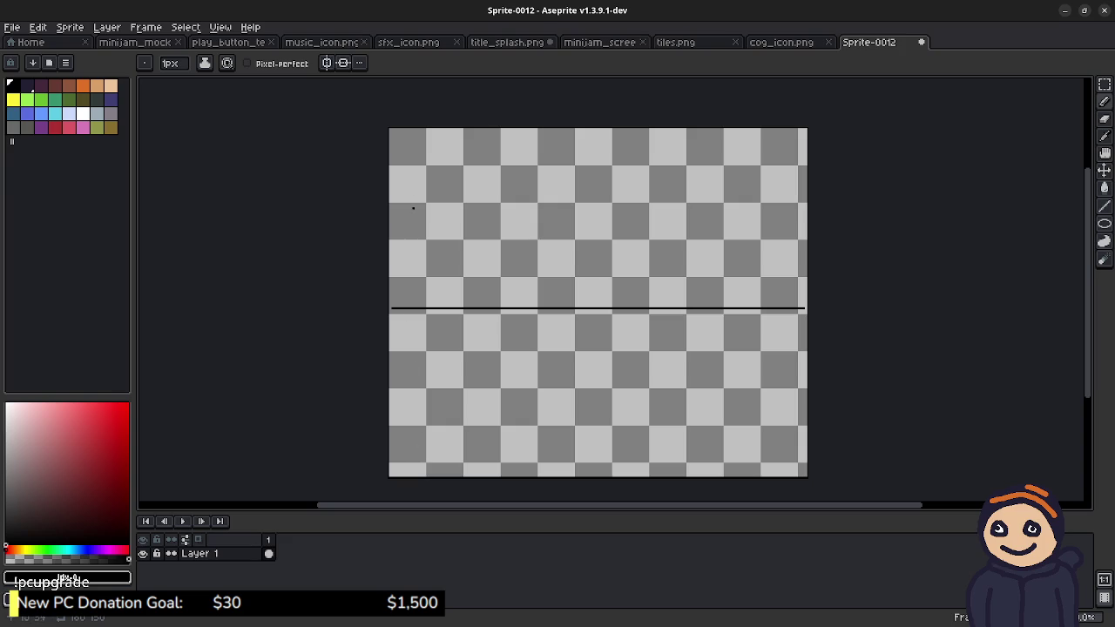
pyautogui.hotkey('ctrl', 'z')
pyautogui.hotkey('ctrl', 'z')
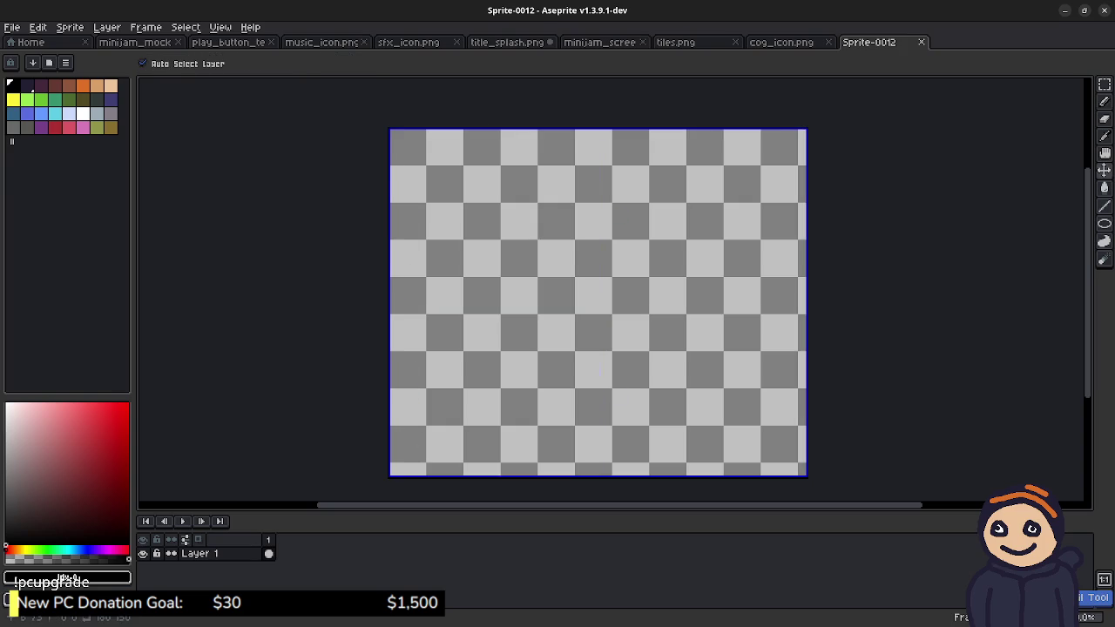
pyautogui.hotkey('ctrl', 'z')
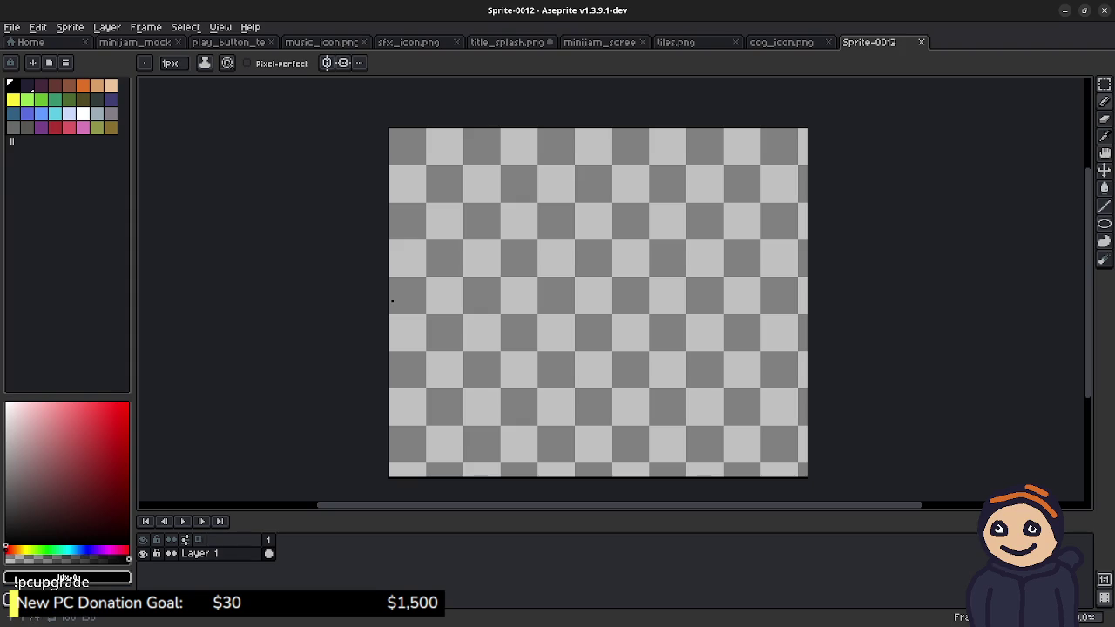
pyautogui.moveTo(392, 298); pyautogui.dragTo(789, 299)
pyautogui.hotkey('ctrl', 'z')
pyautogui.moveTo(394, 332); pyautogui.dragTo(803, 333)
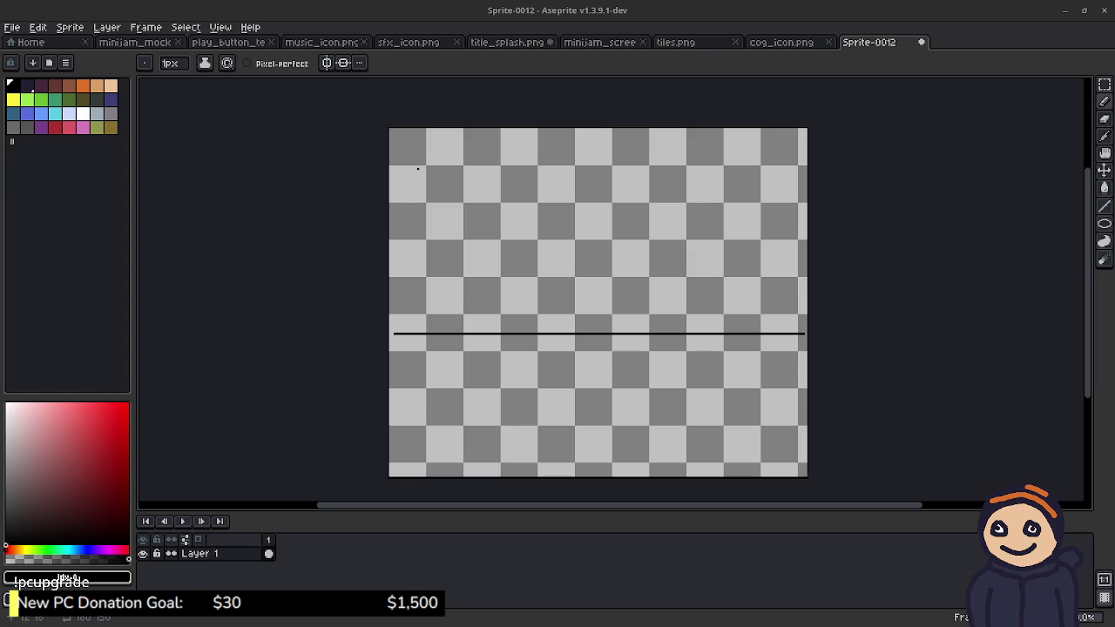
pyautogui.moveTo(400, 145); pyautogui.dragTo(392, 279)
# Step: Try a tall left stroke and a letter D sketch, then undo them
pyautogui.press('v')
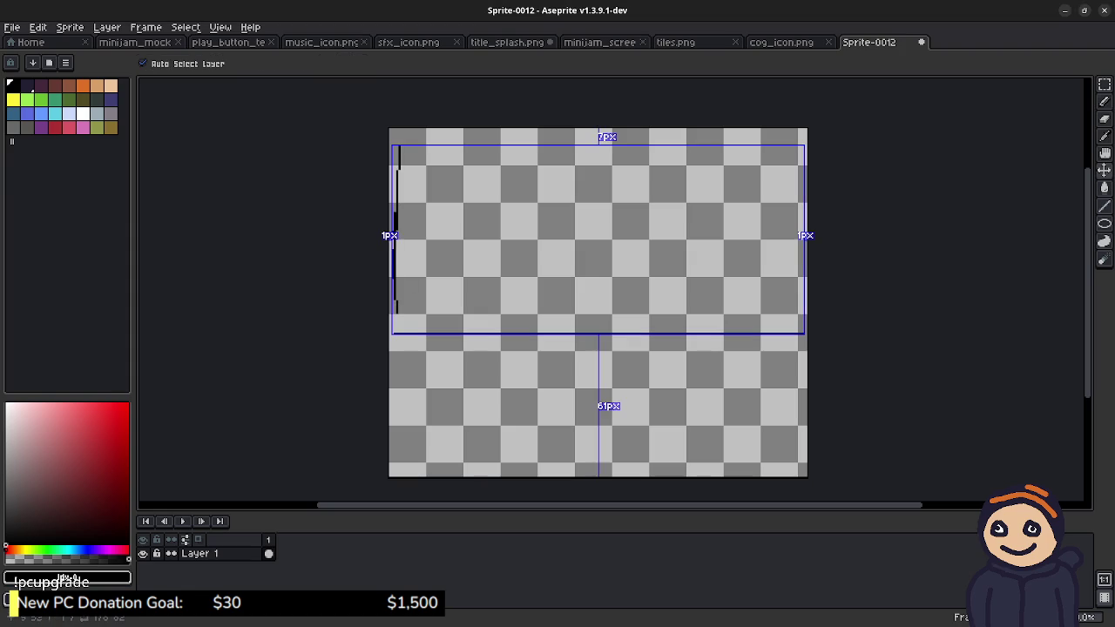
pyautogui.hotkey('ctrl', 'z')
pyautogui.press('b')
pyautogui.moveTo(397, 145); pyautogui.dragTo(397, 314)
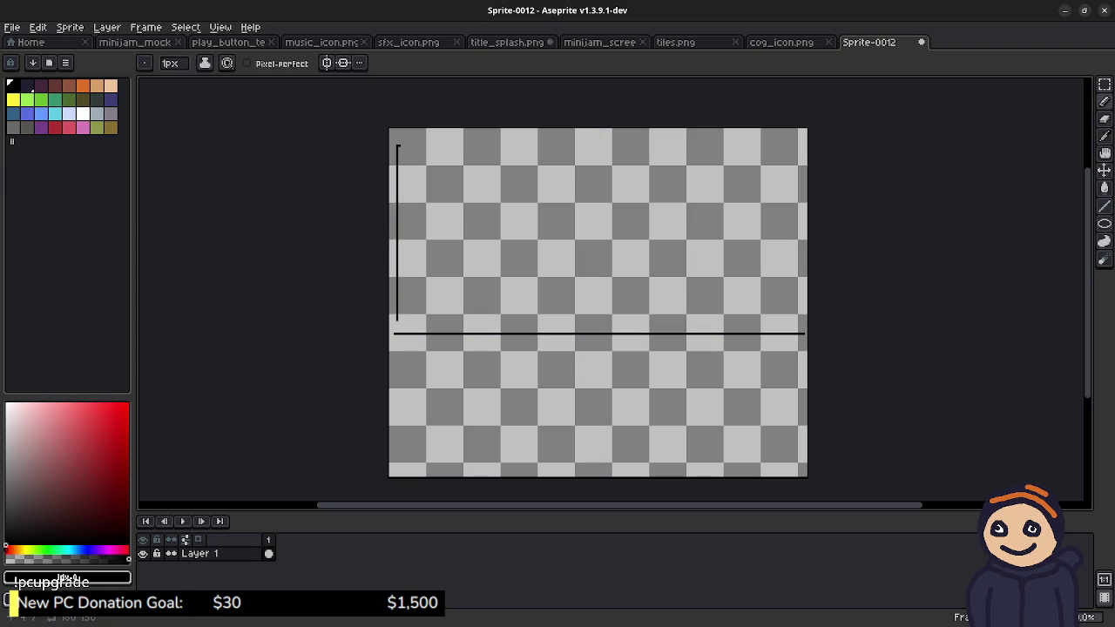
pyautogui.moveTo(398, 144)
pyautogui.mouseDown()
pyautogui.moveTo(465, 145)
pyautogui.moveTo(499, 188)
pyautogui.mouseUp()
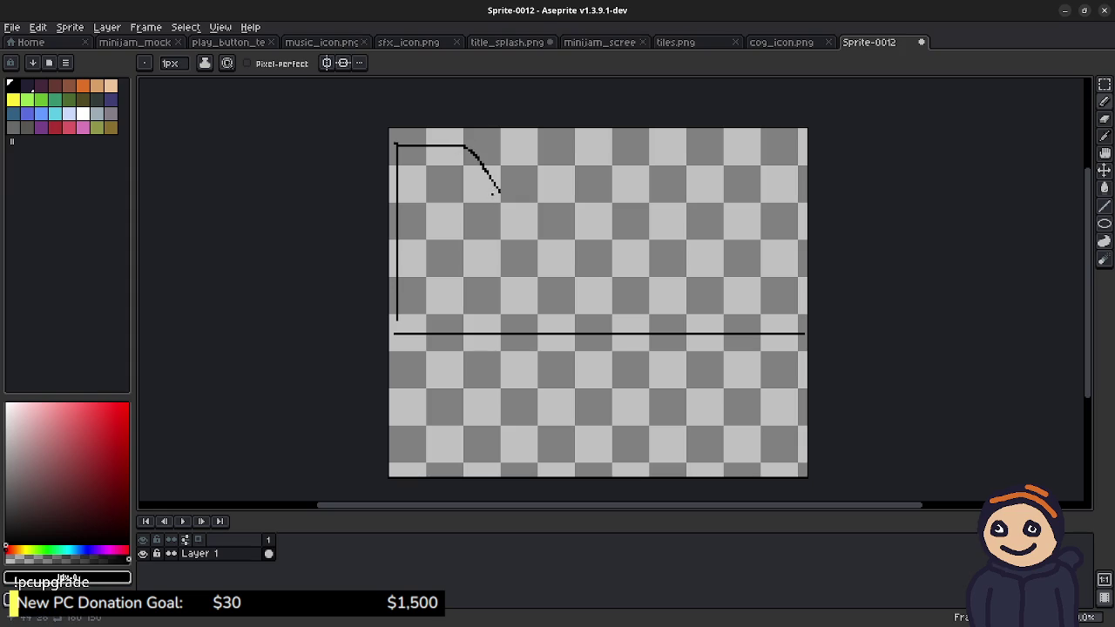
pyautogui.press('v')
pyautogui.hotkey('ctrl', 'z')
pyautogui.hotkey('ctrl', 'z')
pyautogui.hotkey('ctrl', 'z')
pyautogui.press('b')
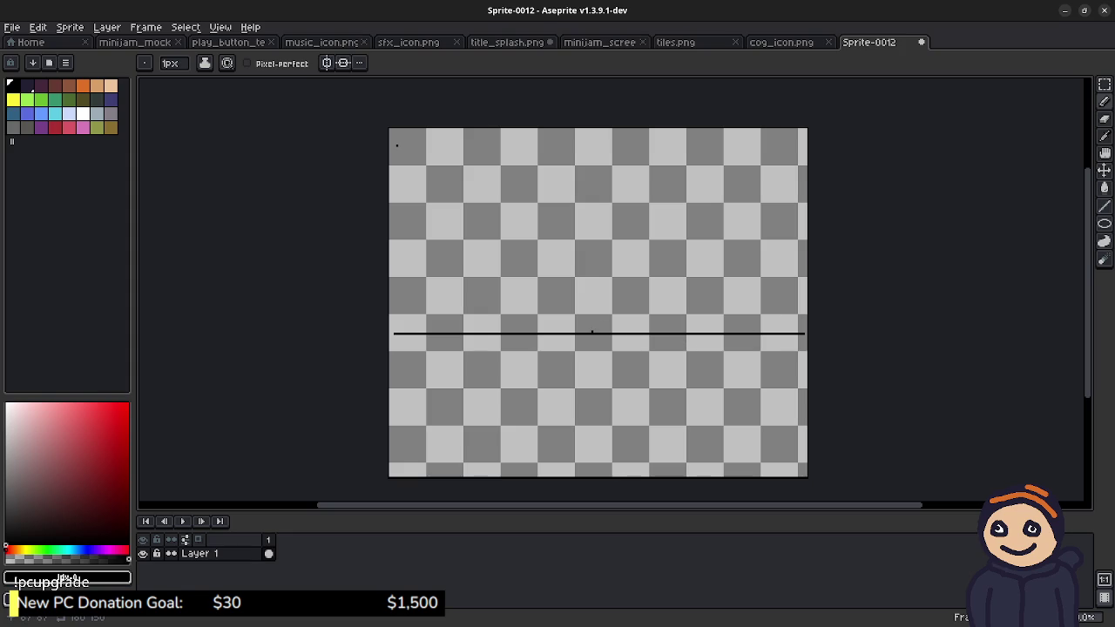
# Step: Draw three vertical lines from the baseline to the top: middle, left and right
pyautogui.moveTo(593, 332); pyautogui.dragTo(593, 128)
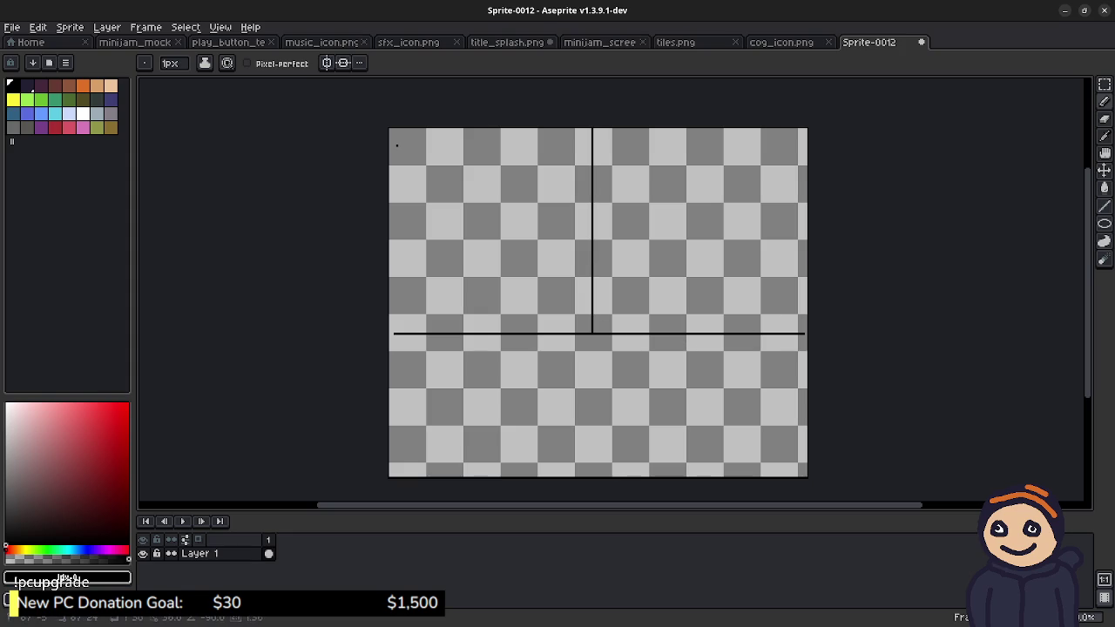
pyautogui.moveTo(490, 332); pyautogui.dragTo(491, 128)
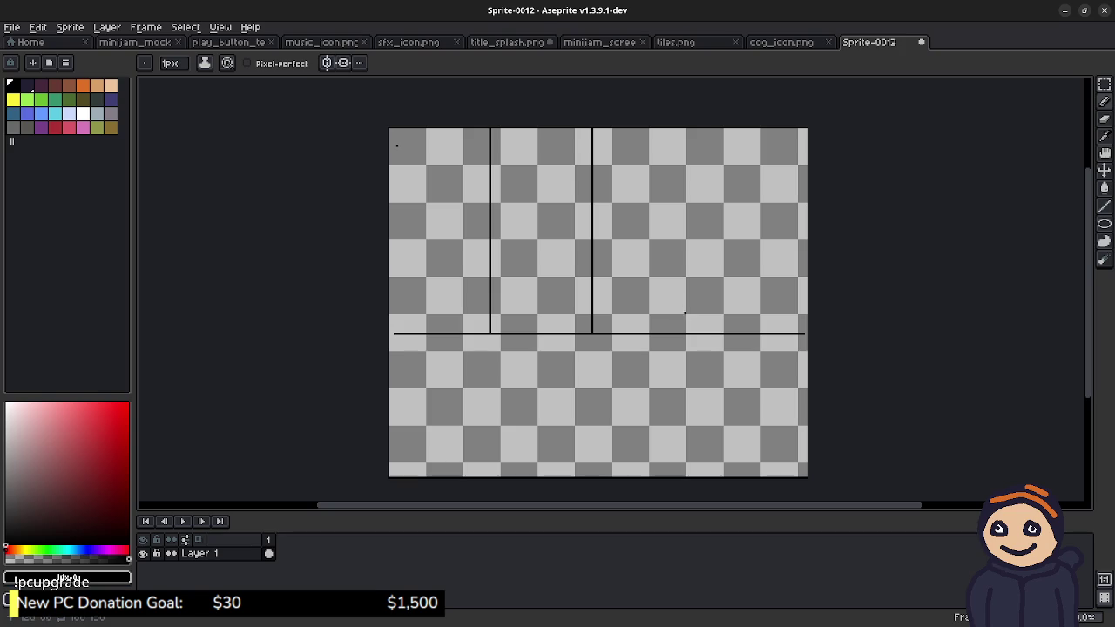
pyautogui.moveTo(704, 331); pyautogui.dragTo(703, 128)
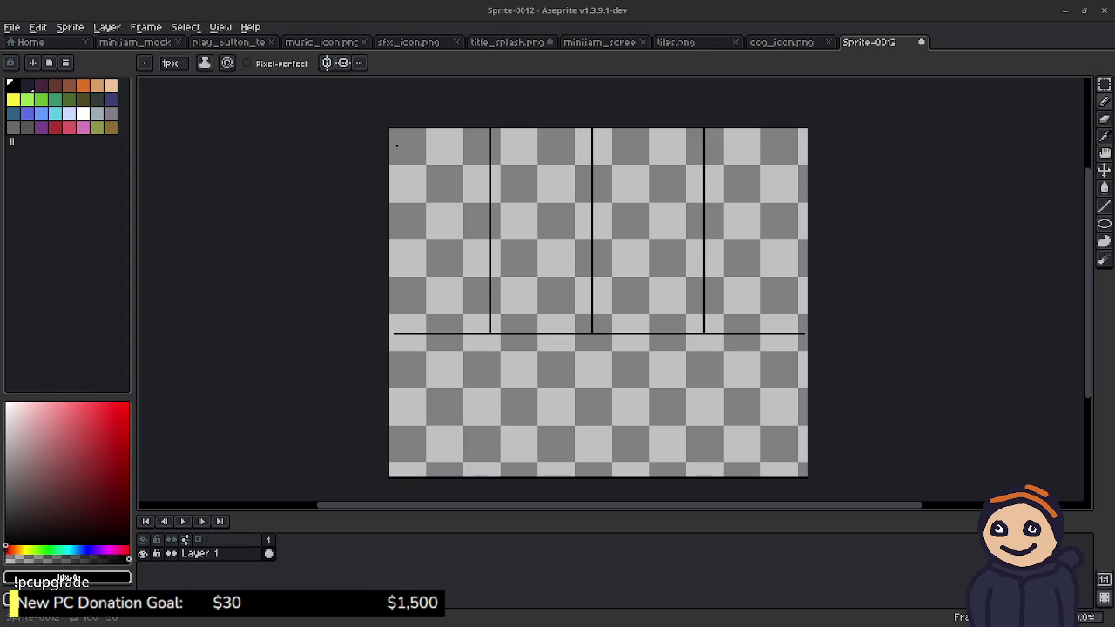
# Step: Scroll the view down toward the lower half of the sprite
pyautogui.scroll(-2, 651, 332)
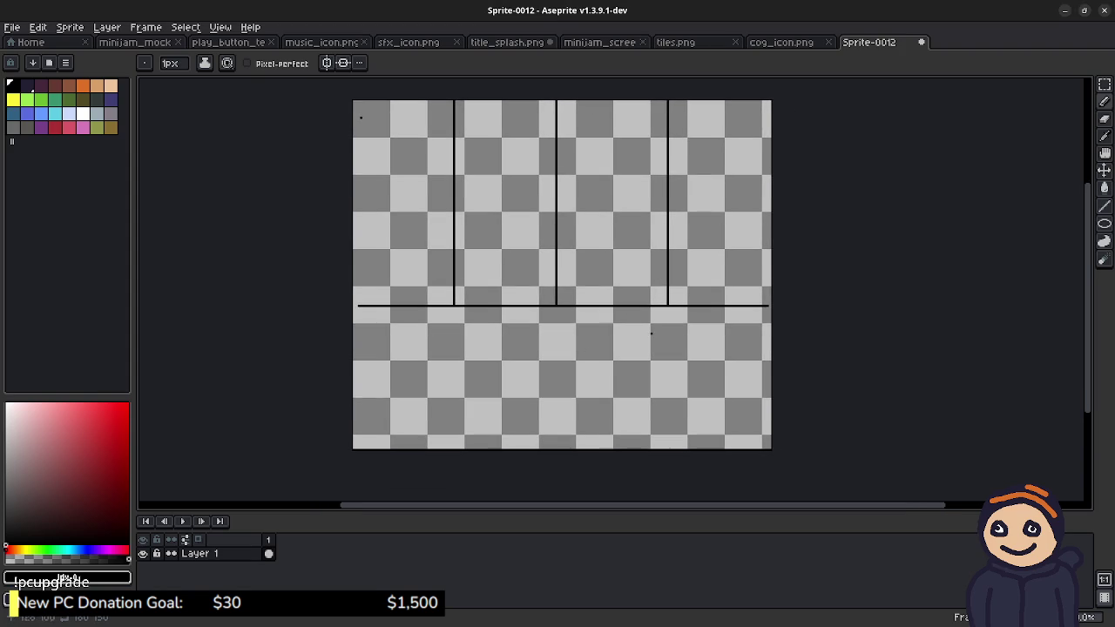
# Step: Draw the first vertical divider below the baseline and marquee-select it
pyautogui.scroll(1, 413, 396)
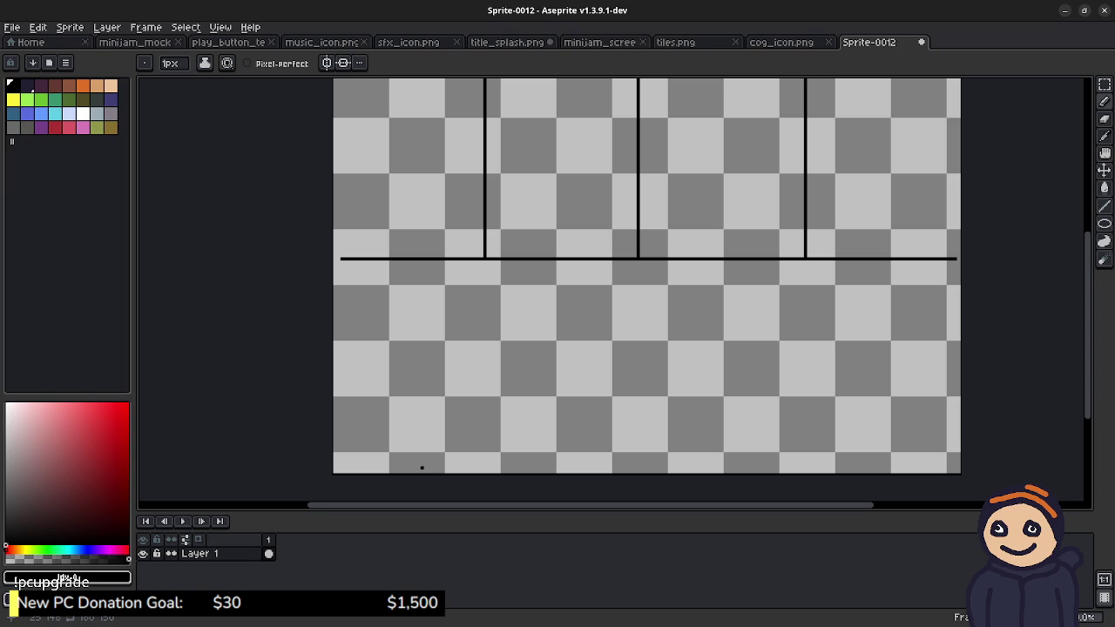
pyautogui.moveTo(422, 463); pyautogui.dragTo(422, 265)
pyautogui.press('m')
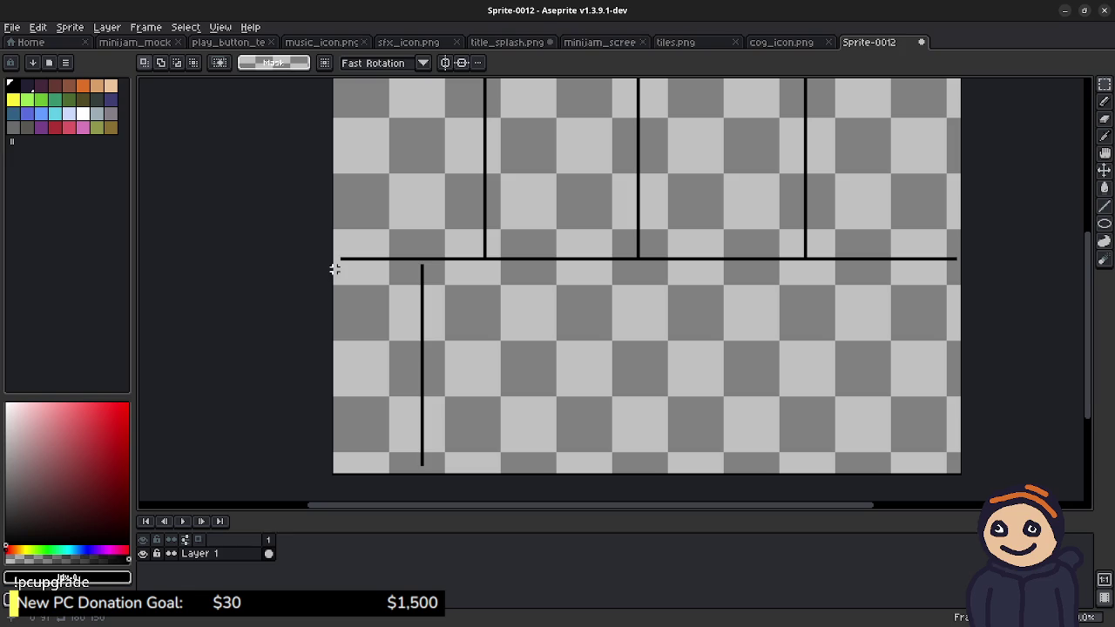
pyautogui.moveTo(334, 265); pyautogui.dragTo(425, 472)
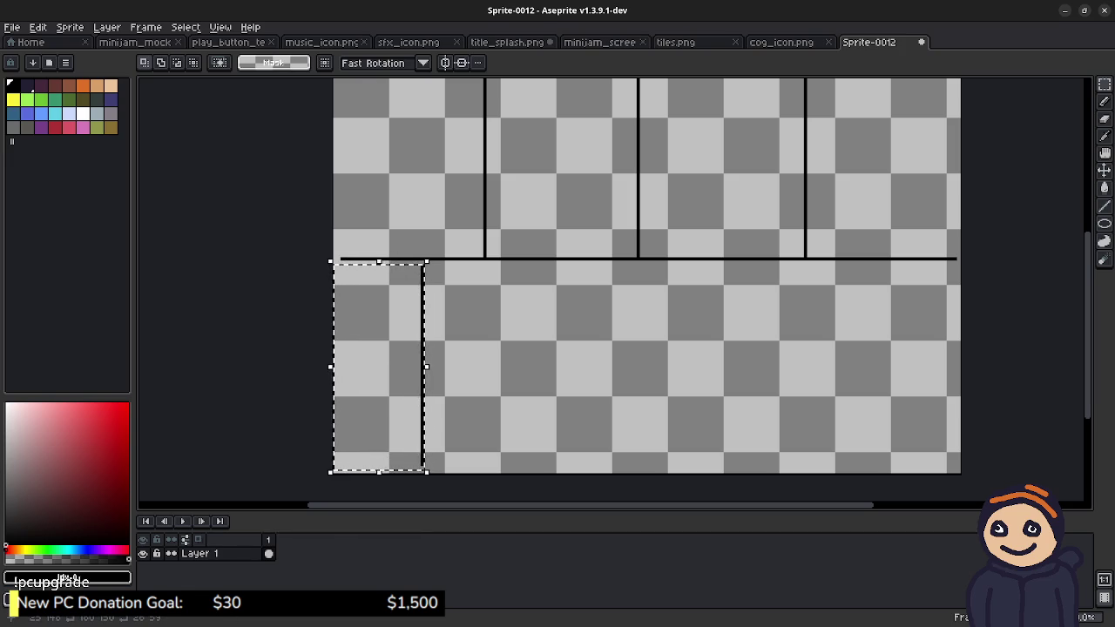
# Step: Copy the divider rightward into evenly spaced columns, nudging with arrow keys, then deselect
pyautogui.click(425, 470)
pyautogui.moveTo(438, 449); pyautogui.dragTo(503, 449)
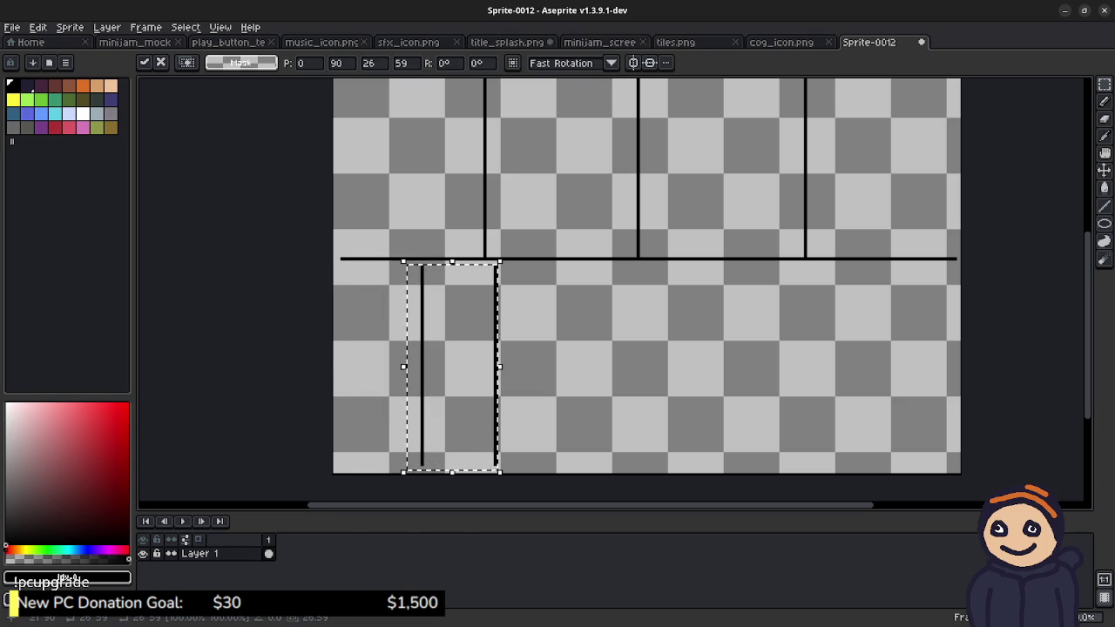
pyautogui.moveTo(503, 449); pyautogui.dragTo(528, 449)
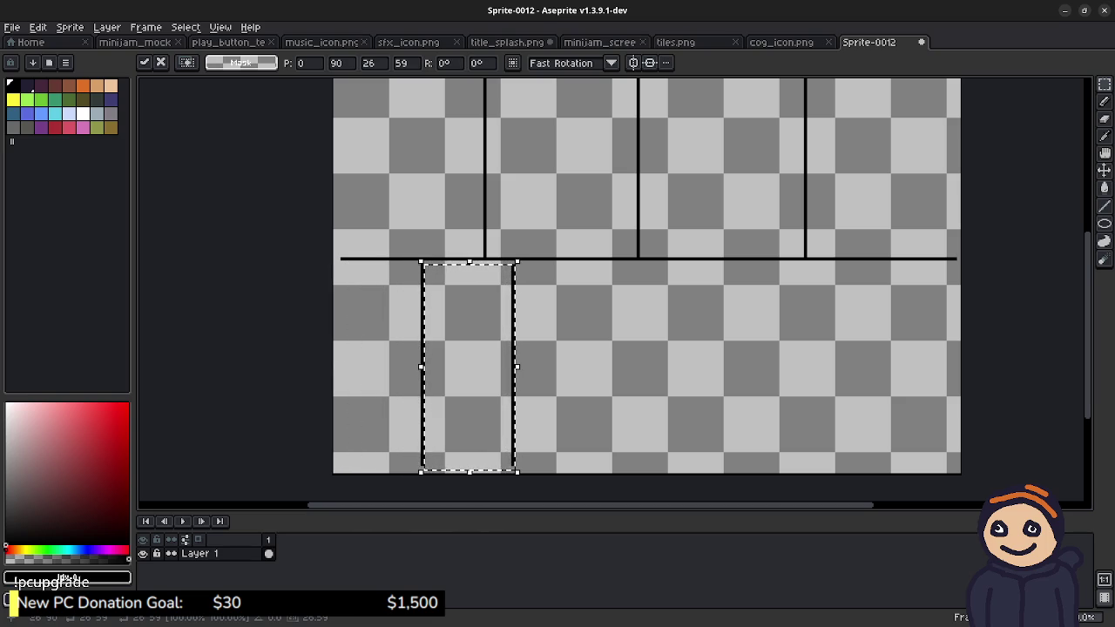
pyautogui.press('Return')
pyautogui.press('Right')
pyautogui.press('Right')
pyautogui.press('Right')
pyautogui.press('Right')
pyautogui.press('Right')
pyautogui.press('Right')
pyautogui.press('Right')
pyautogui.press('Right')
pyautogui.press('Right')
pyautogui.press('Right')
pyautogui.press('Right')
pyautogui.press('Right')
pyautogui.press('Right')
pyautogui.press('Right')
pyautogui.press('Right')
pyautogui.press('Right')
pyautogui.press('Right')
pyautogui.press('Right')
pyautogui.press('Right')
pyautogui.press('Right')
pyautogui.press('Right')
pyautogui.press('Right')
pyautogui.press('Right')
pyautogui.press('Right')
pyautogui.press('Right')
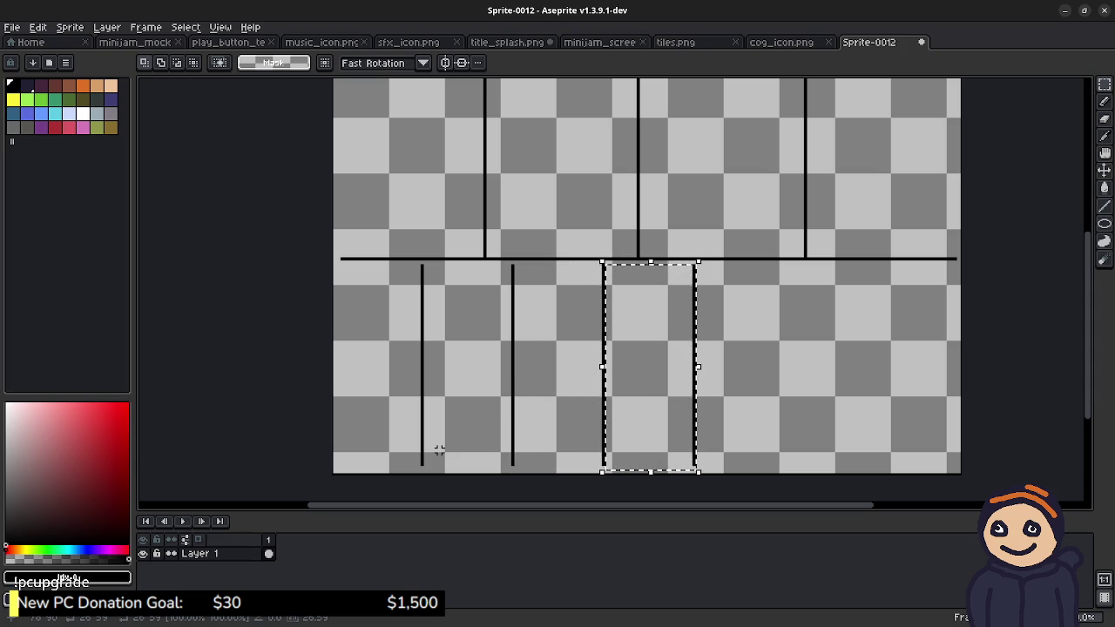
pyautogui.press('Right')
pyautogui.press('Right')
pyautogui.press('Right')
pyautogui.press('Right')
pyautogui.press('Right')
pyautogui.press('Right')
pyautogui.press('Right')
pyautogui.press('Right')
pyautogui.press('Right')
pyautogui.press('Right')
pyautogui.press('Right')
pyautogui.press('Right')
pyautogui.press('Right')
pyautogui.press('Right')
pyautogui.press('Right')
pyautogui.press('Right')
pyautogui.press('Right')
pyautogui.press('Right')
pyautogui.press('Right')
pyautogui.press('Right')
pyautogui.press('Right')
pyautogui.press('Right')
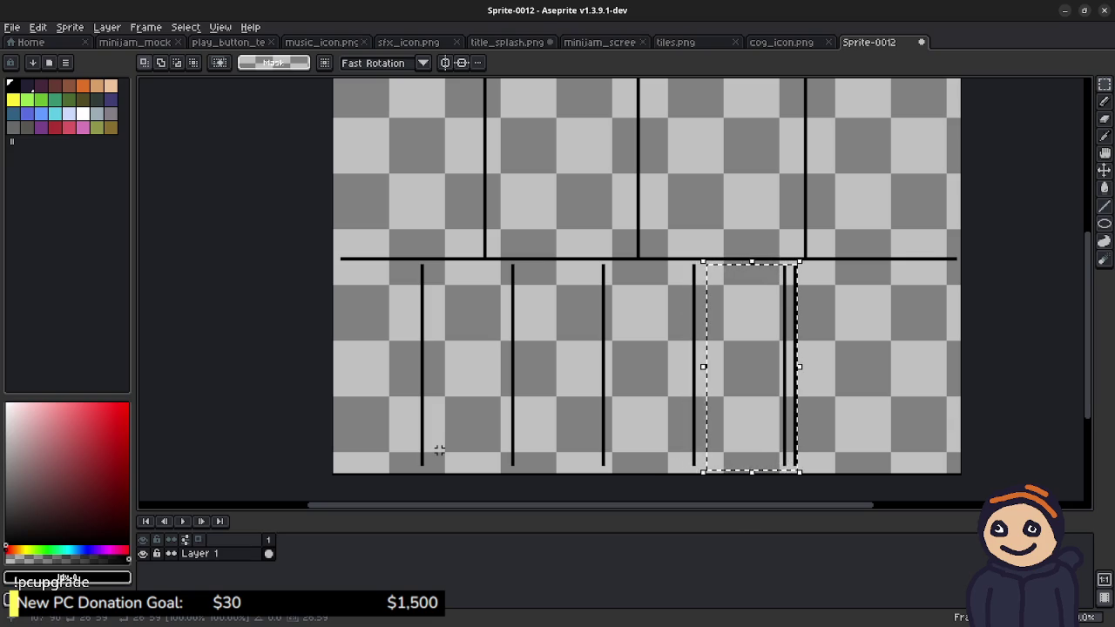
pyautogui.press('Right')
pyautogui.press('Right')
pyautogui.press('Right')
pyautogui.press('Right')
pyautogui.press('Right')
pyautogui.press('Right')
pyautogui.press('Left')
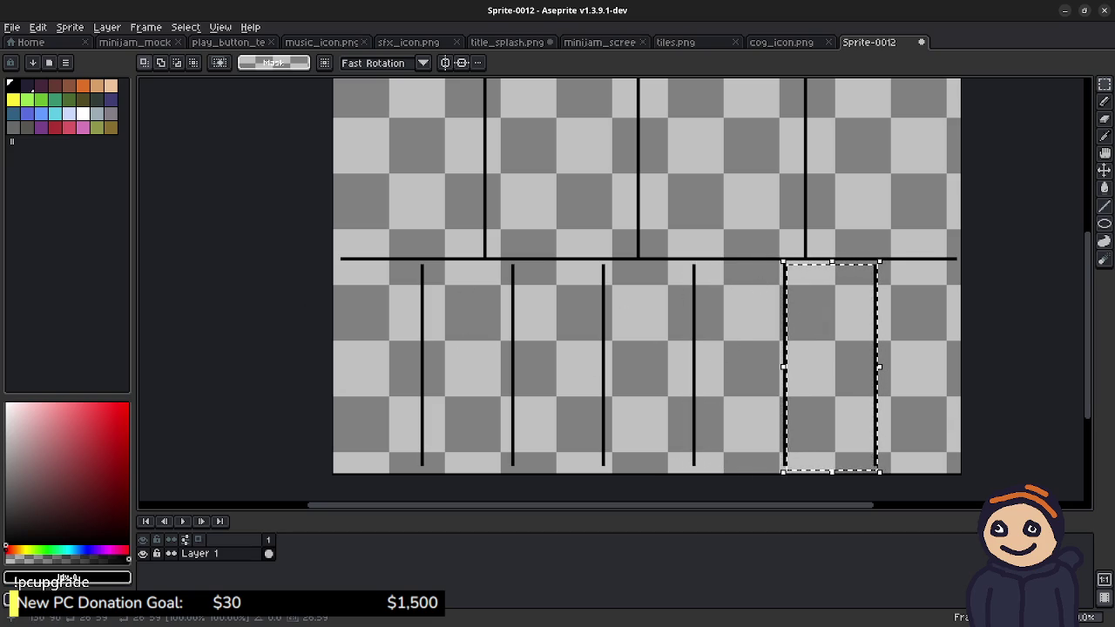
pyautogui.hotkey('ctrl', 'd')
# Step: Clear a stray selection, return to the Pencil, and pick pink as the drawing colour
pyautogui.scroll(1, 949, 213)
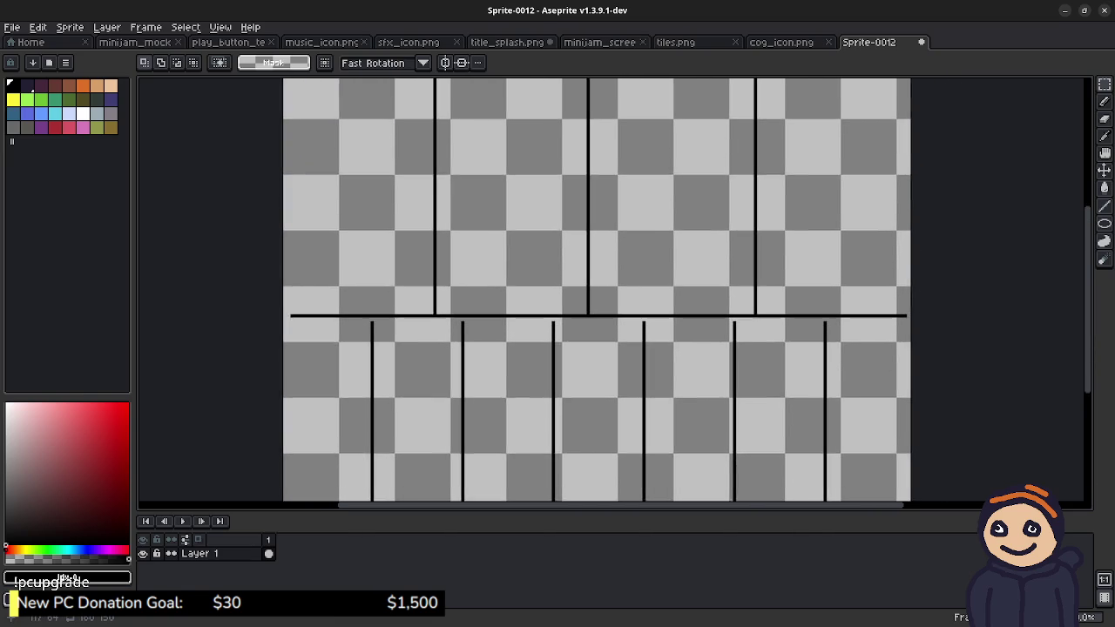
pyautogui.scroll(-1, 657, 231)
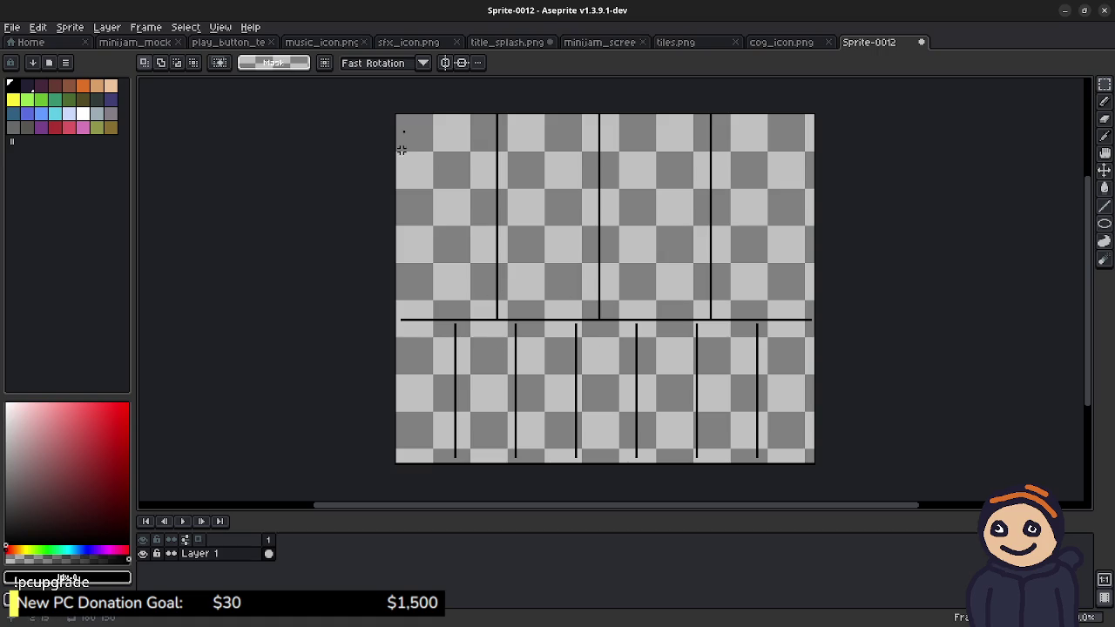
pyautogui.moveTo(398, 122); pyautogui.dragTo(412, 162)
pyautogui.hotkey('ctrl', 'd')
pyautogui.press('b')
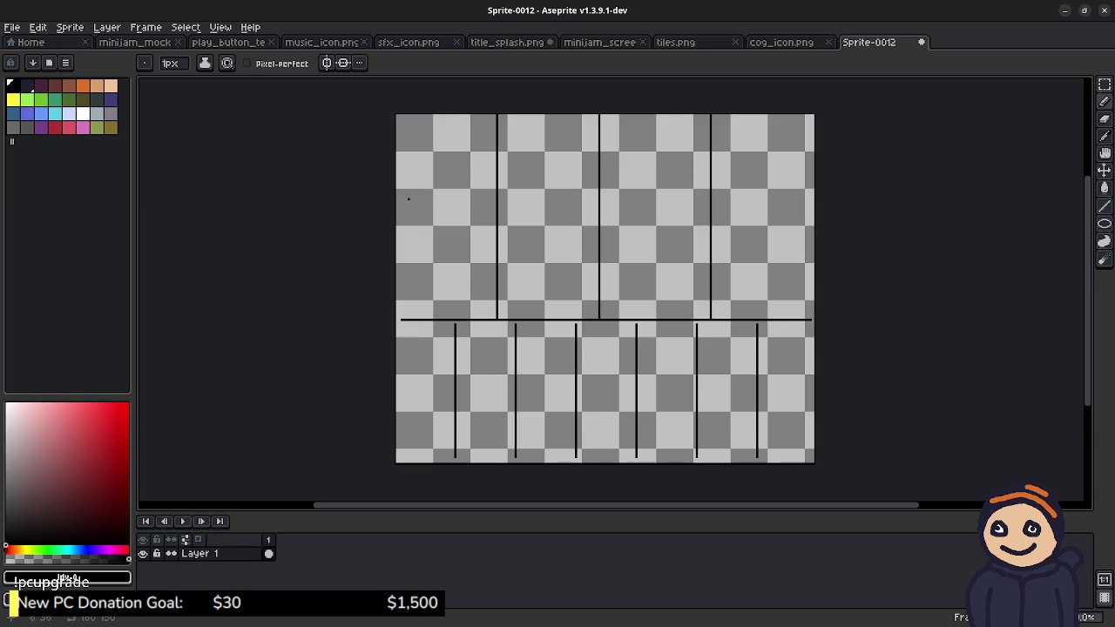
pyautogui.moveTo(451, 201); pyautogui.dragTo(498, 243)
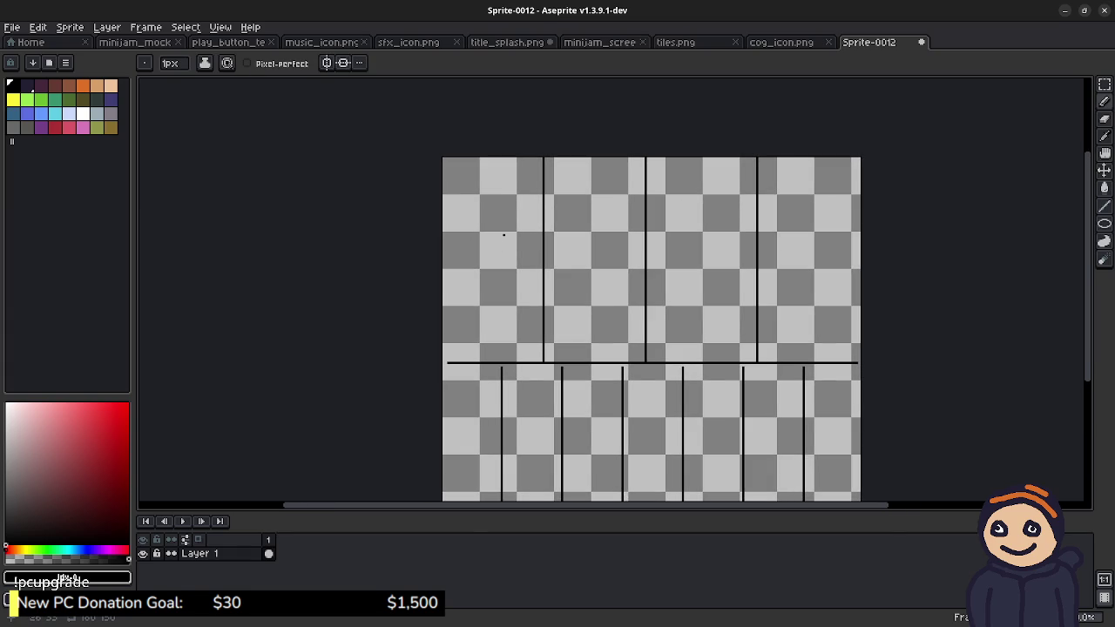
pyautogui.scroll(1, 504, 234)
pyautogui.scroll(1, 543, 221)
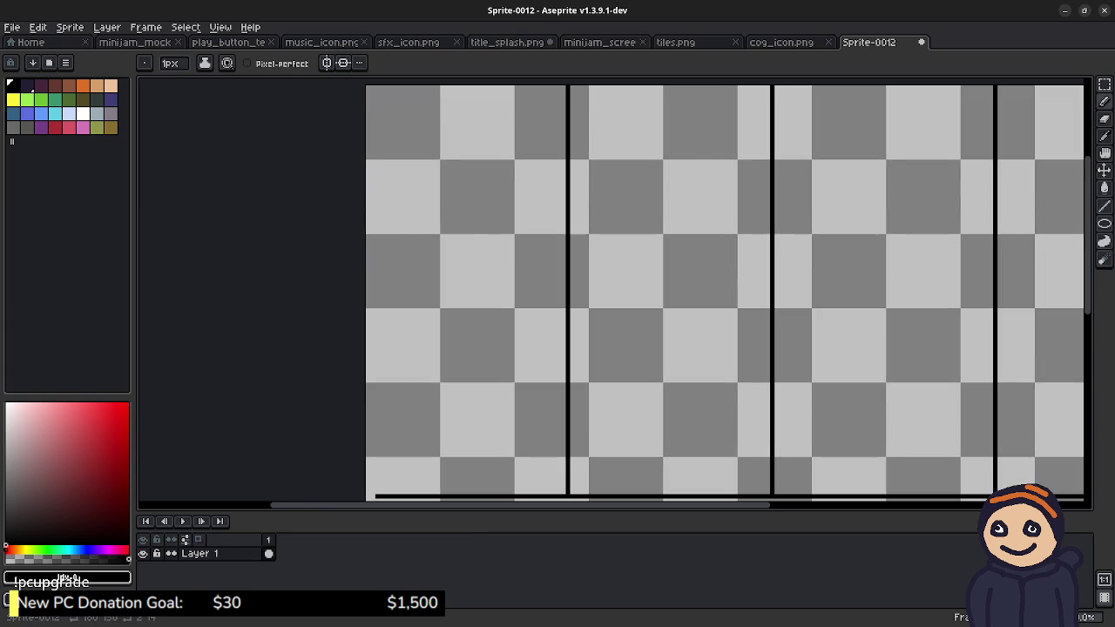
pyautogui.click(69, 128)
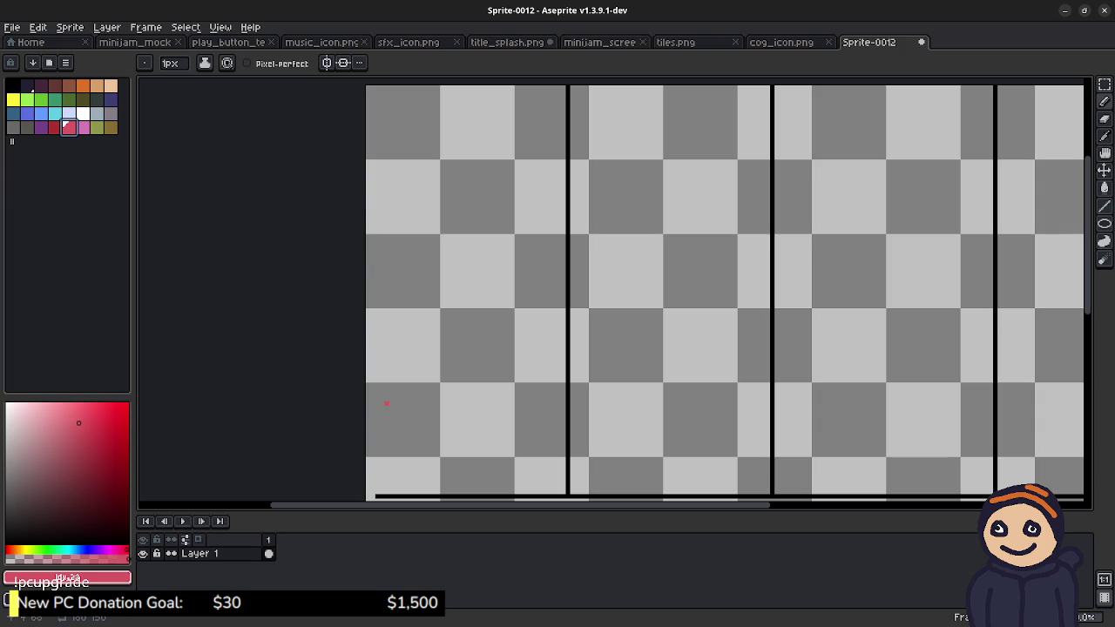
# Step: Pencil the D's outline: straight left edge, bottom, and curved right side
pyautogui.click(377, 483)
pyautogui.moveTo(377, 482)
pyautogui.mouseDown()
pyautogui.moveTo(377, 100)
pyautogui.moveTo(497, 123)
pyautogui.moveTo(544, 222)
pyautogui.moveTo(549, 329)
pyautogui.mouseUp()
pyautogui.moveTo(380, 479)
pyautogui.mouseDown()
pyautogui.moveTo(481, 476)
pyautogui.moveTo(521, 441)
pyautogui.mouseUp()
pyautogui.moveTo(550, 326)
pyautogui.mouseDown()
pyautogui.moveTo(545, 390)
pyautogui.moveTo(519, 441)
pyautogui.mouseUp()
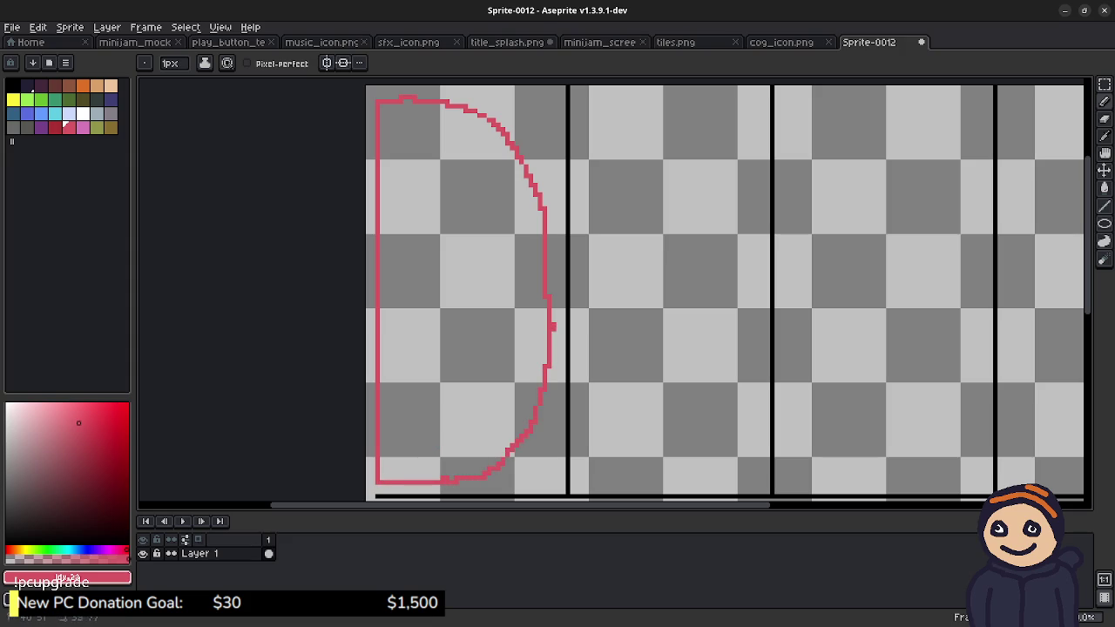
# Step: Flood-fill the D solid pink, undoing an accidental fill of the second column
pyautogui.press('g')
pyautogui.click(470, 319)
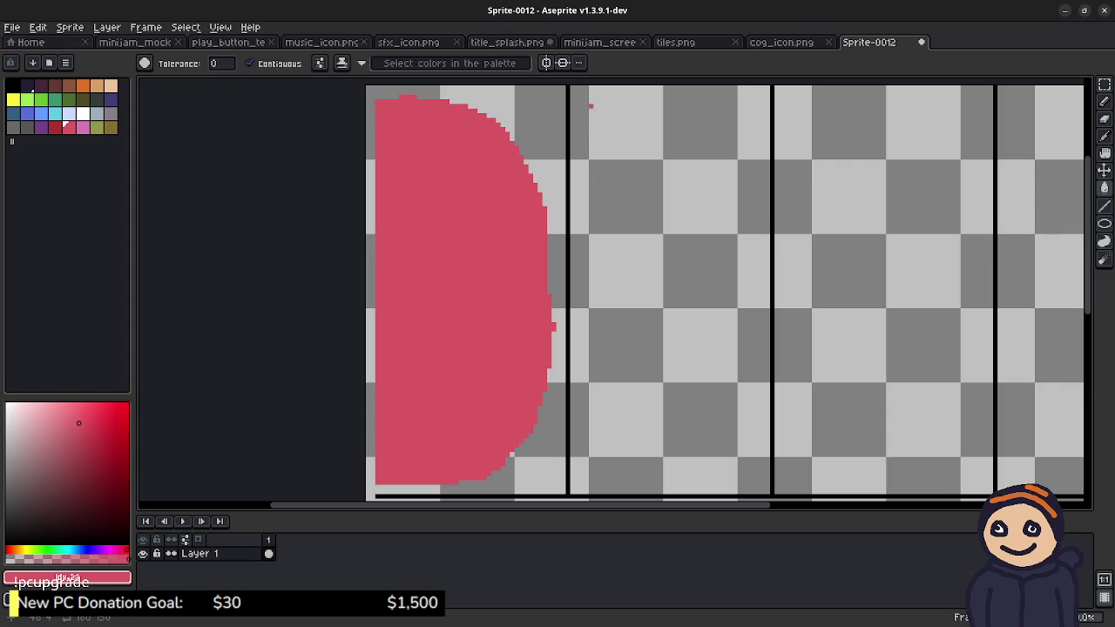
pyautogui.click(581, 102)
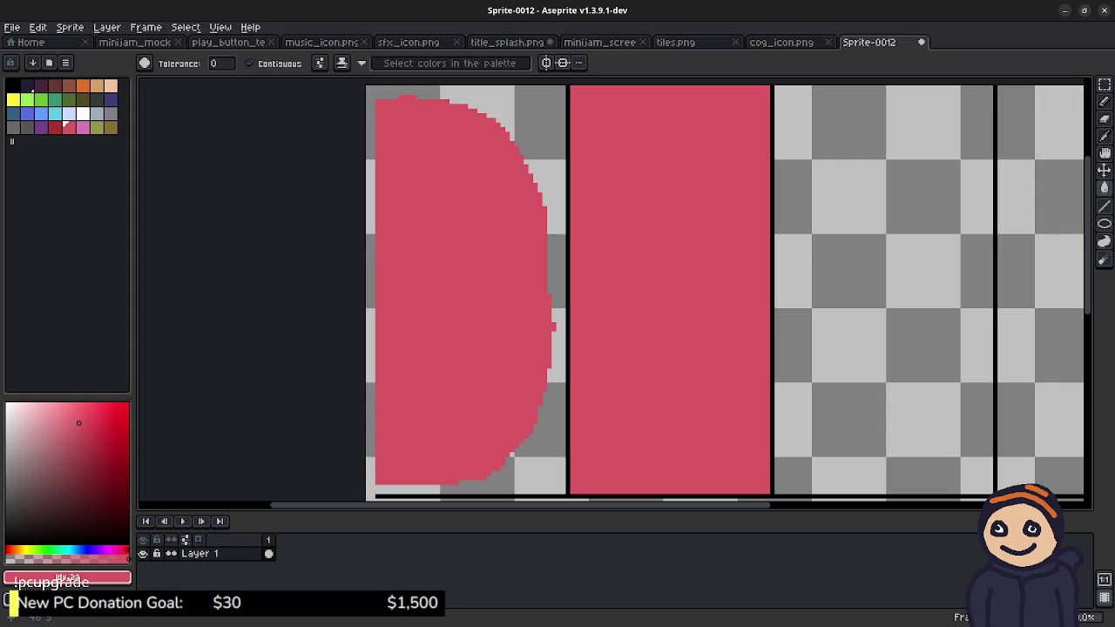
pyautogui.hotkey('ctrl', 'z')
# Step: Pencil the outline of the I's top bar in the second column
pyautogui.press('b')
pyautogui.moveTo(581, 101); pyautogui.dragTo(756, 102)
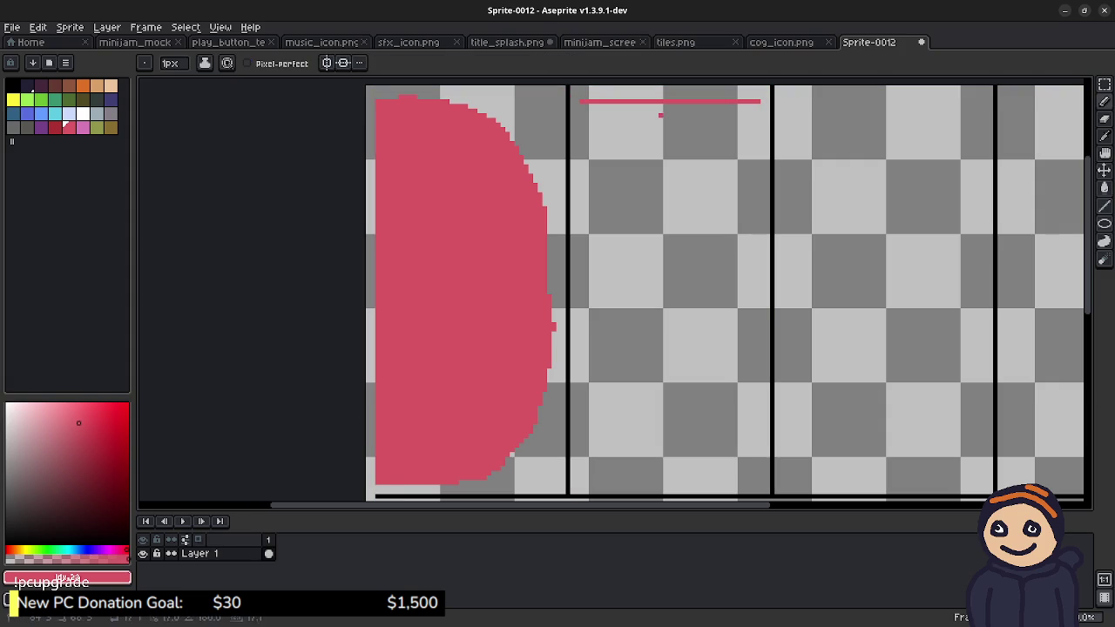
pyautogui.moveTo(580, 105); pyautogui.dragTo(576, 155)
pyautogui.hotkey('ctrl', 'z')
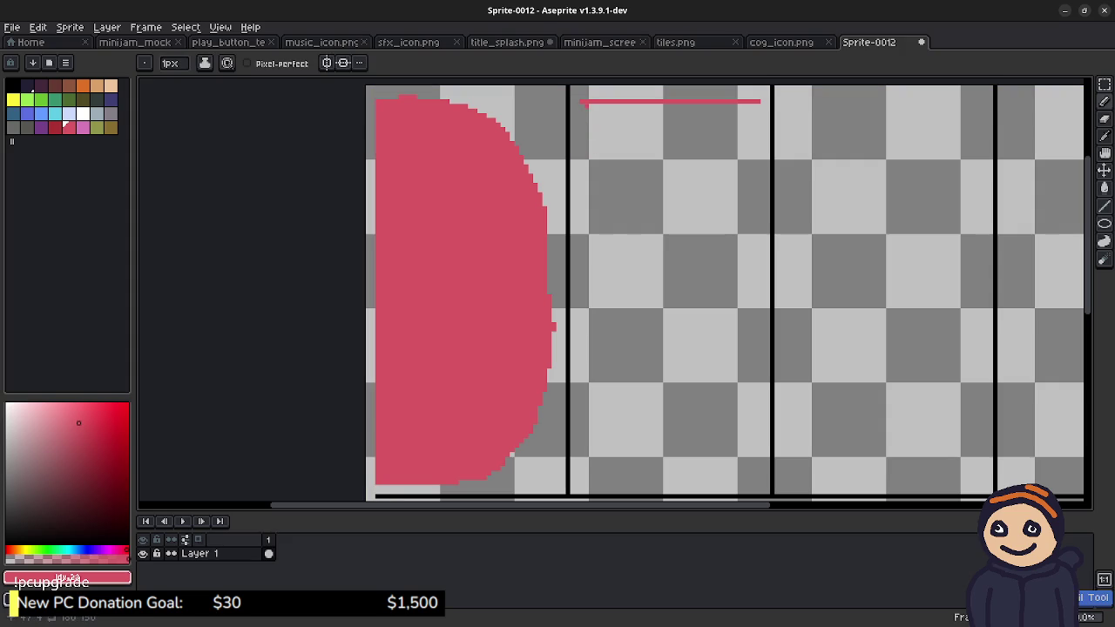
pyautogui.moveTo(582, 104)
pyautogui.mouseDown()
pyautogui.moveTo(582, 141)
pyautogui.moveTo(742, 158)
pyautogui.moveTo(758, 103)
pyautogui.mouseUp()
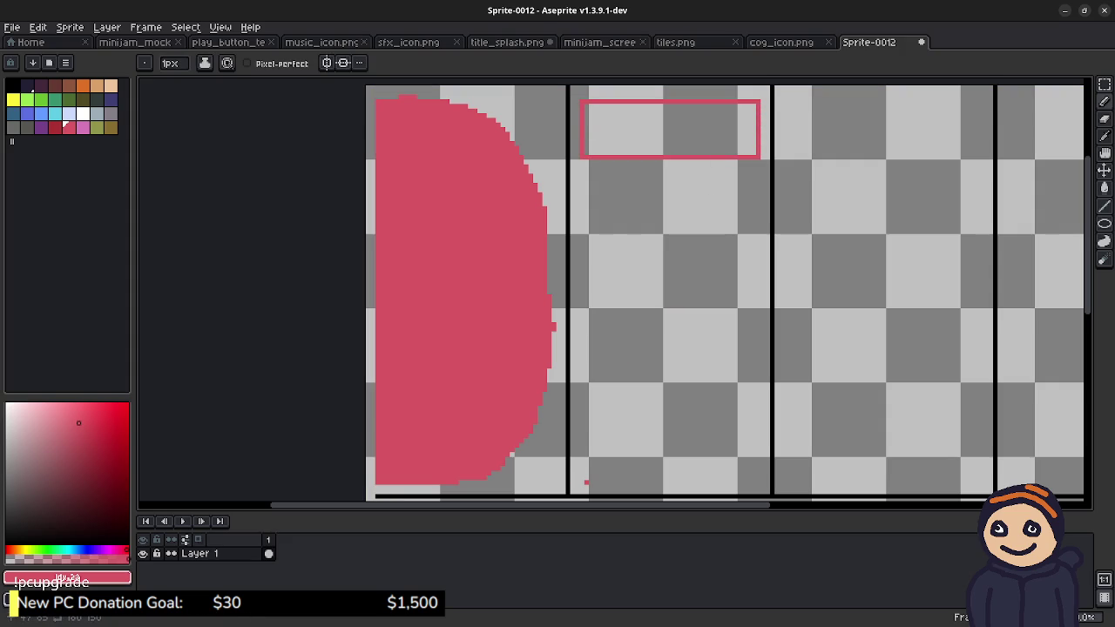
# Step: Outline the I's bottom bar and both sides of its stem
pyautogui.press('v')
pyautogui.press('b')
pyautogui.moveTo(581, 486)
pyautogui.mouseDown()
pyautogui.moveTo(762, 487)
pyautogui.moveTo(762, 440)
pyautogui.moveTo(589, 436)
pyautogui.moveTo(582, 488)
pyautogui.mouseUp()
pyautogui.moveTo(651, 431); pyautogui.dragTo(646, 193)
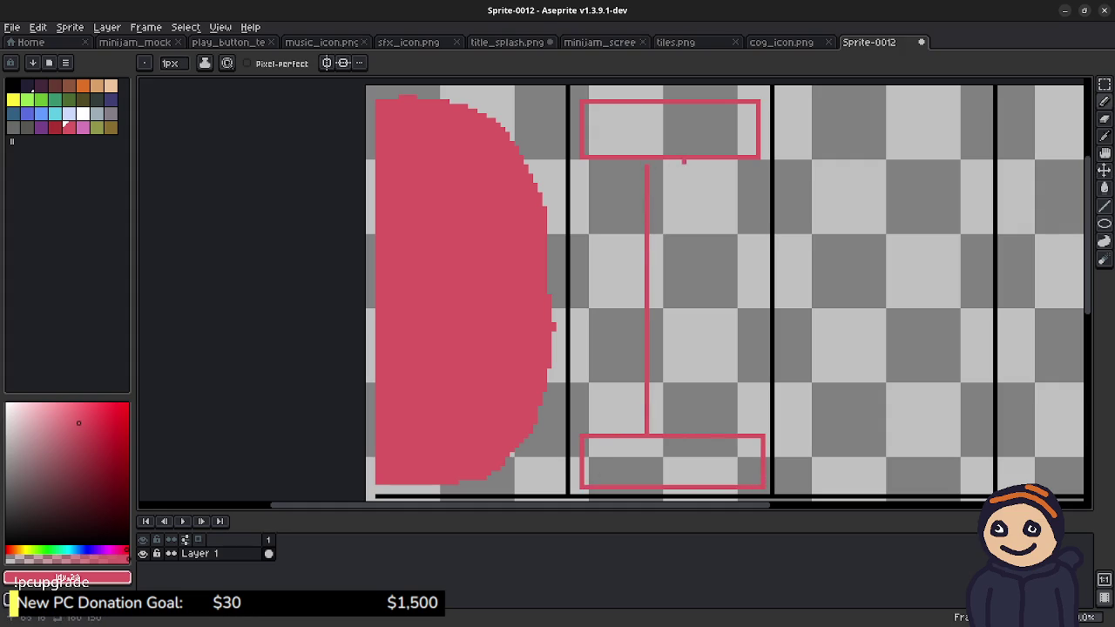
pyautogui.moveTo(688, 162); pyautogui.dragTo(688, 428)
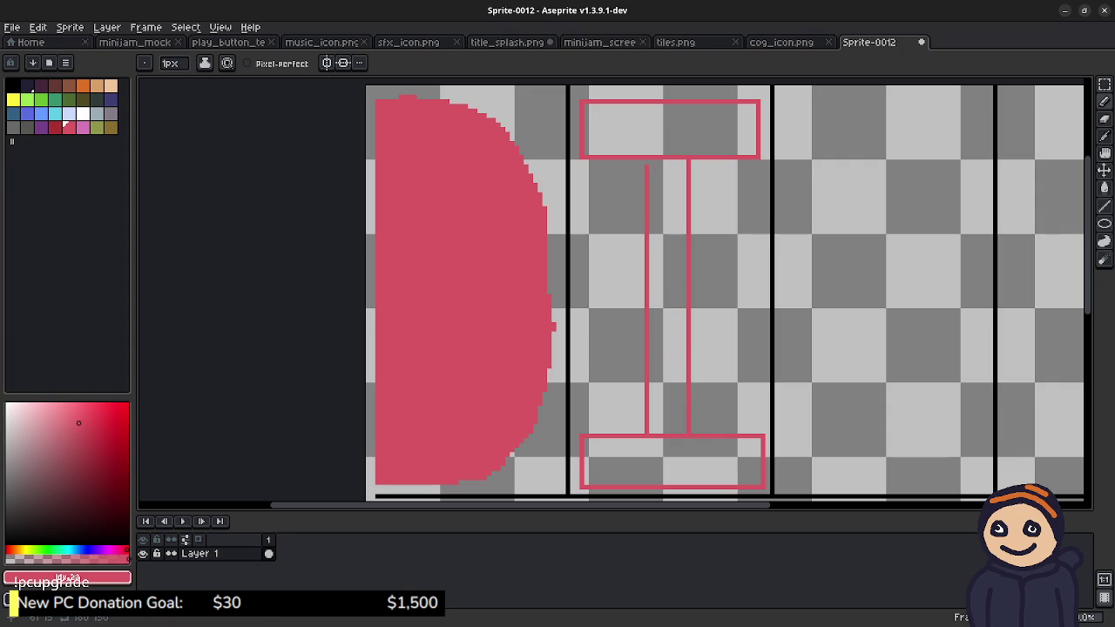
# Step: Fill the I's stem, top bar and bottom bar pink, then return to the Pencil
pyautogui.press('g')
pyautogui.click(667, 296)
pyautogui.click(669, 131)
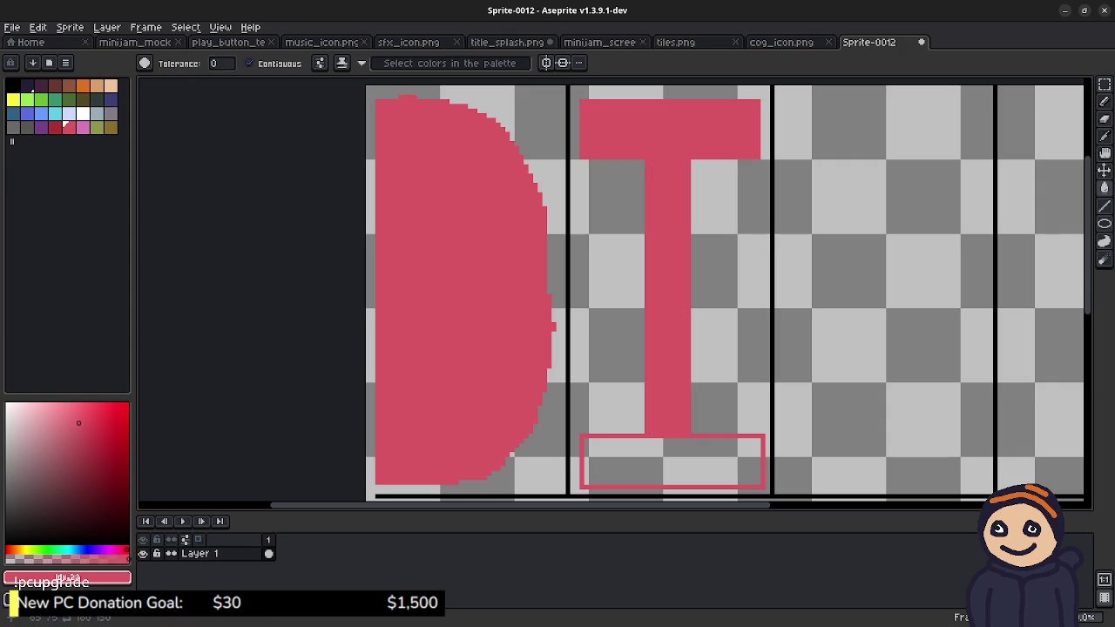
pyautogui.click(670, 462)
pyautogui.press('b')
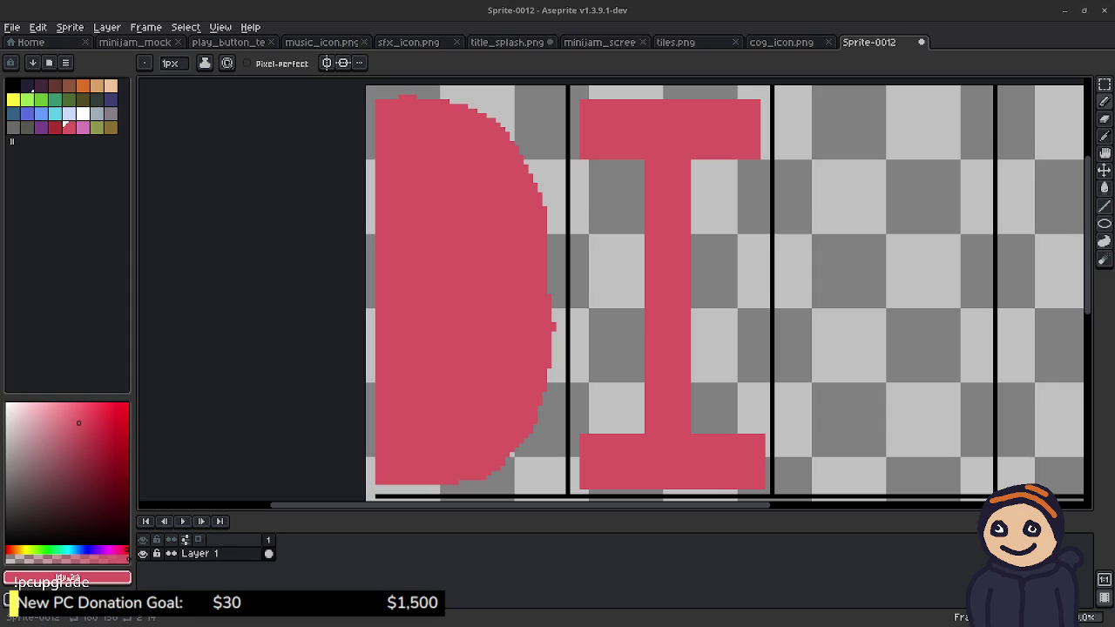
# Step: Straighten the N by nudging its lower part and upper diagonal into alignment
pyautogui.moveTo(790, 292); pyautogui.dragTo(555, 291)
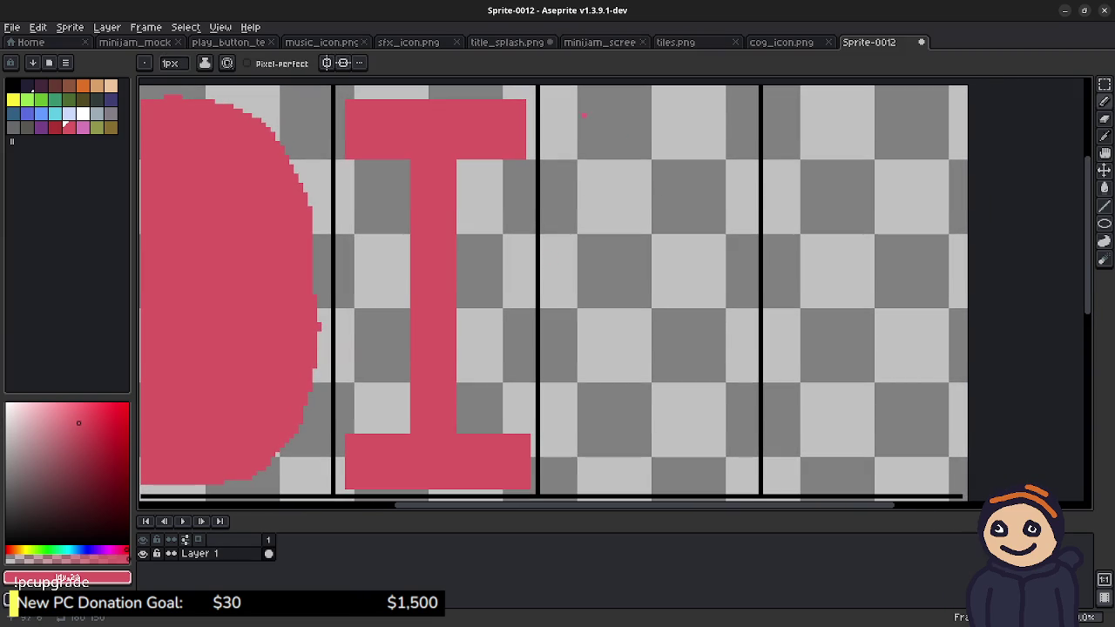
pyautogui.moveTo(551, 101)
pyautogui.mouseDown()
pyautogui.moveTo(613, 101)
pyautogui.moveTo(695, 262)
pyautogui.moveTo(690, 105)
pyautogui.moveTo(739, 105)
pyautogui.moveTo(742, 471)
pyautogui.moveTo(689, 473)
pyautogui.moveTo(601, 338)
pyautogui.moveTo(602, 484)
pyautogui.moveTo(568, 481)
pyautogui.moveTo(556, 103)
pyautogui.mouseUp()
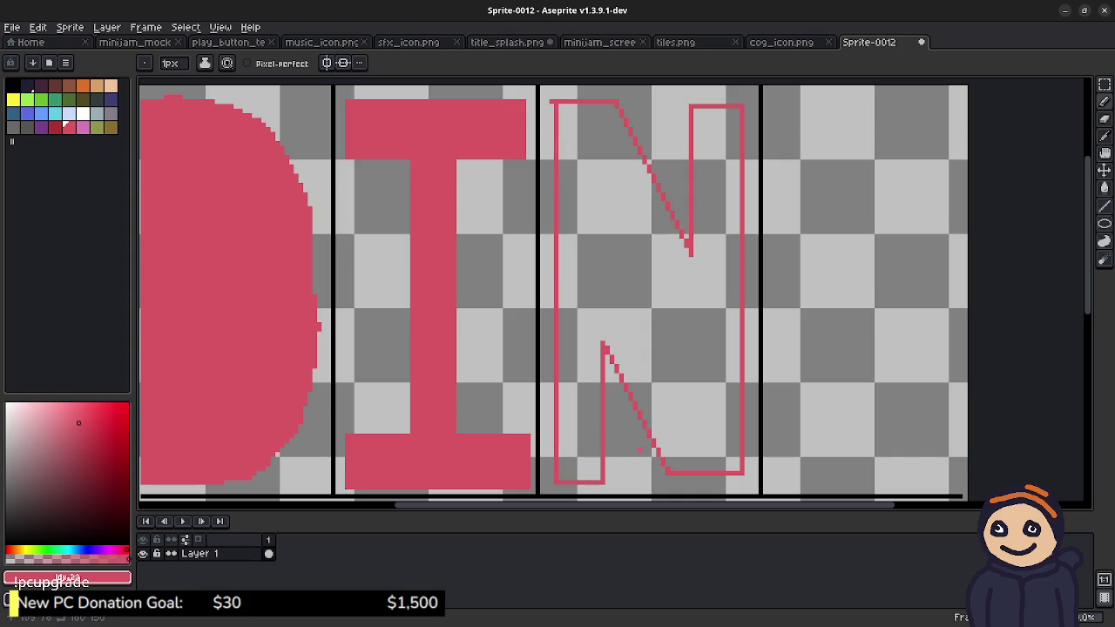
pyautogui.press('m')
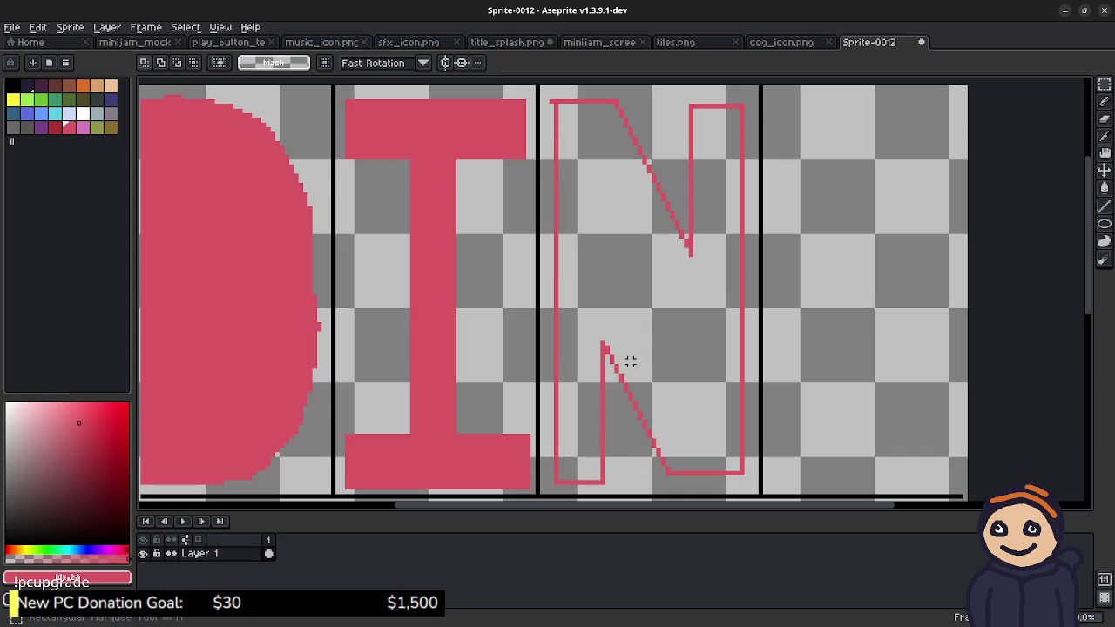
pyautogui.moveTo(579, 325); pyautogui.dragTo(682, 486)
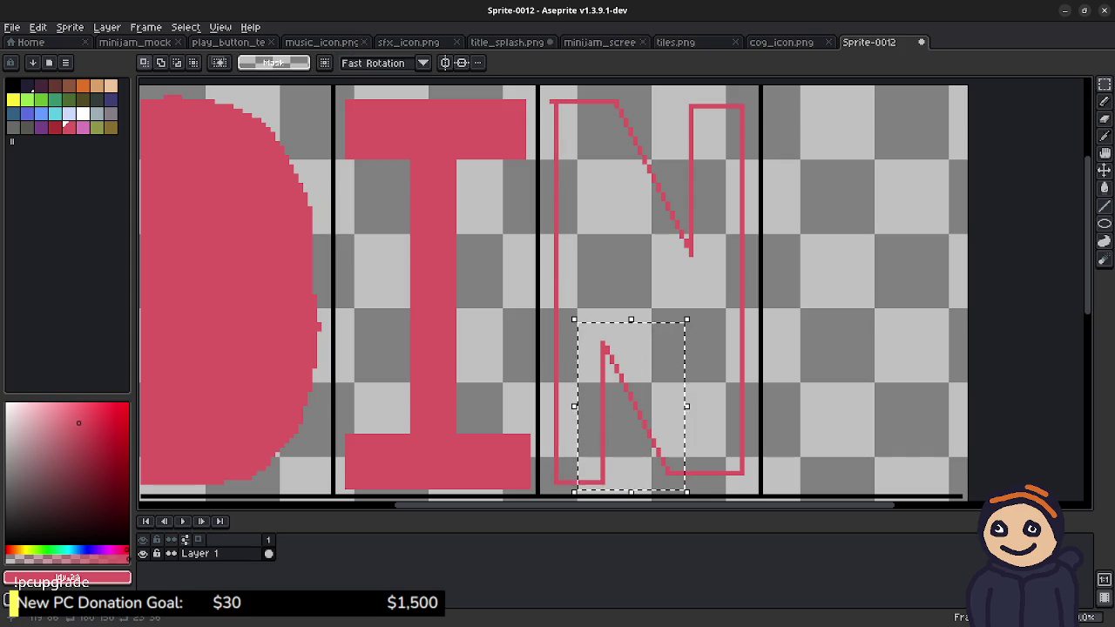
pyautogui.press('Right')
pyautogui.press('Right')
pyautogui.press('Right')
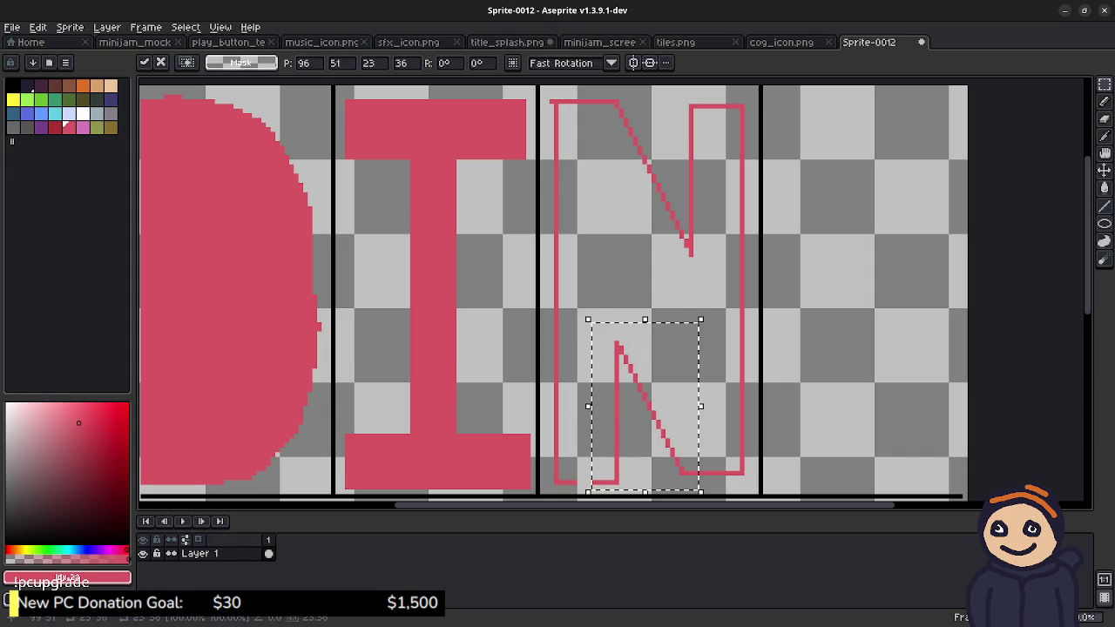
pyautogui.press('Right')
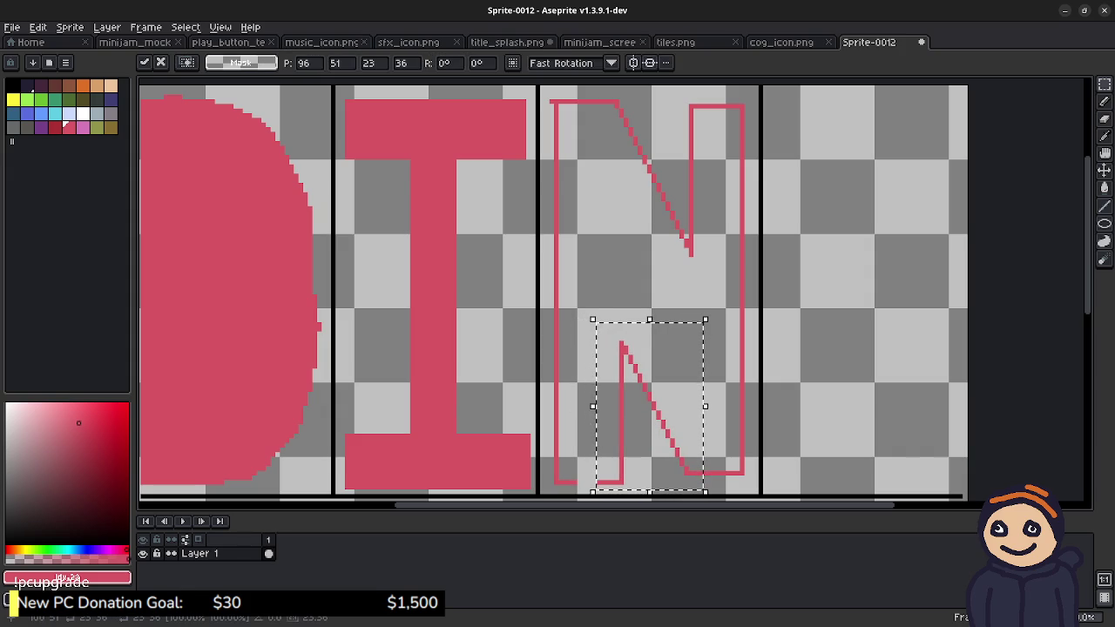
pyautogui.click(602, 106)
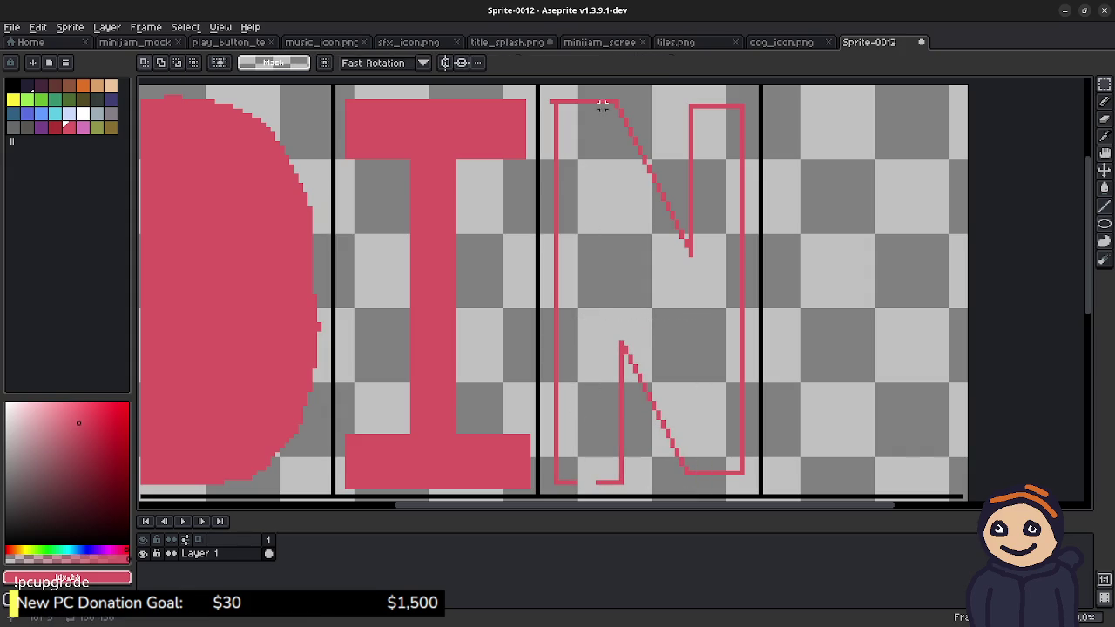
pyautogui.moveTo(594, 88); pyautogui.dragTo(715, 269)
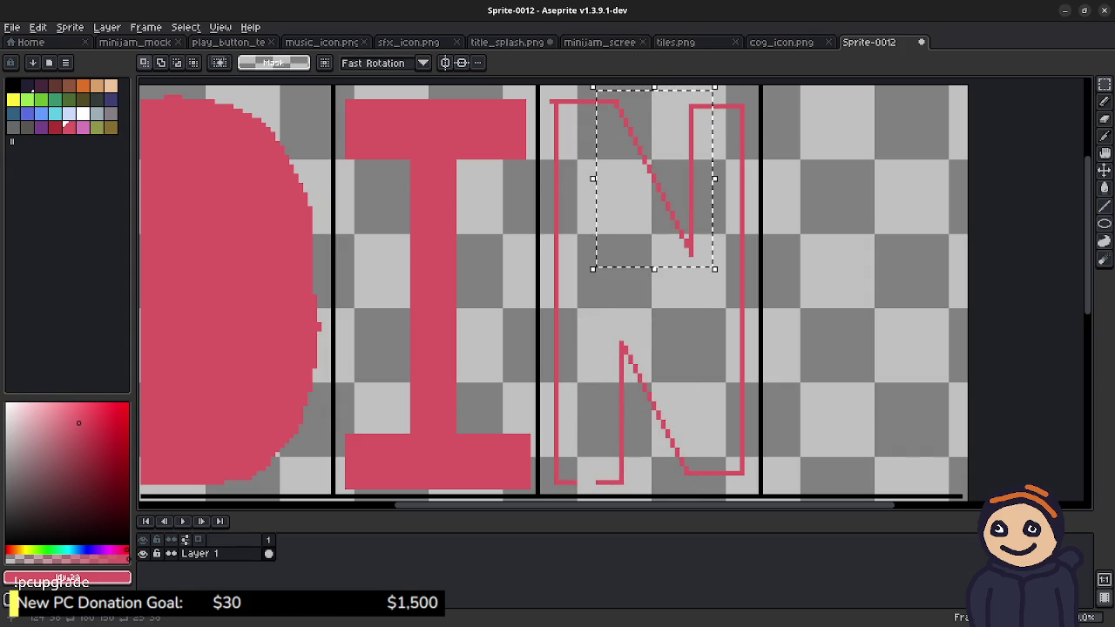
pyautogui.press('Left')
pyautogui.press('Left')
pyautogui.press('Left')
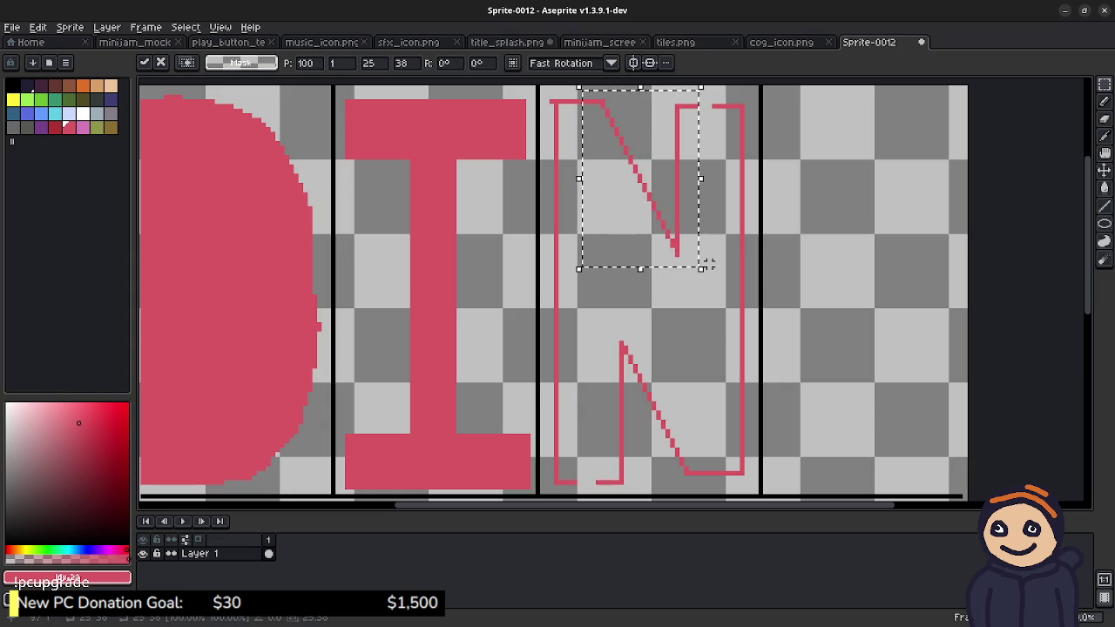
pyautogui.press('Right')
pyautogui.click(709, 250)
# Step: Close the N's outline gaps at top and bottom-left, then fill it solid pink
pyautogui.press('b')
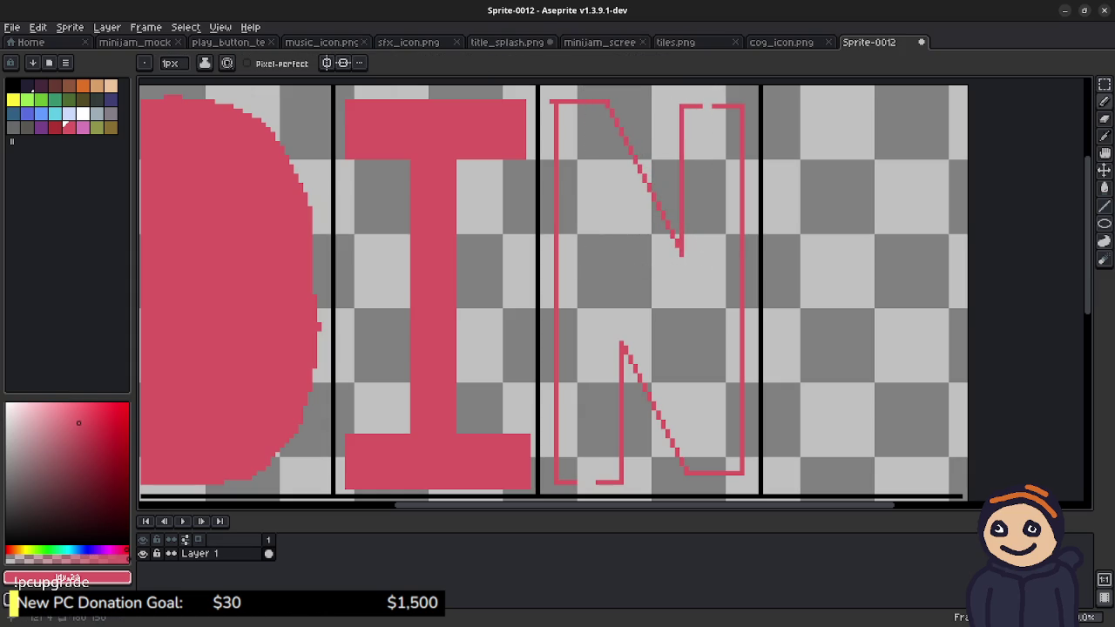
pyautogui.click(708, 106)
pyautogui.click(591, 482)
pyautogui.press('g')
pyautogui.click(699, 268)
pyautogui.hscroll(3, 699, 268)
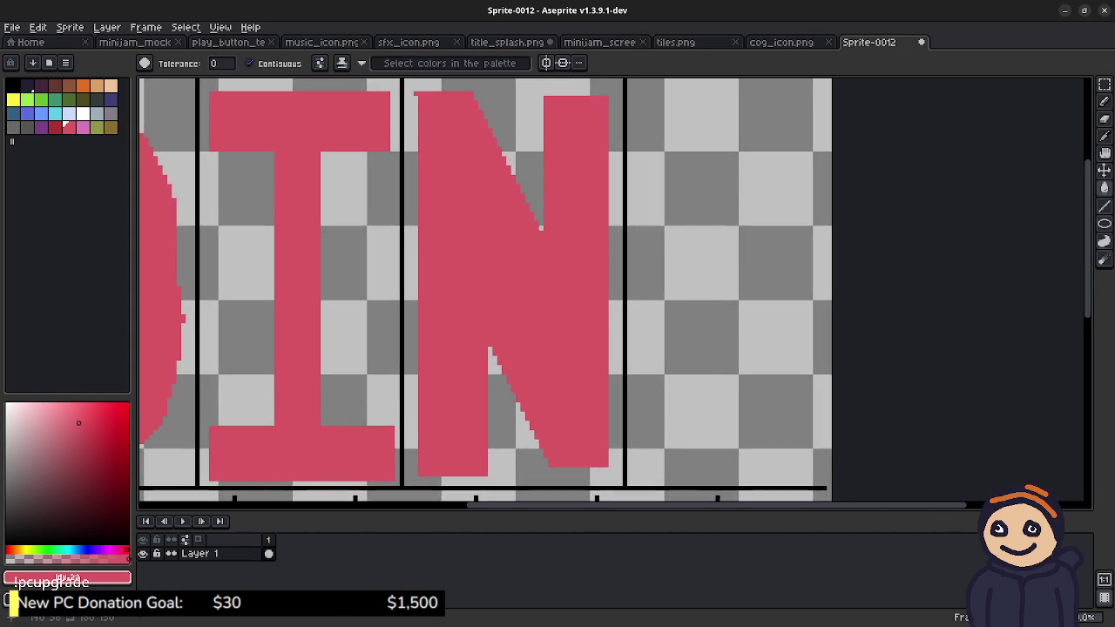
# Step: Scroll to the empty fourth cell after the N and select the Ellipse tool
pyautogui.hscroll(-4, 610, 287)
pyautogui.hscroll(-1, 610, 287)
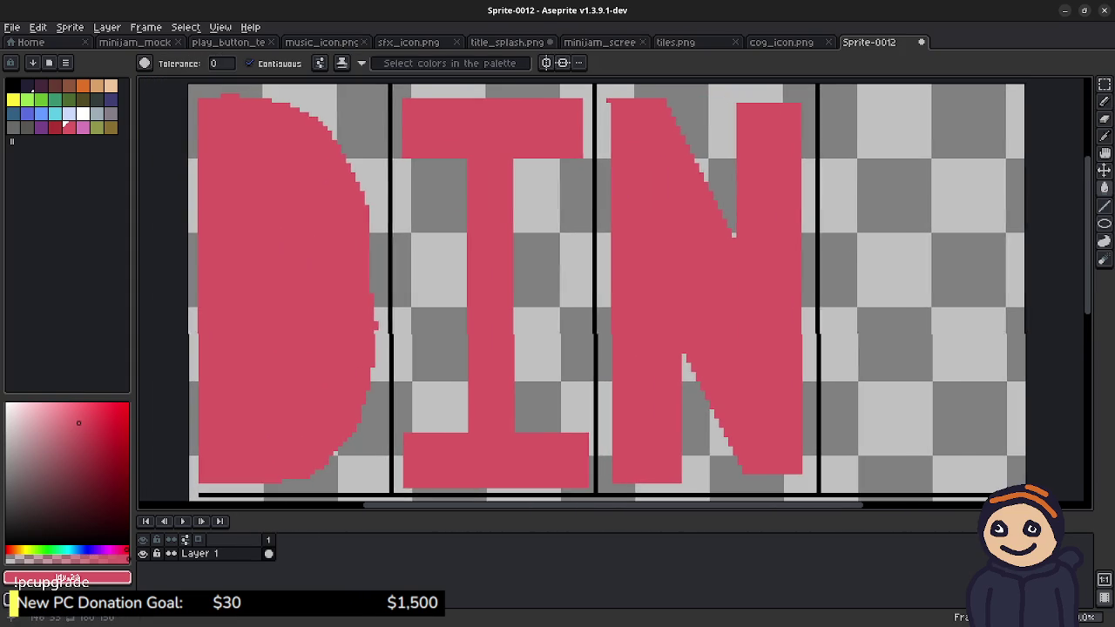
pyautogui.hscroll(4, 661, 238)
pyautogui.hscroll(1, 661, 238)
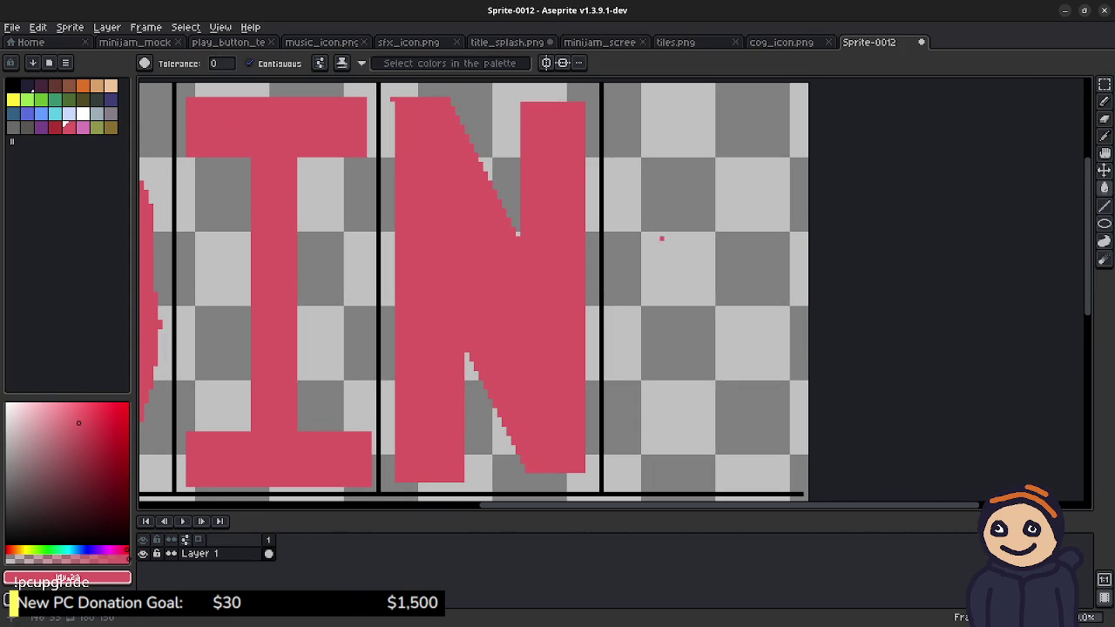
pyautogui.click(1105, 223)
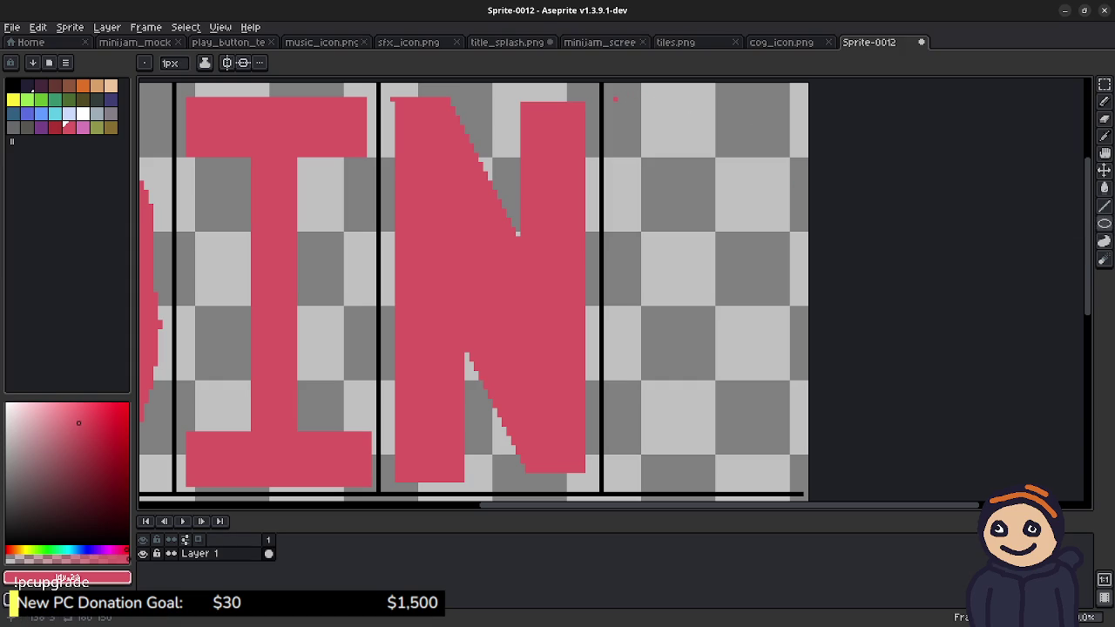
# Step: Draw a circle at the cell's top and move its lower half down to stretch the O
pyautogui.moveTo(615, 99); pyautogui.dragTo(792, 479)
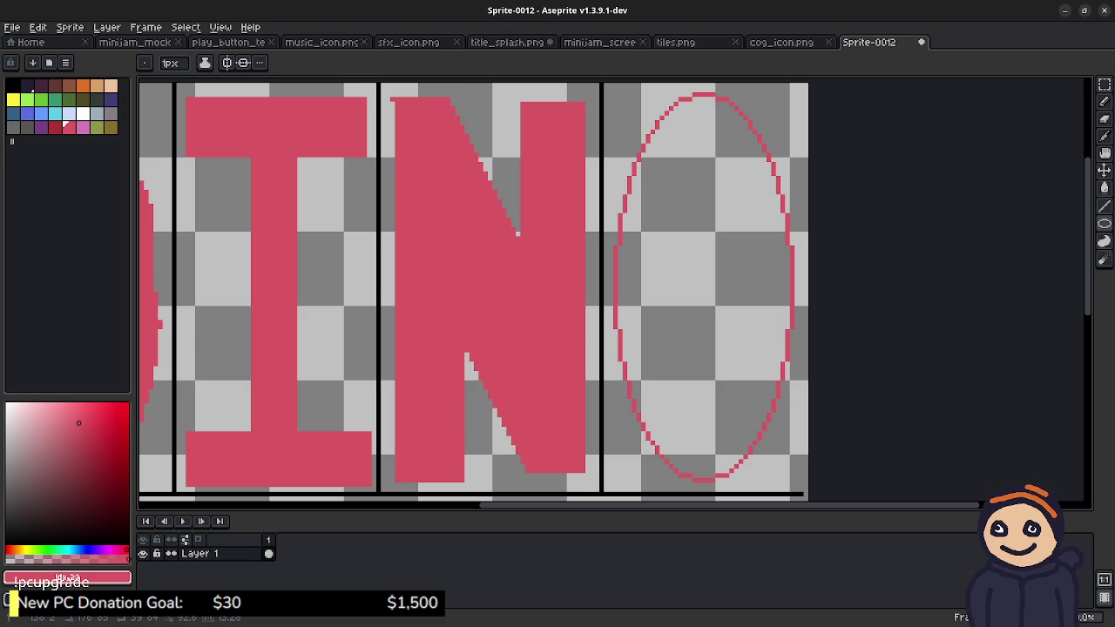
pyautogui.moveTo(793, 479)
pyautogui.mouseDown()
pyautogui.moveTo(792, 255)
pyautogui.moveTo(795, 285)
pyautogui.mouseUp()
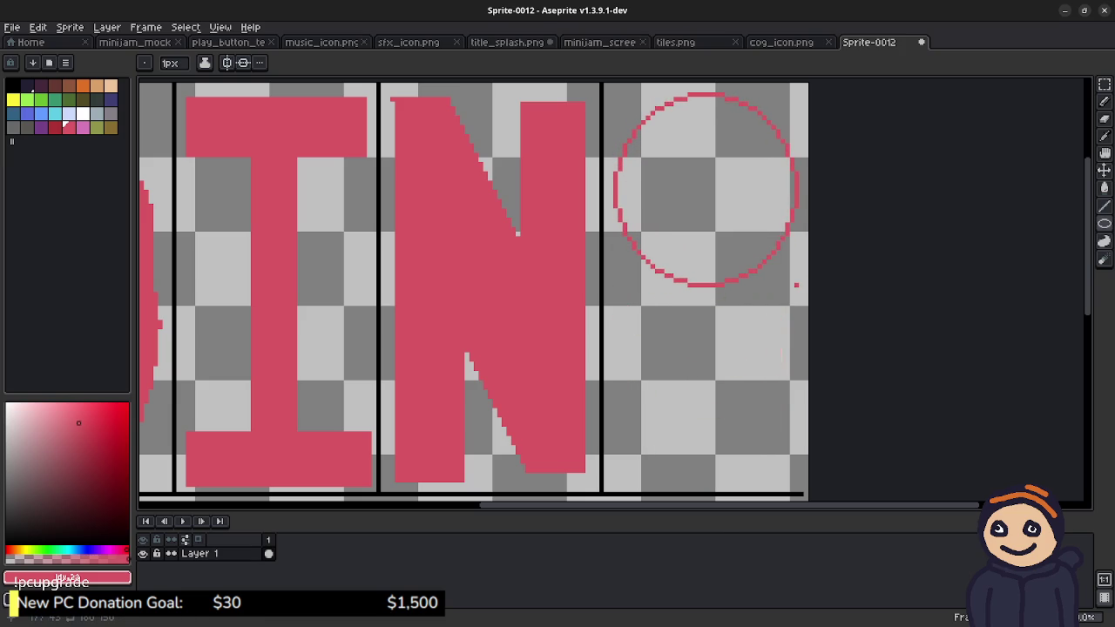
pyautogui.press('m')
pyautogui.moveTo(613, 192); pyautogui.dragTo(803, 311)
pyautogui.press('Down')
pyautogui.press('Down')
pyautogui.press('Down')
pyautogui.press('Down')
pyautogui.press('Down')
pyautogui.press('Down')
pyautogui.press('Down')
pyautogui.press('Down')
pyautogui.press('Down')
pyautogui.press('Down')
pyautogui.press('Down')
pyautogui.press('Down')
pyautogui.press('Down')
pyautogui.press('Down')
pyautogui.press('Down')
pyautogui.press('Down')
pyautogui.press('Down')
pyautogui.press('Down')
pyautogui.press('Down')
pyautogui.press('Down')
pyautogui.press('Down')
pyautogui.press('Down')
pyautogui.press('Down')
pyautogui.press('Down')
pyautogui.click(708, 197)
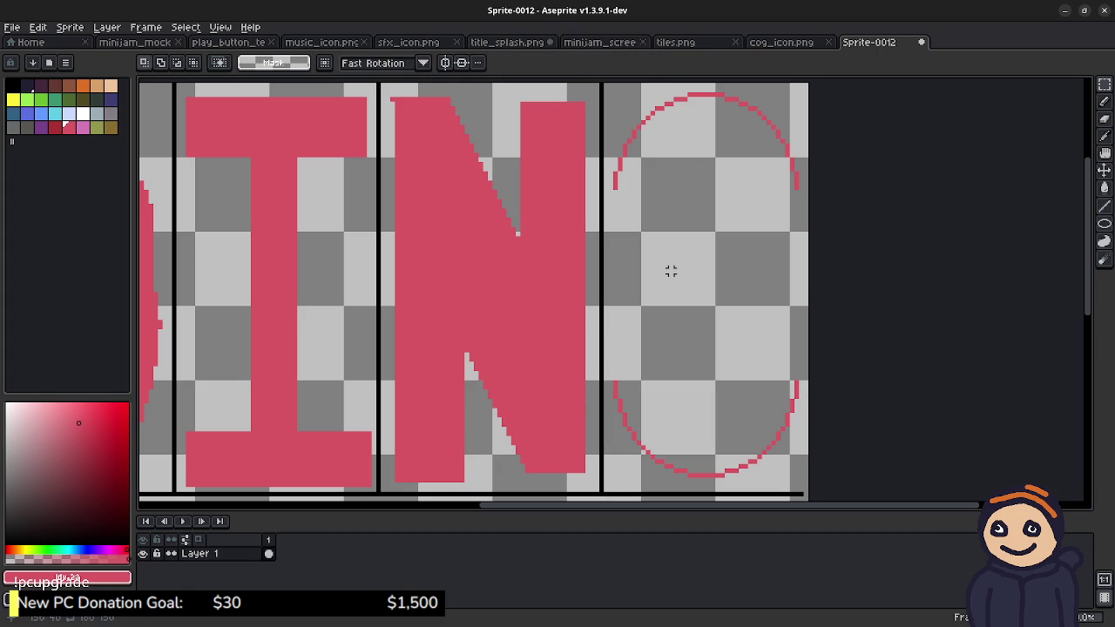
# Step: Pencil straight left and right sides on the O and fill it solid pink
pyautogui.press('b')
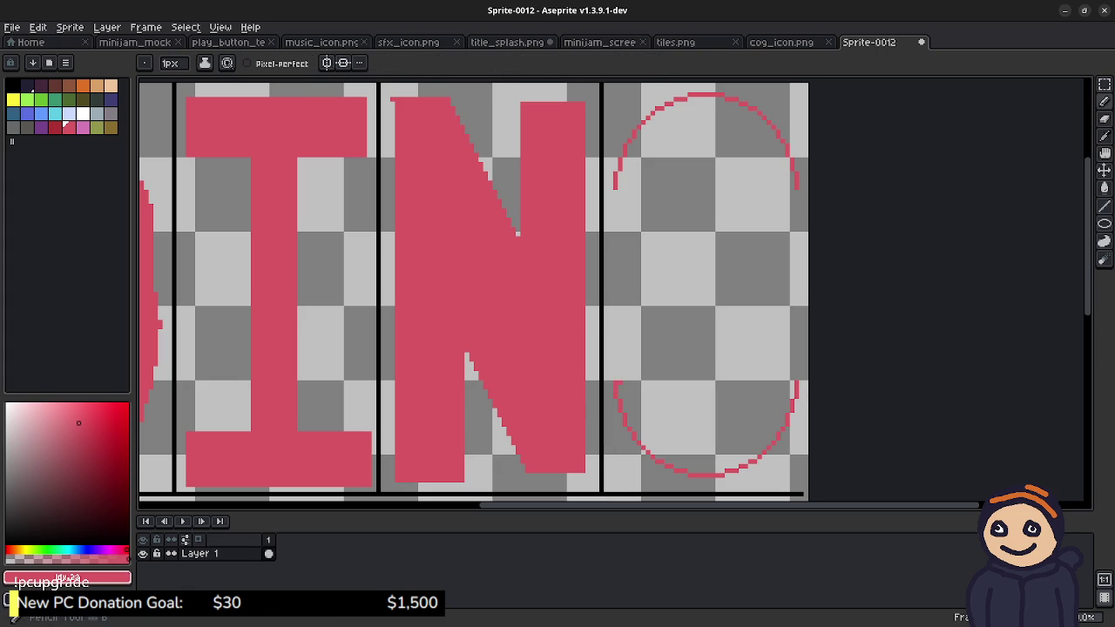
pyautogui.moveTo(616, 383); pyautogui.dragTo(616, 187)
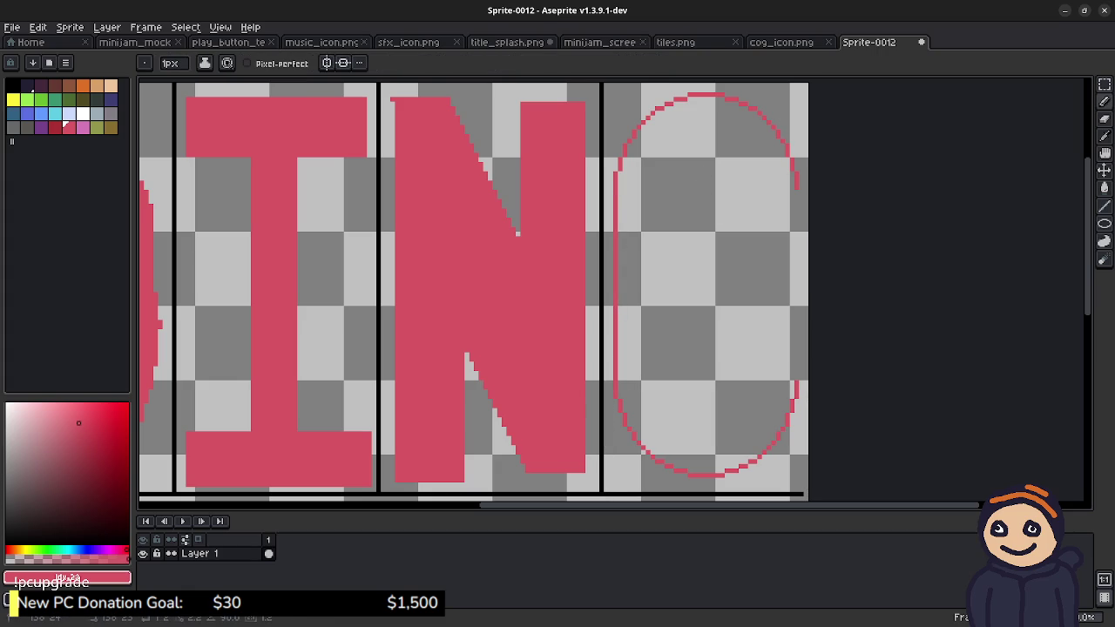
pyautogui.moveTo(795, 193); pyautogui.dragTo(795, 381)
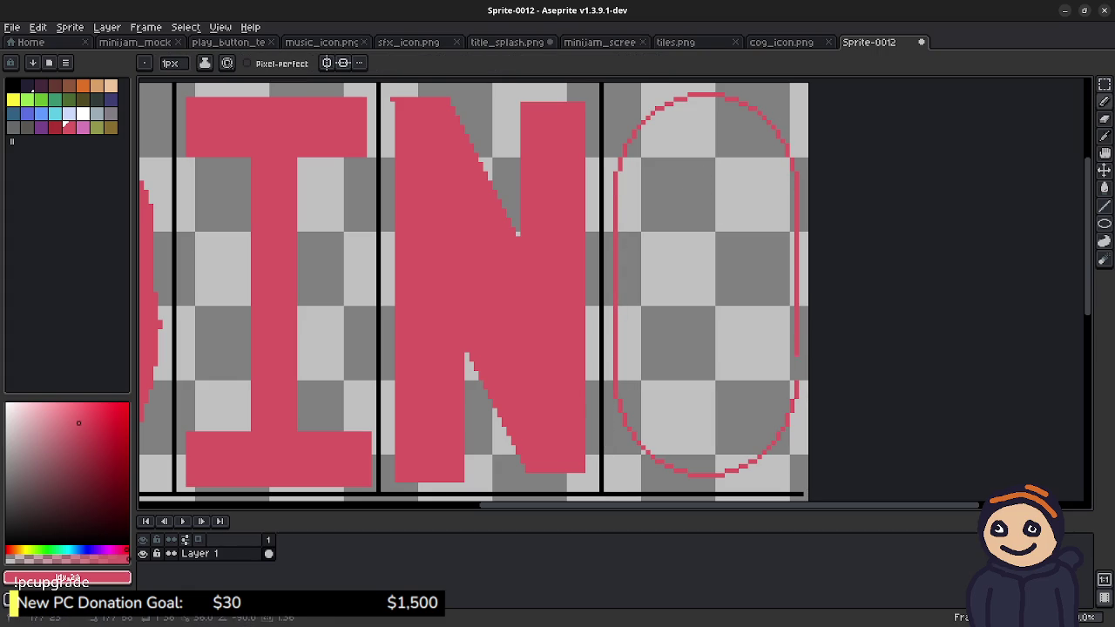
pyautogui.press('g')
pyautogui.click(698, 294)
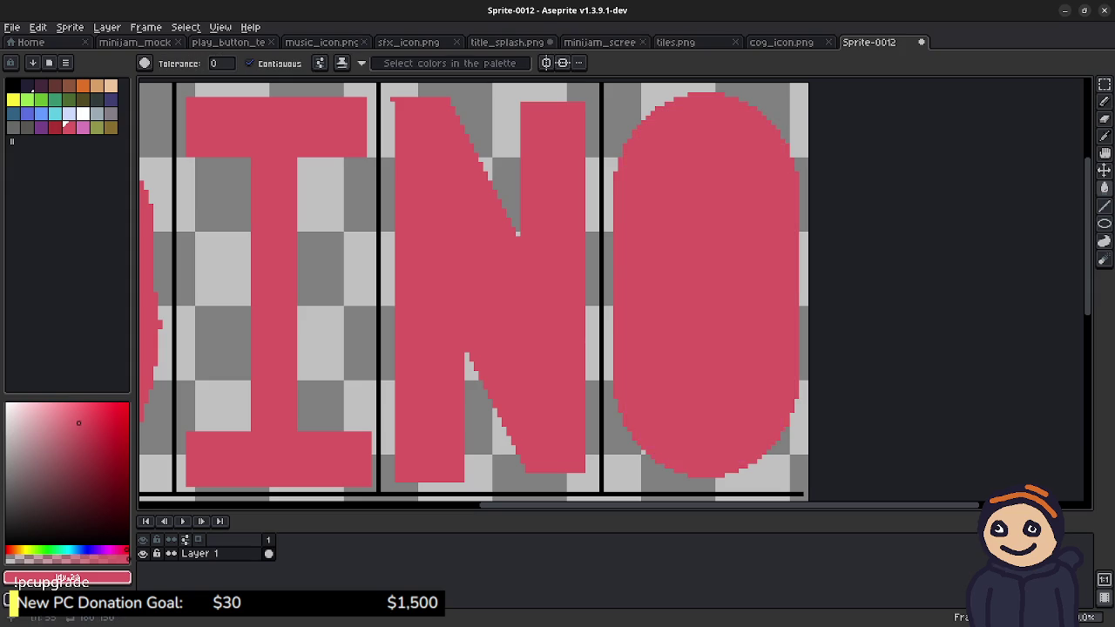
pyautogui.hscroll(-3, 698, 295)
pyautogui.hscroll(-2, 699, 294)
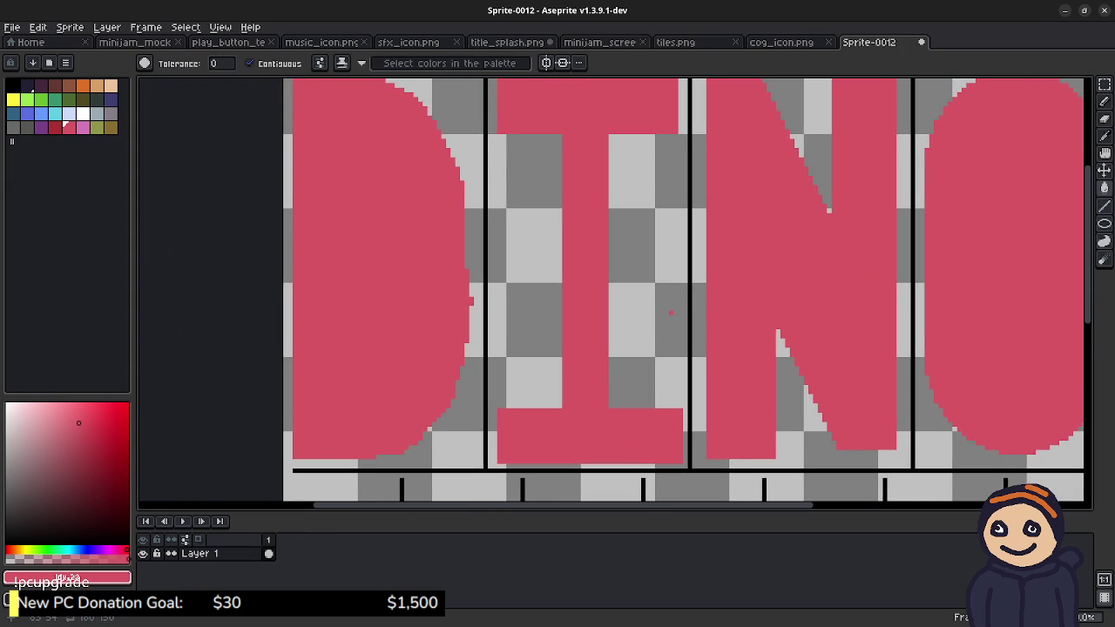
# Step: Scroll down to the lower row of guide cells and pick the orange palette swatch
pyautogui.hscroll(2, 670, 312)
pyautogui.hscroll(1, 671, 312)
pyautogui.scroll(-3, 597, 264)
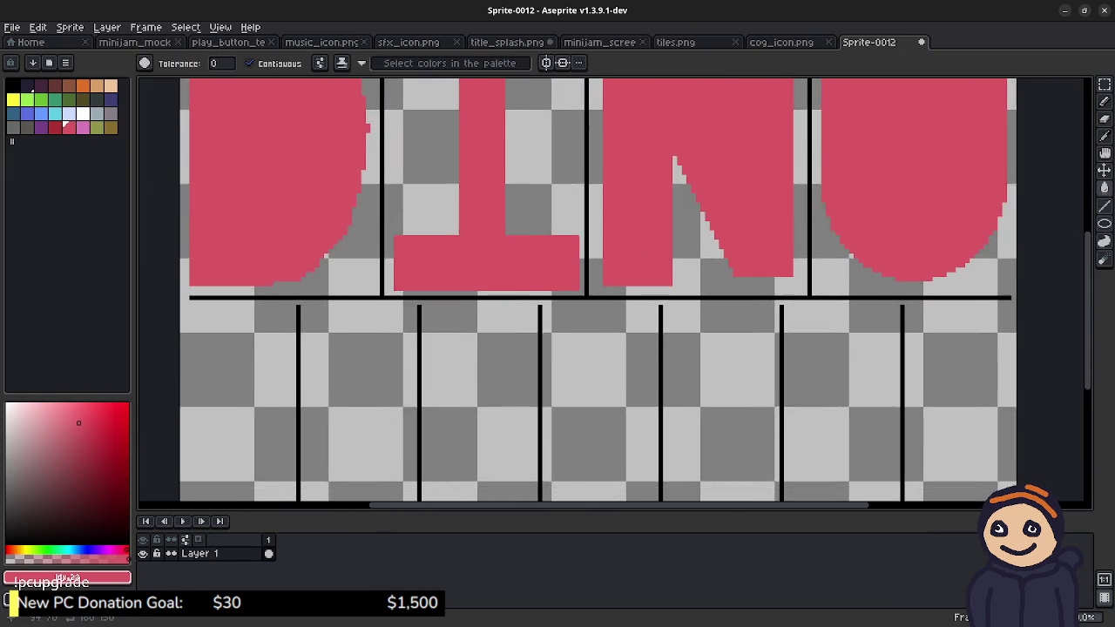
pyautogui.scroll(-2, 598, 264)
pyautogui.hscroll(-2, 597, 264)
pyautogui.scroll(-1, 598, 264)
pyautogui.hscroll(-1, 597, 264)
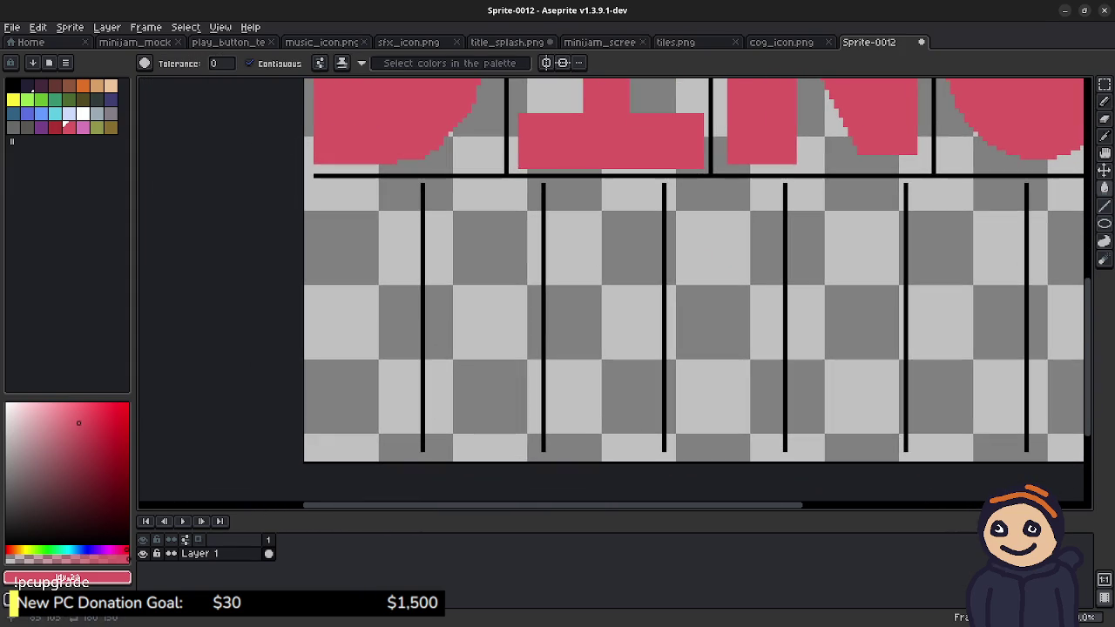
pyautogui.click(83, 86)
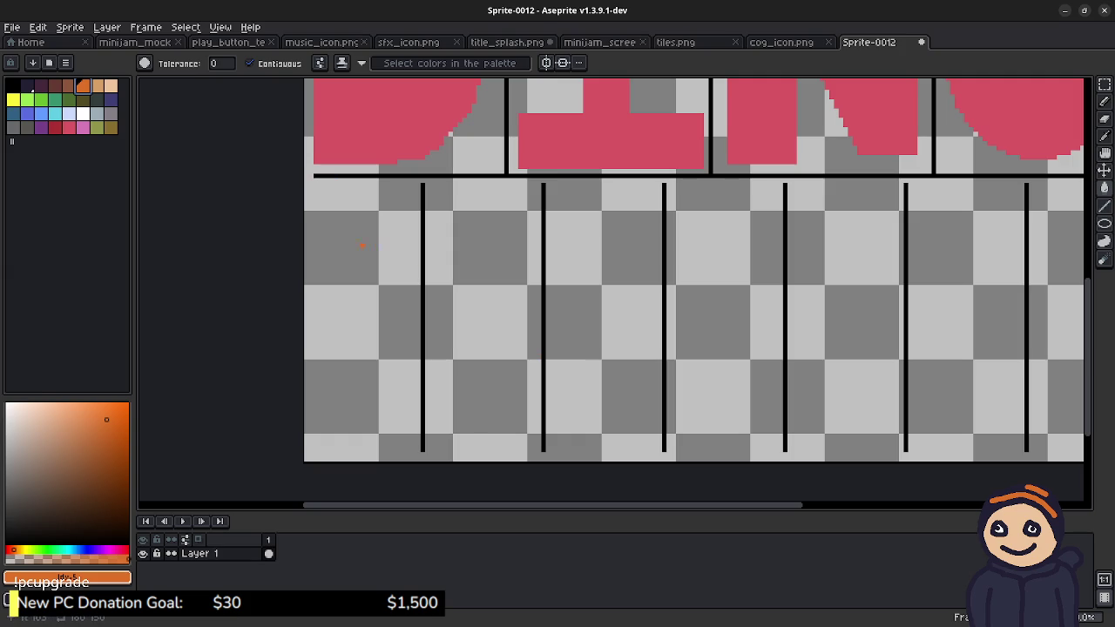
# Step: Undo a stray orange fill and pencil the D's outline in the first lower cell
pyautogui.click(316, 194)
pyautogui.hotkey('ctrl', 'z')
pyautogui.press('b')
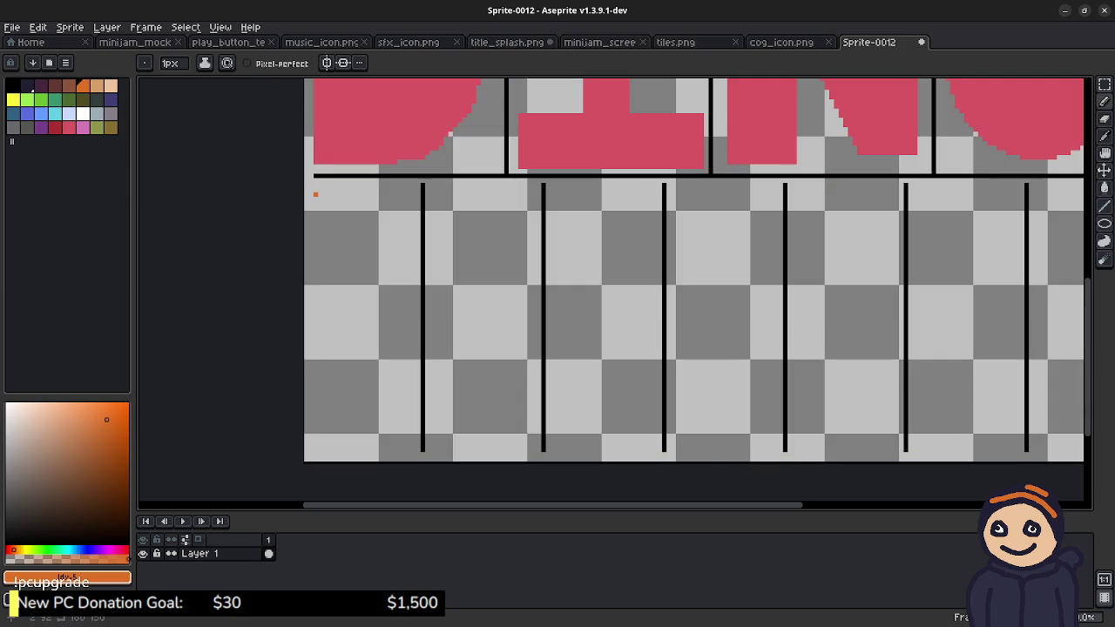
pyautogui.moveTo(315, 190); pyautogui.dragTo(315, 358)
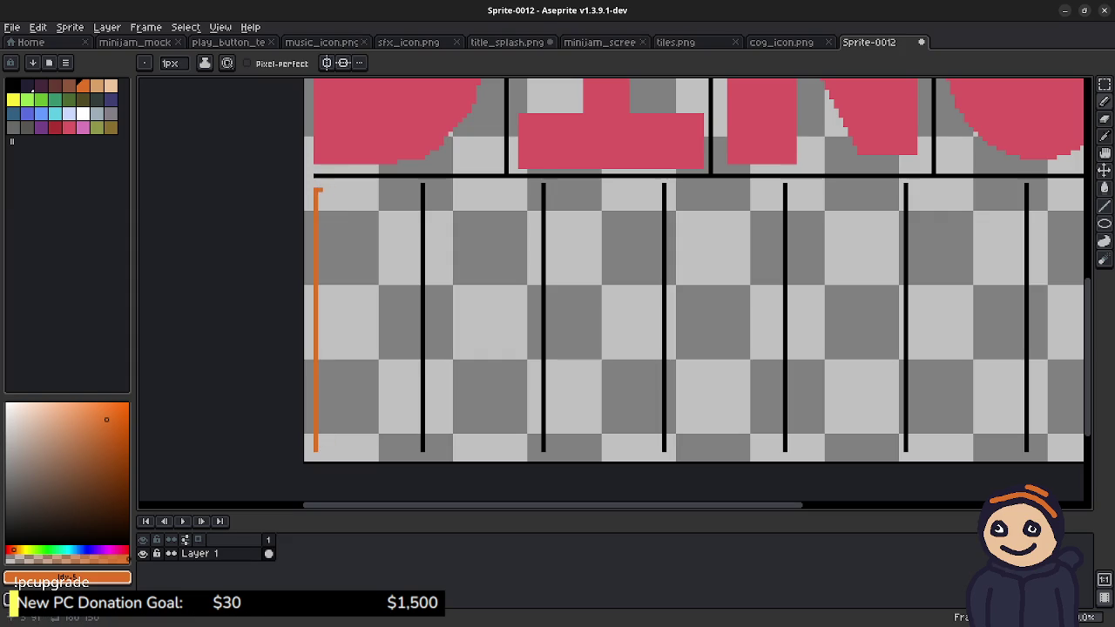
pyautogui.moveTo(317, 189)
pyautogui.mouseDown()
pyautogui.moveTo(360, 189)
pyautogui.moveTo(388, 207)
pyautogui.moveTo(404, 227)
pyautogui.moveTo(405, 283)
pyautogui.mouseUp()
pyautogui.hotkey('ctrl', 'z')
pyautogui.moveTo(403, 340); pyautogui.dragTo(404, 418)
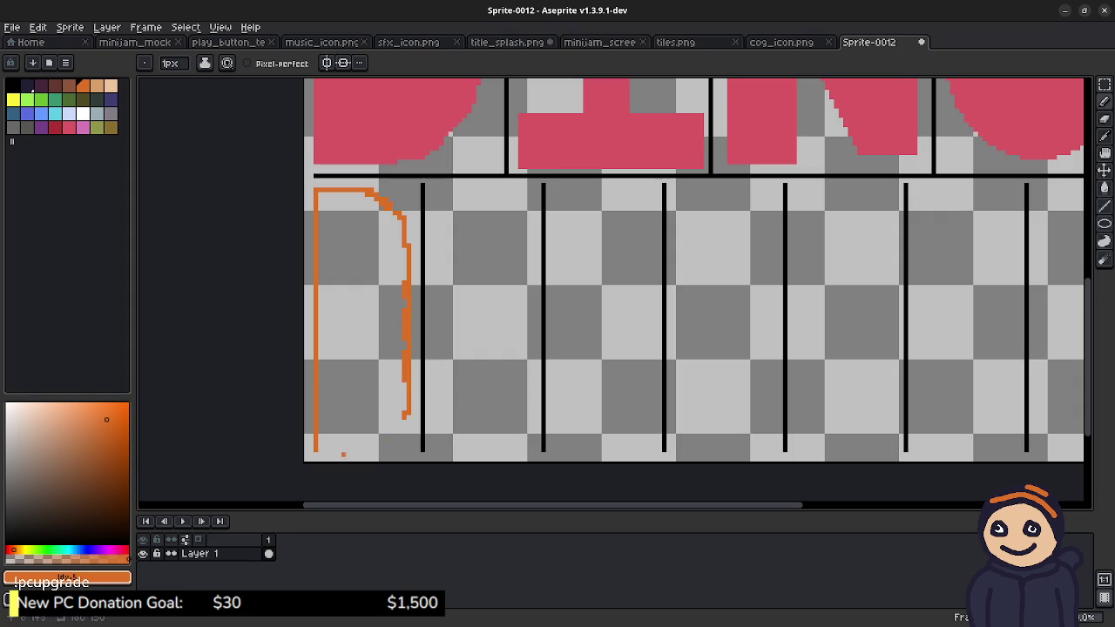
pyautogui.moveTo(316, 450)
pyautogui.mouseDown()
pyautogui.moveTo(383, 446)
pyautogui.moveTo(403, 429)
pyautogui.mouseUp()
# Step: Fill the D outline solid orange and return to the Pencil
pyautogui.press('g')
pyautogui.click(371, 333)
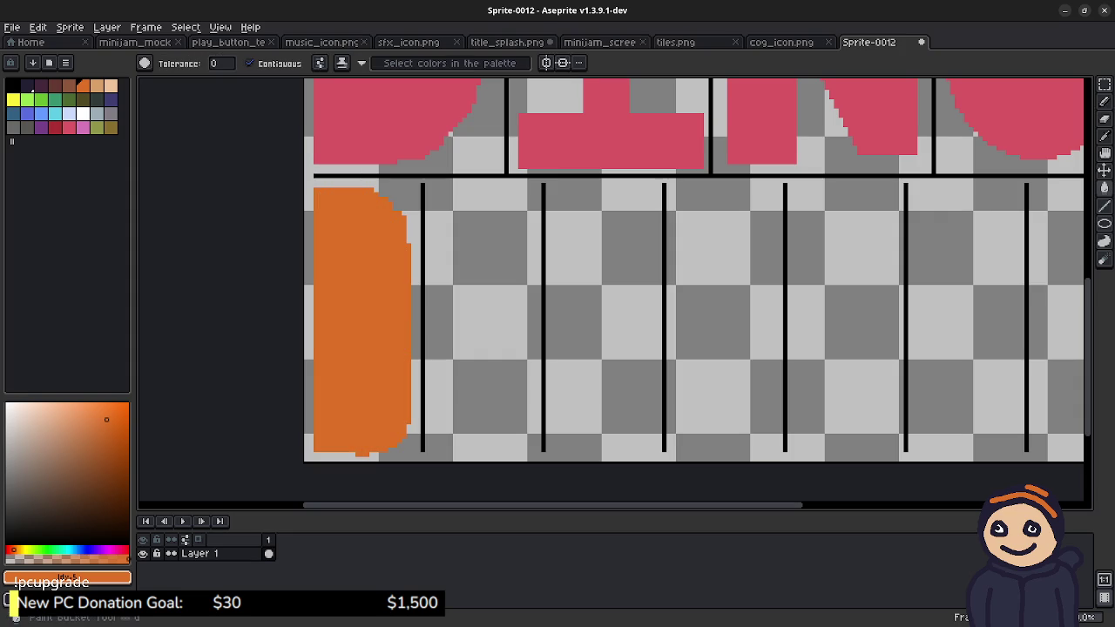
pyautogui.press('b')
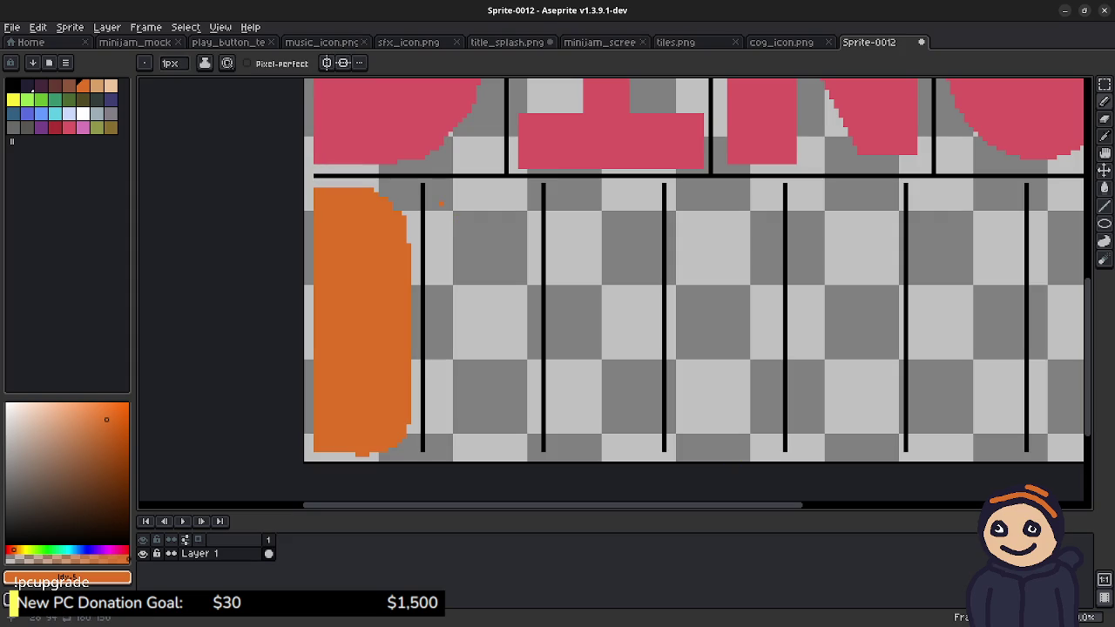
pyautogui.click(169, 63)
# Step: Set the pencil size to 4px and paint the E's top, upright, bottom and middle bars
pyautogui.write('8')
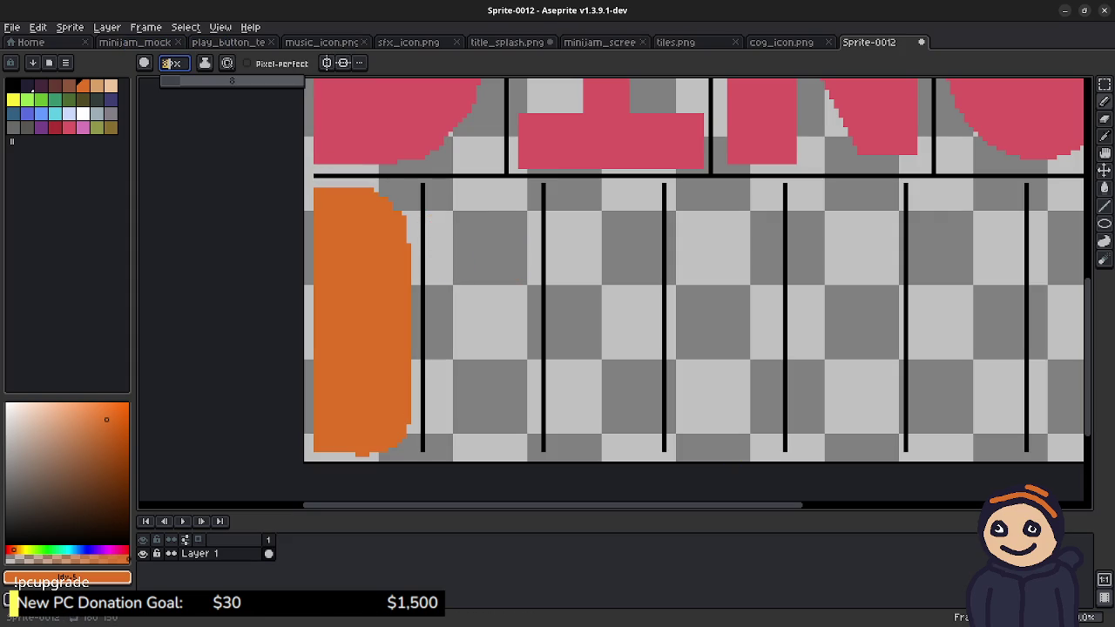
pyautogui.press('BackSpace')
pyautogui.write('4')
pyautogui.press('Return')
pyautogui.moveTo(443, 197)
pyautogui.mouseDown()
pyautogui.moveTo(514, 197)
pyautogui.moveTo(528, 223)
pyautogui.mouseUp()
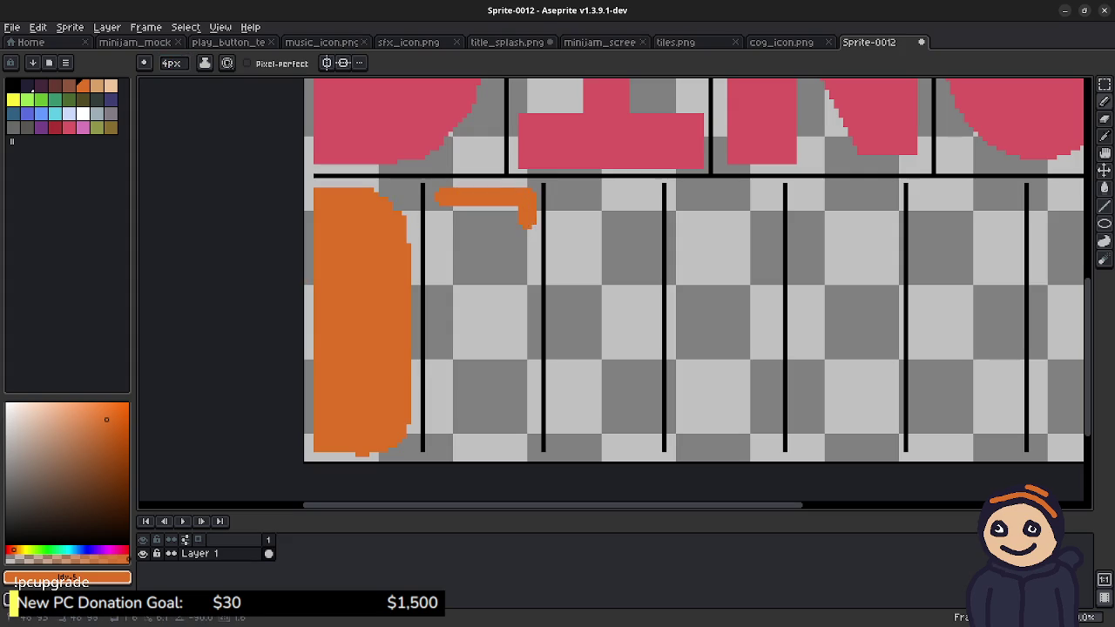
pyautogui.hotkey('ctrl', 'z')
pyautogui.moveTo(440, 199)
pyautogui.mouseDown()
pyautogui.moveTo(440, 439)
pyautogui.moveTo(531, 443)
pyautogui.mouseUp()
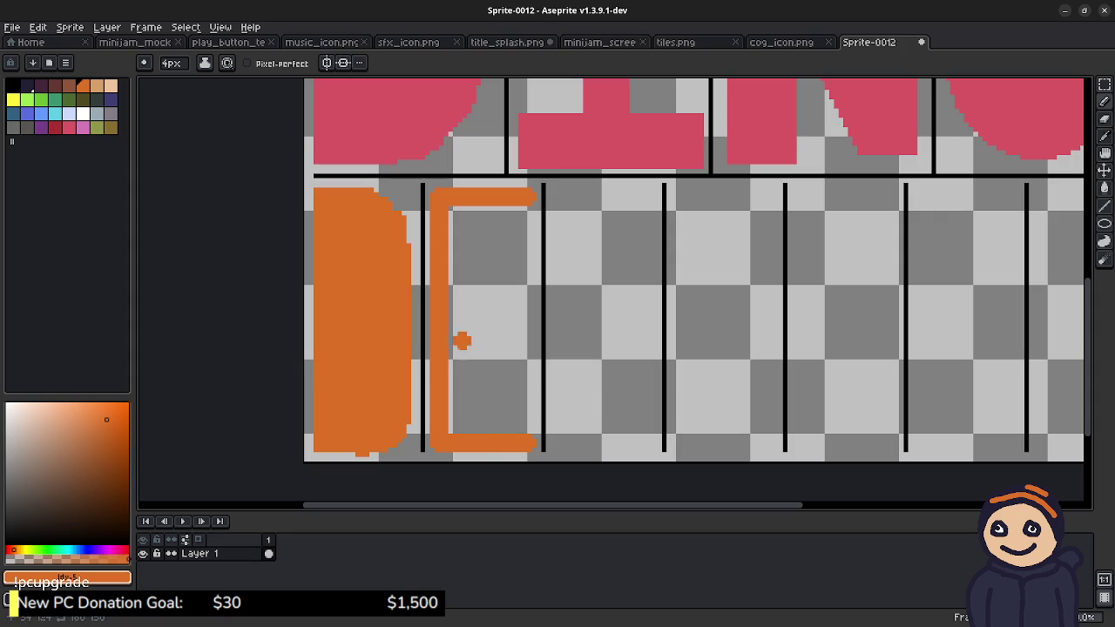
pyautogui.moveTo(457, 323); pyautogui.dragTo(510, 322)
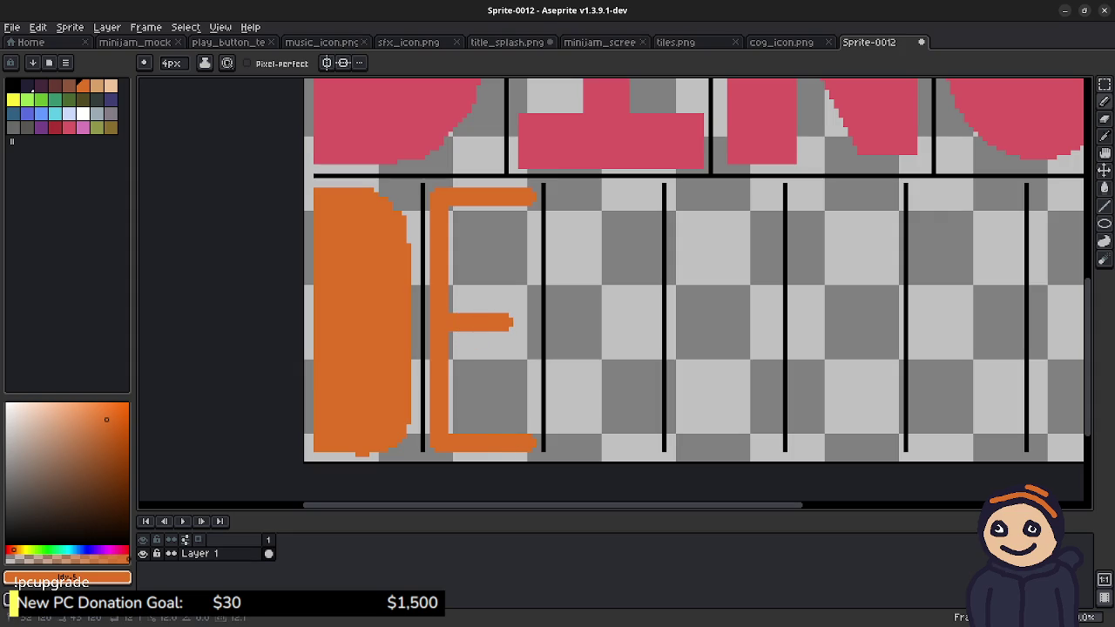
# Step: Thicken and tidy the E's bars and corners, then paint the A's slanted left leg
pyautogui.moveTo(458, 209); pyautogui.dragTo(458, 436)
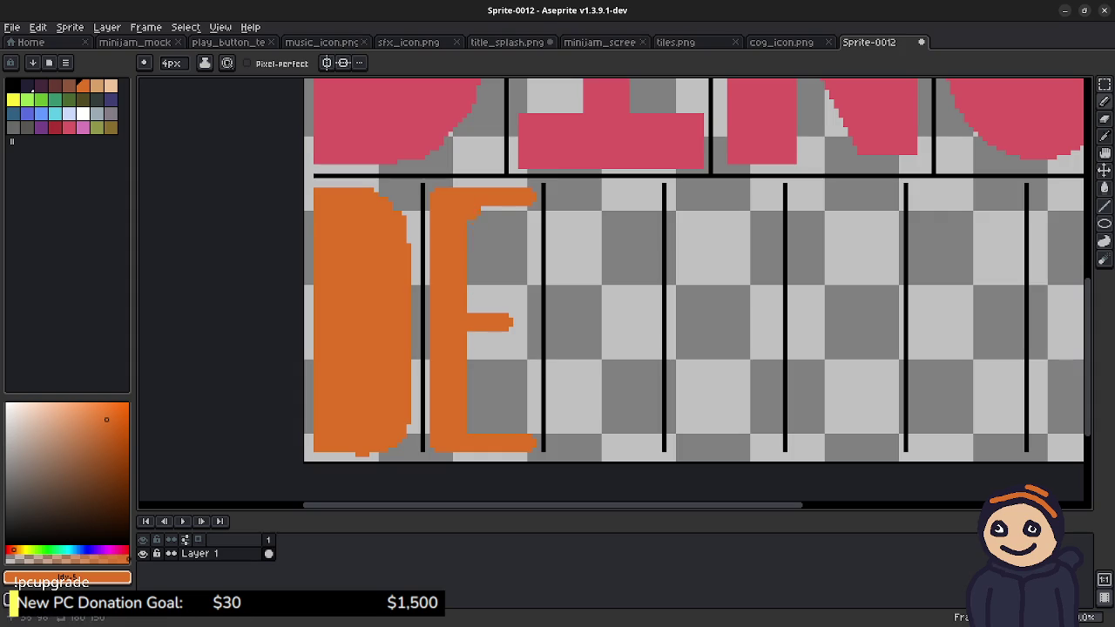
pyautogui.moveTo(477, 208); pyautogui.dragTo(533, 215)
pyautogui.click(531, 221)
pyautogui.click(531, 427)
pyautogui.click(473, 224)
pyautogui.click(532, 219)
pyautogui.click(472, 305)
pyautogui.moveTo(474, 301)
pyautogui.mouseDown()
pyautogui.moveTo(517, 312)
pyautogui.moveTo(495, 338)
pyautogui.mouseUp()
pyautogui.click(484, 334)
pyautogui.click(474, 291)
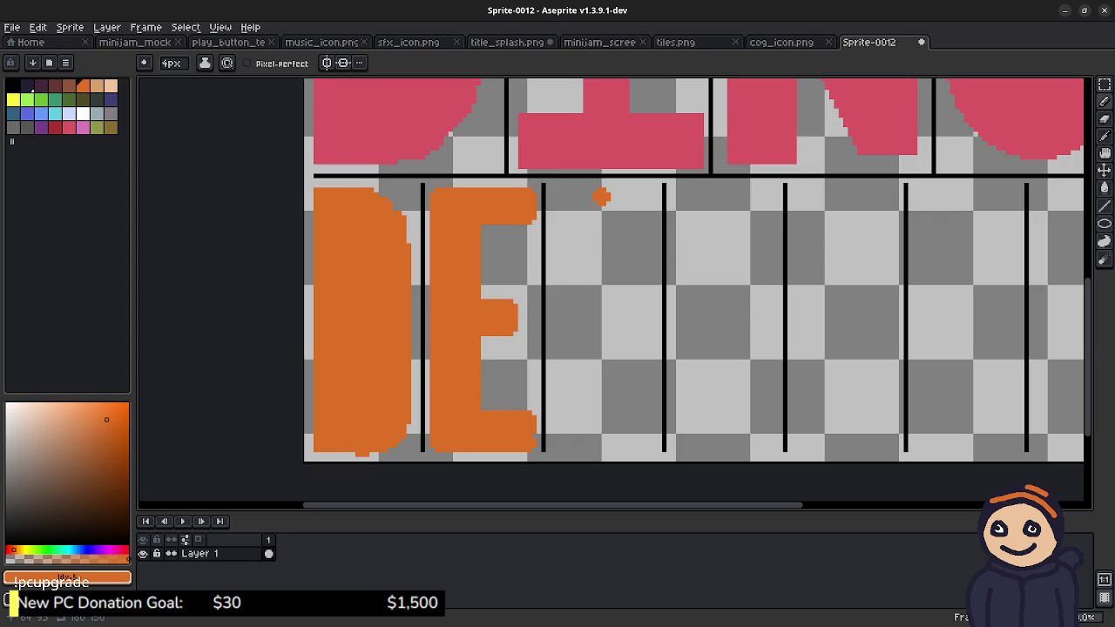
pyautogui.moveTo(601, 191)
pyautogui.mouseDown()
pyautogui.moveTo(600, 339)
pyautogui.moveTo(558, 445)
pyautogui.mouseUp()
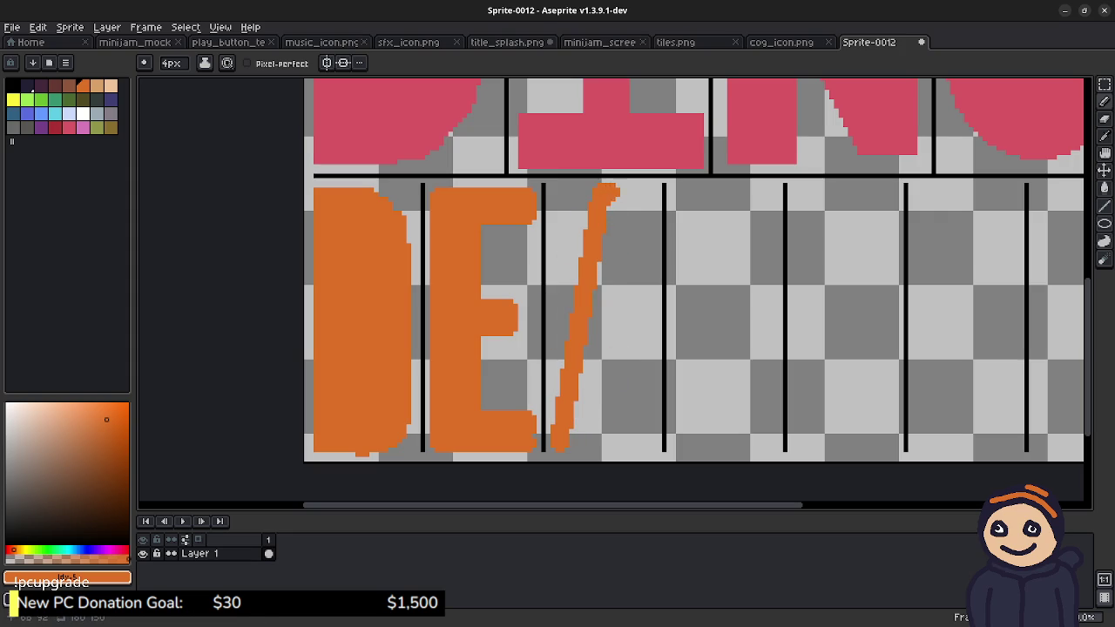
# Step: Build up the A's right leg, apex and thick left leg, then add its crossbar
pyautogui.moveTo(602, 188); pyautogui.dragTo(633, 273)
pyautogui.moveTo(640, 432); pyautogui.dragTo(650, 449)
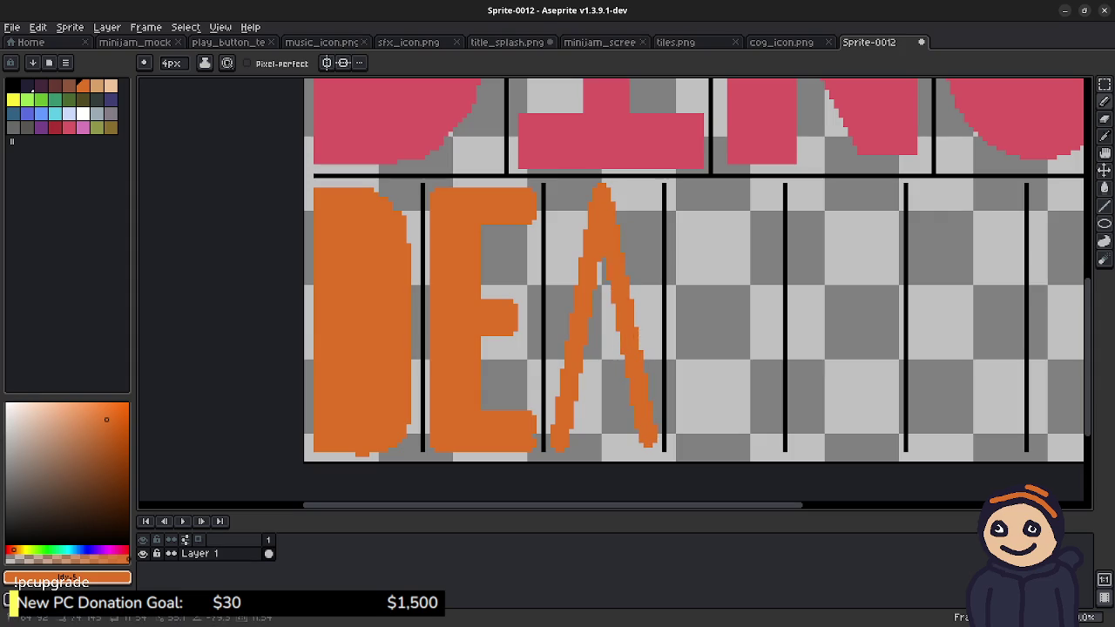
pyautogui.moveTo(613, 197); pyautogui.dragTo(646, 359)
pyautogui.moveTo(638, 437); pyautogui.dragTo(627, 450)
pyautogui.moveTo(615, 291); pyautogui.dragTo(609, 359)
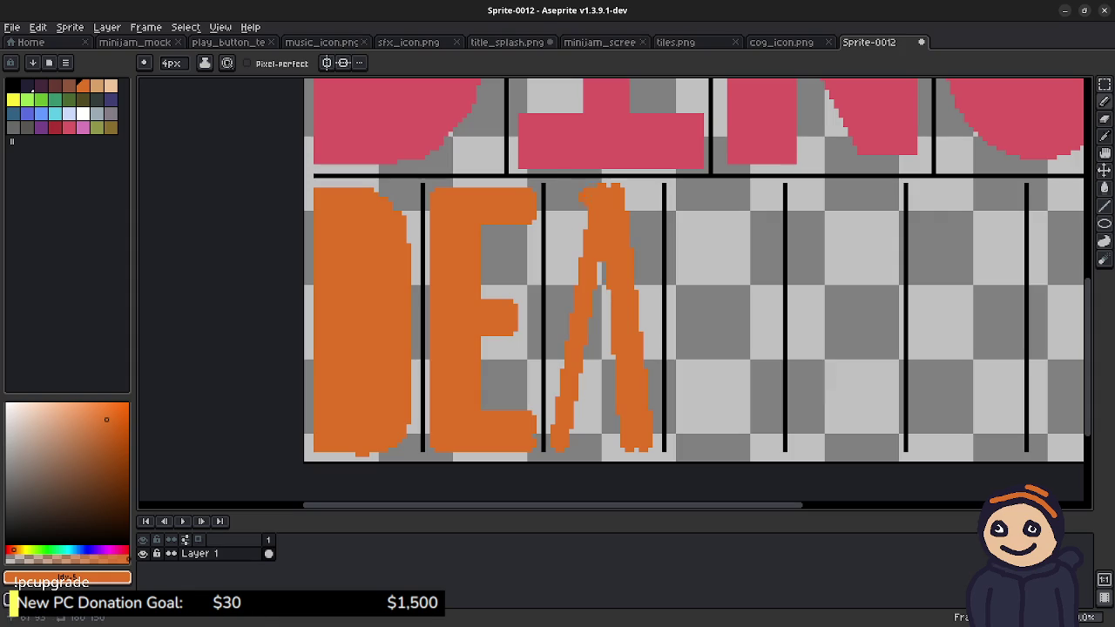
pyautogui.moveTo(586, 212); pyautogui.dragTo(551, 432)
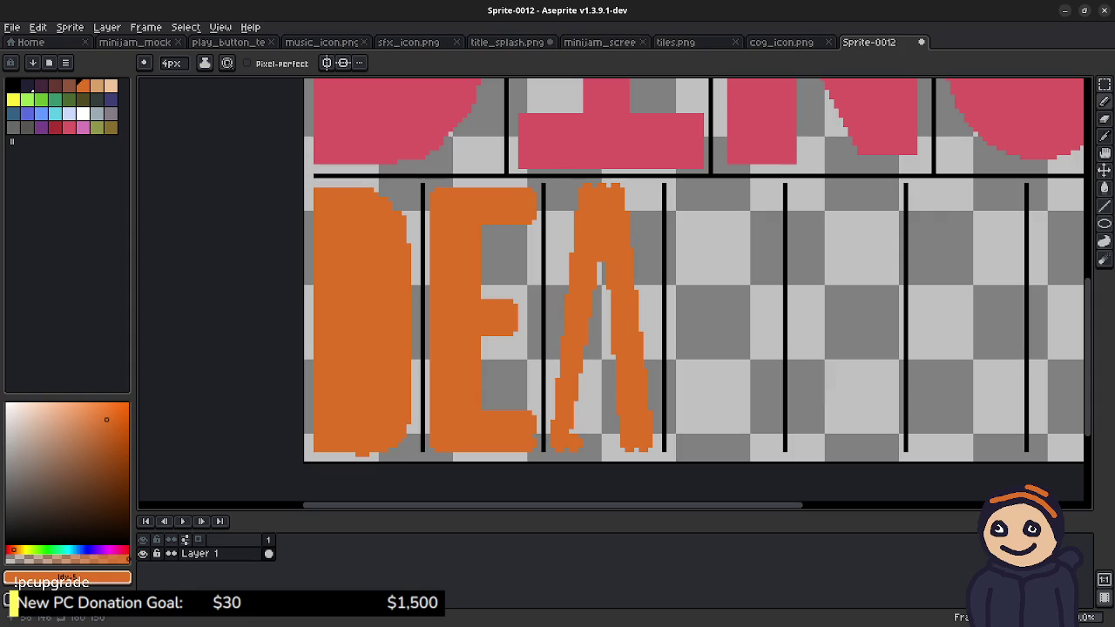
pyautogui.moveTo(576, 430)
pyautogui.mouseDown()
pyautogui.moveTo(601, 348)
pyautogui.moveTo(599, 275)
pyautogui.mouseUp()
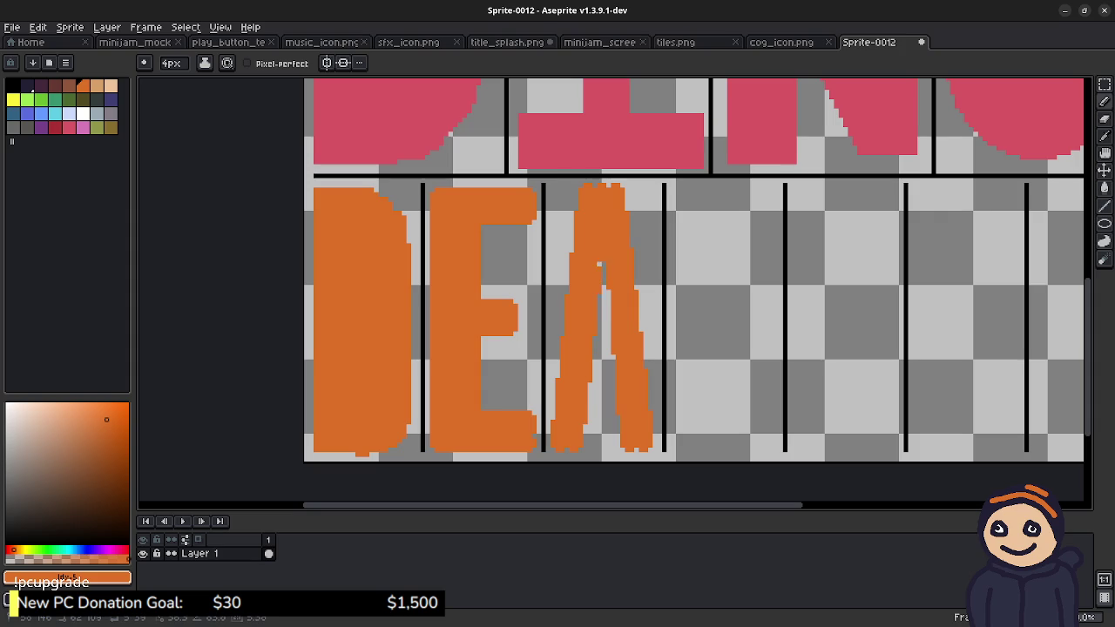
pyautogui.hotkey('ctrl', 'z')
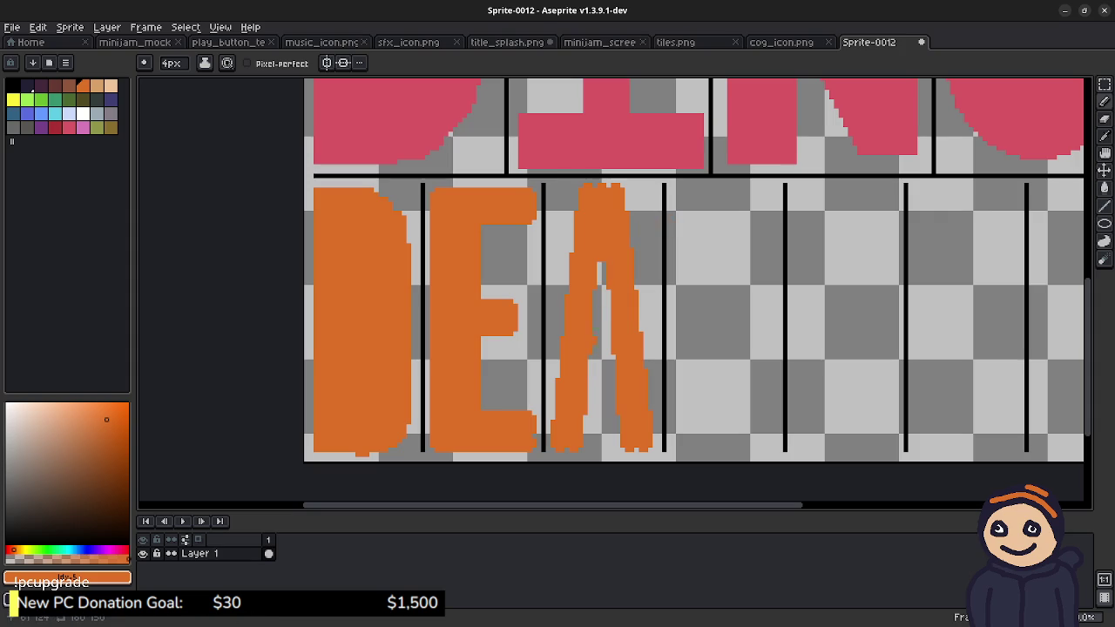
pyautogui.click(604, 298)
# Step: Draw the orange L's upright and foot, filling the gaps inside both
pyautogui.moveTo(685, 187)
pyautogui.mouseDown()
pyautogui.moveTo(685, 449)
pyautogui.moveTo(770, 442)
pyautogui.mouseUp()
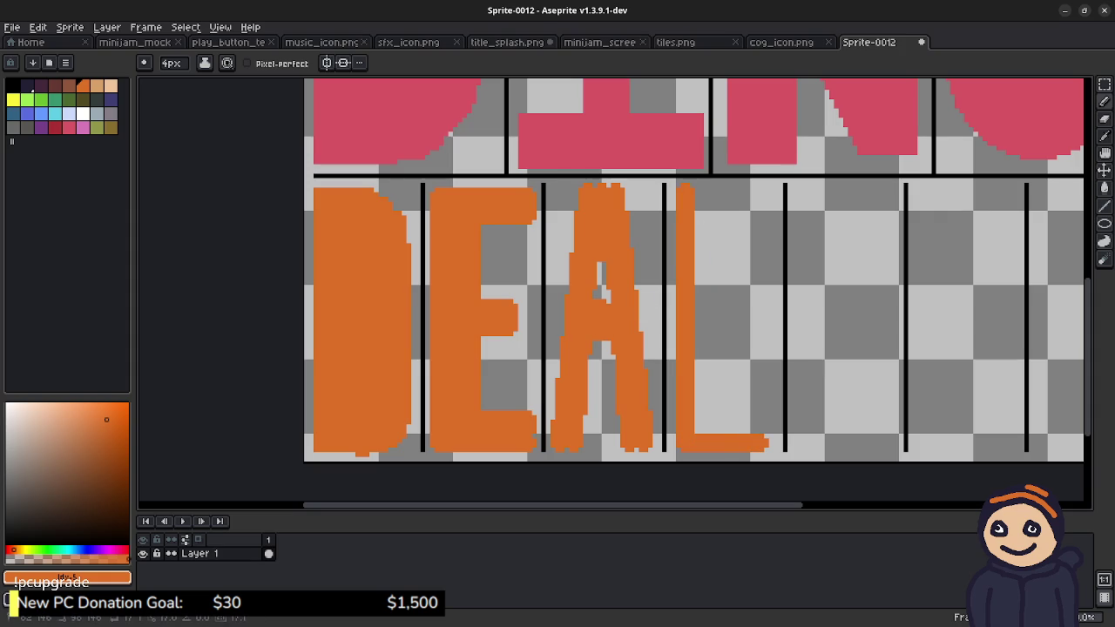
pyautogui.moveTo(712, 193)
pyautogui.mouseDown()
pyautogui.moveTo(713, 444)
pyautogui.moveTo(764, 409)
pyautogui.mouseUp()
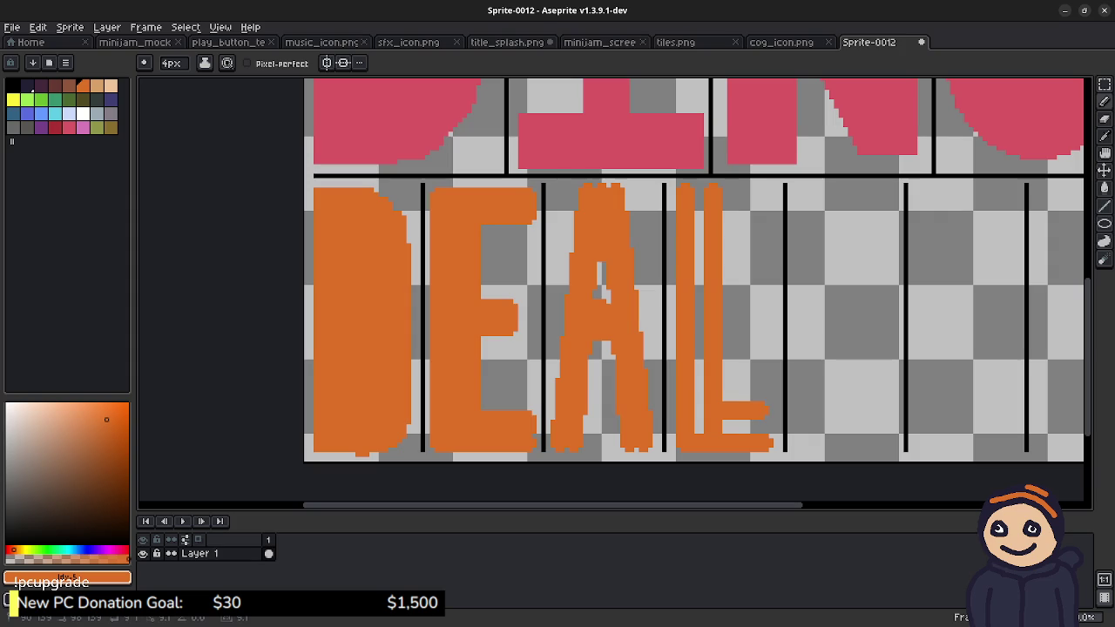
pyautogui.press('g')
pyautogui.click(736, 427)
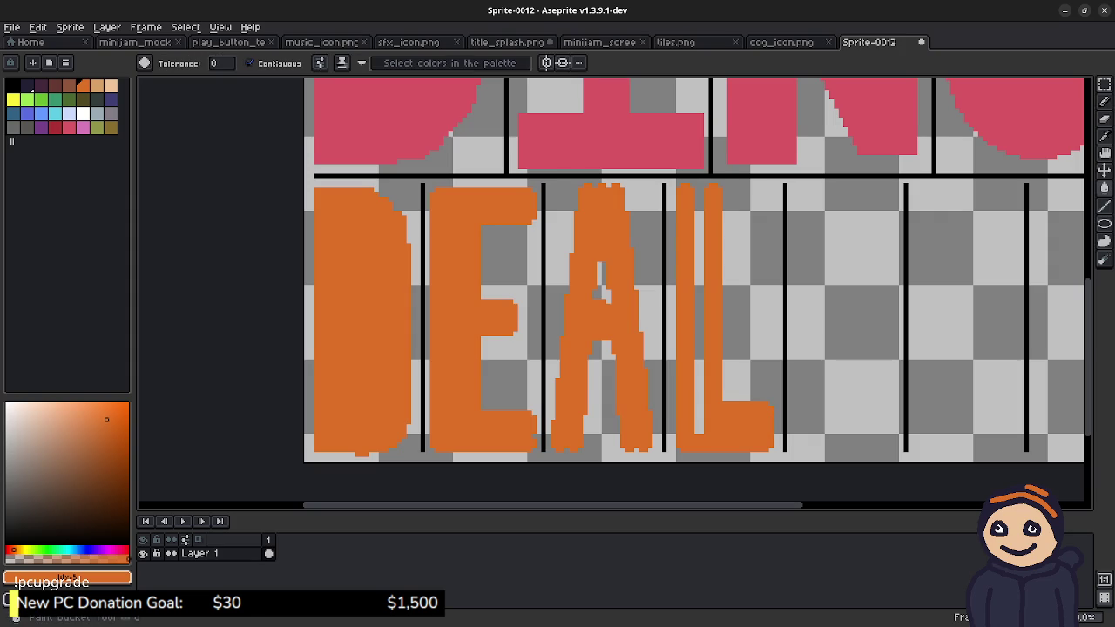
pyautogui.press('b')
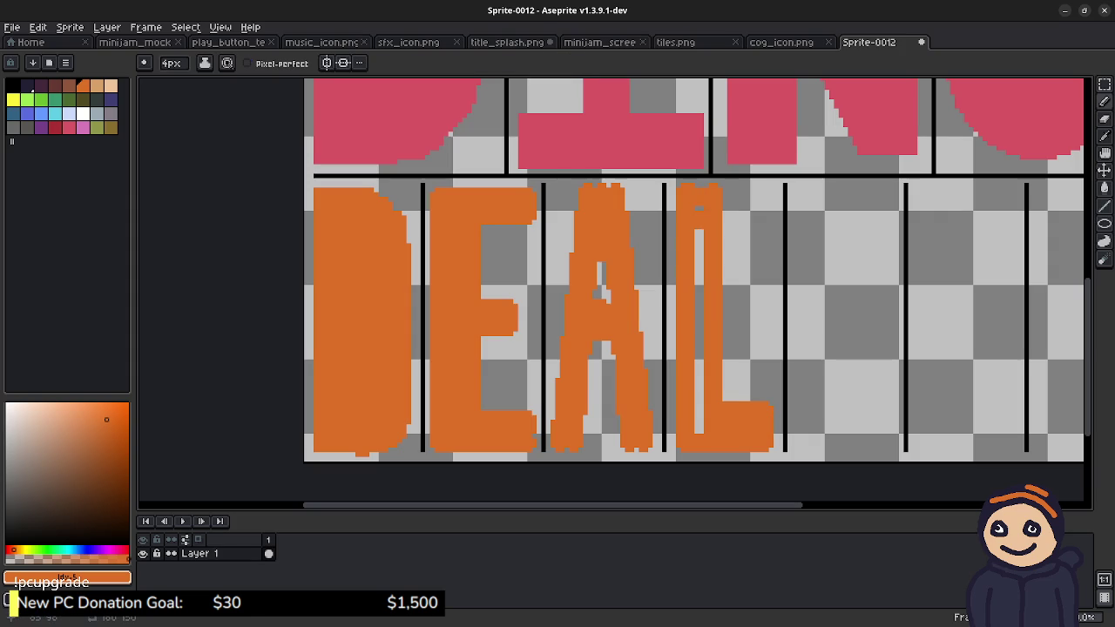
pyautogui.press('g')
pyautogui.click(698, 217)
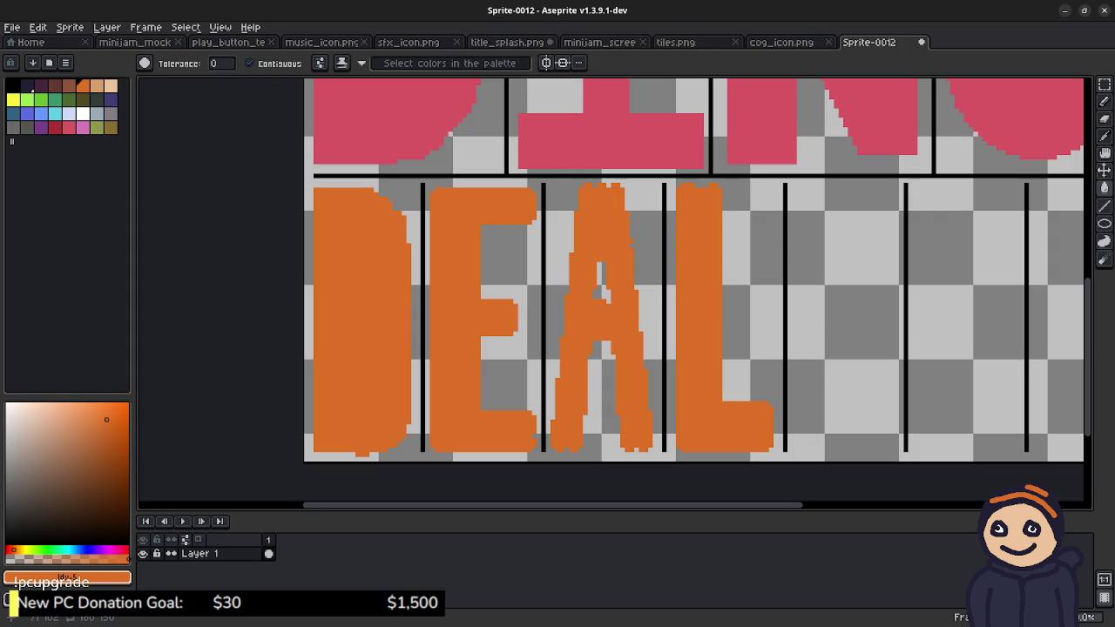
# Step: Copy the E into the fifth lower slot, commit it, and clear the selection
pyautogui.press('m')
pyautogui.moveTo(430, 185); pyautogui.dragTo(535, 449)
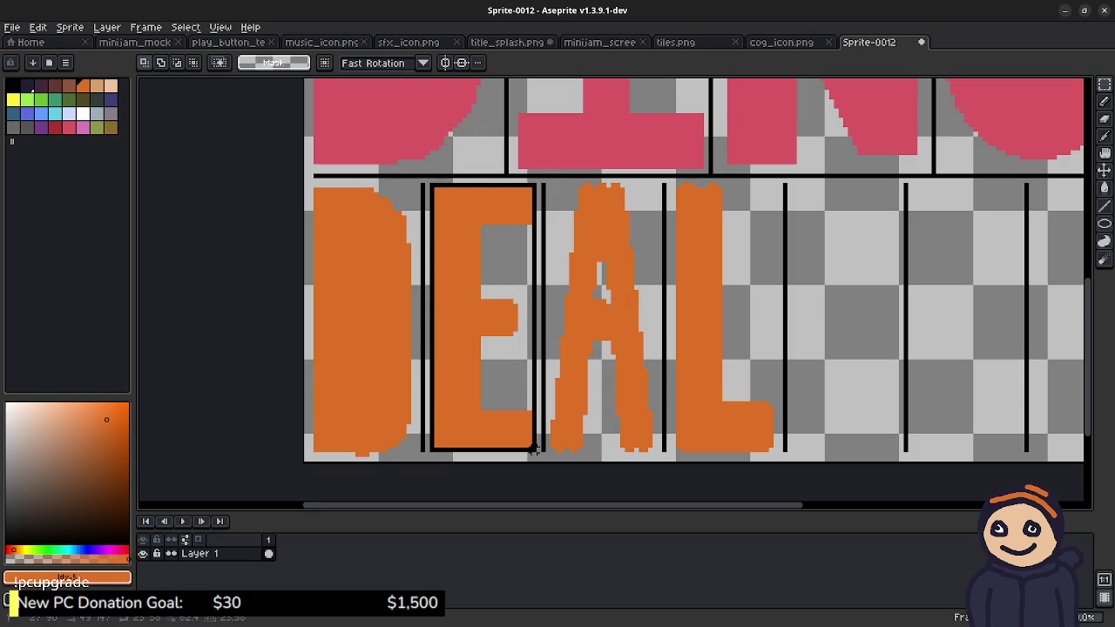
pyautogui.hotkey('ctrl', 't')
pyautogui.moveTo(483, 317); pyautogui.dragTo(842, 318)
pyautogui.press('Right')
pyautogui.press('Return')
pyautogui.hotkey('ctrl', 'd')
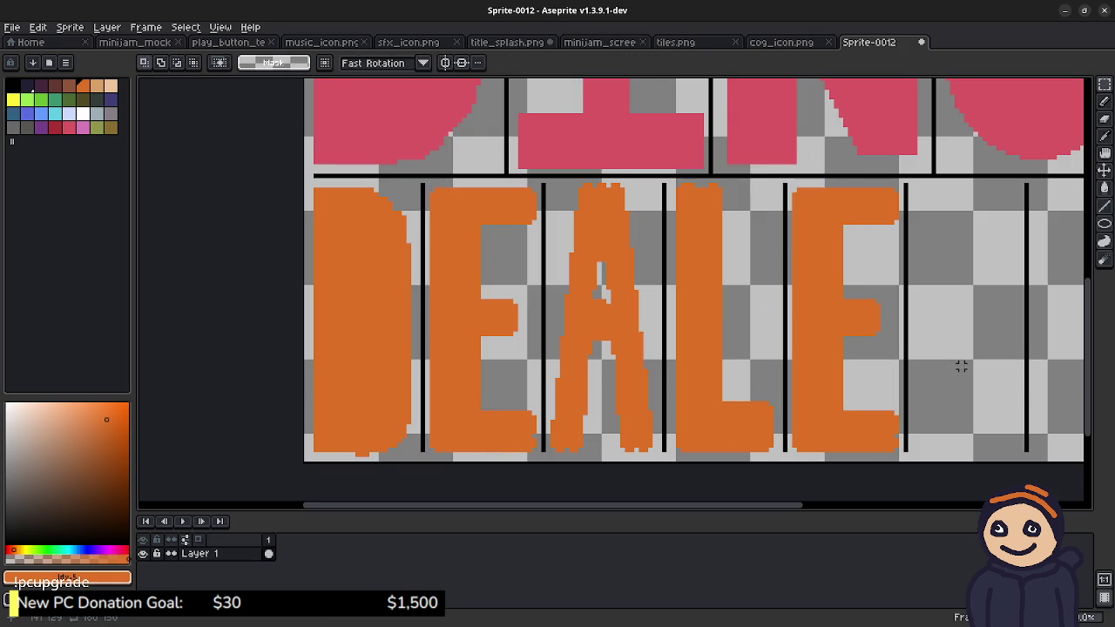
pyautogui.moveTo(840, 306); pyautogui.dragTo(701, 292)
# Step: Draw an orange P in the sixth slot: a vertical stem and a redrawn, closed bowl
pyautogui.press('b')
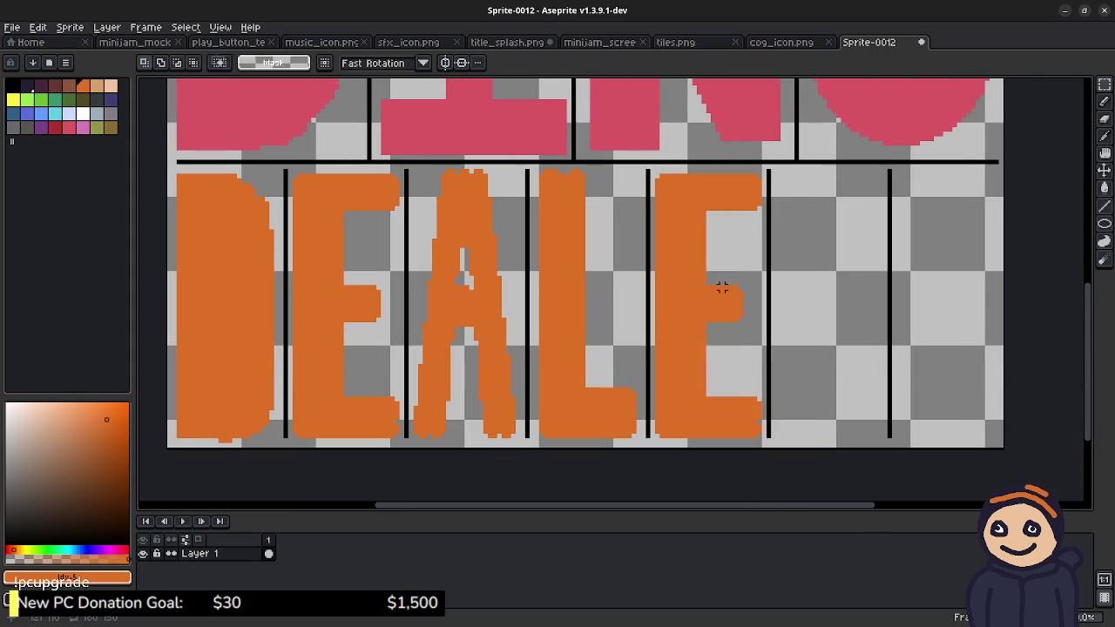
pyautogui.moveTo(784, 182); pyautogui.dragTo(784, 438)
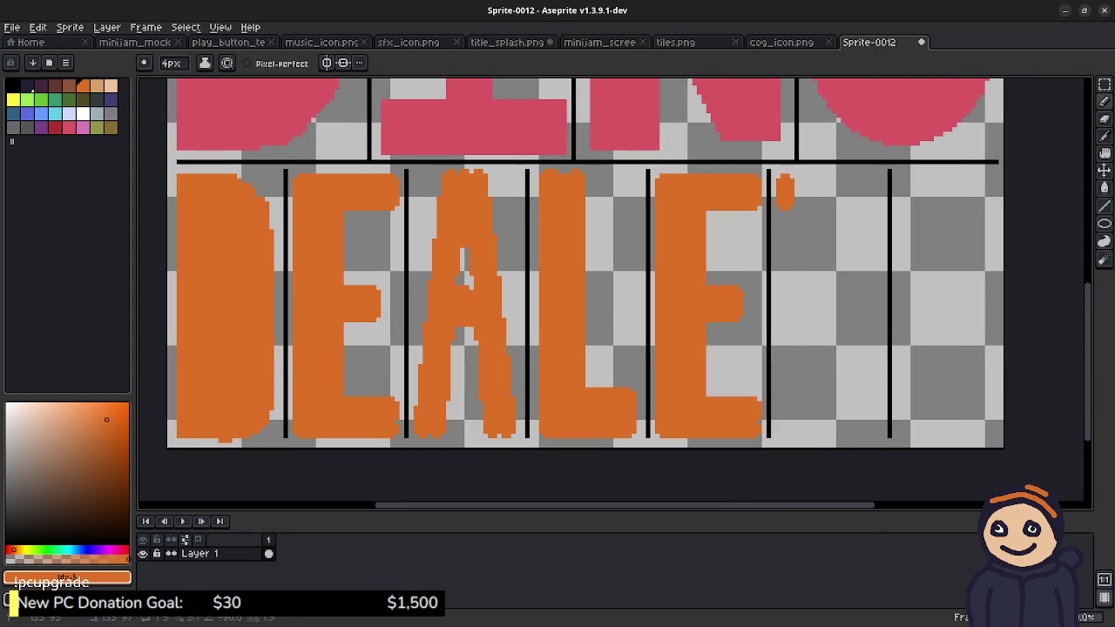
pyautogui.moveTo(788, 174); pyautogui.dragTo(845, 203)
pyautogui.hotkey('ctrl', 'z')
pyautogui.moveTo(788, 174)
pyautogui.mouseDown()
pyautogui.moveTo(835, 183)
pyautogui.moveTo(871, 207)
pyautogui.moveTo(864, 245)
pyautogui.mouseUp()
pyautogui.moveTo(873, 199)
pyautogui.mouseDown()
pyautogui.moveTo(879, 228)
pyautogui.moveTo(853, 270)
pyautogui.mouseUp()
pyautogui.hotkey('ctrl', 'z')
pyautogui.moveTo(798, 296); pyautogui.dragTo(862, 280)
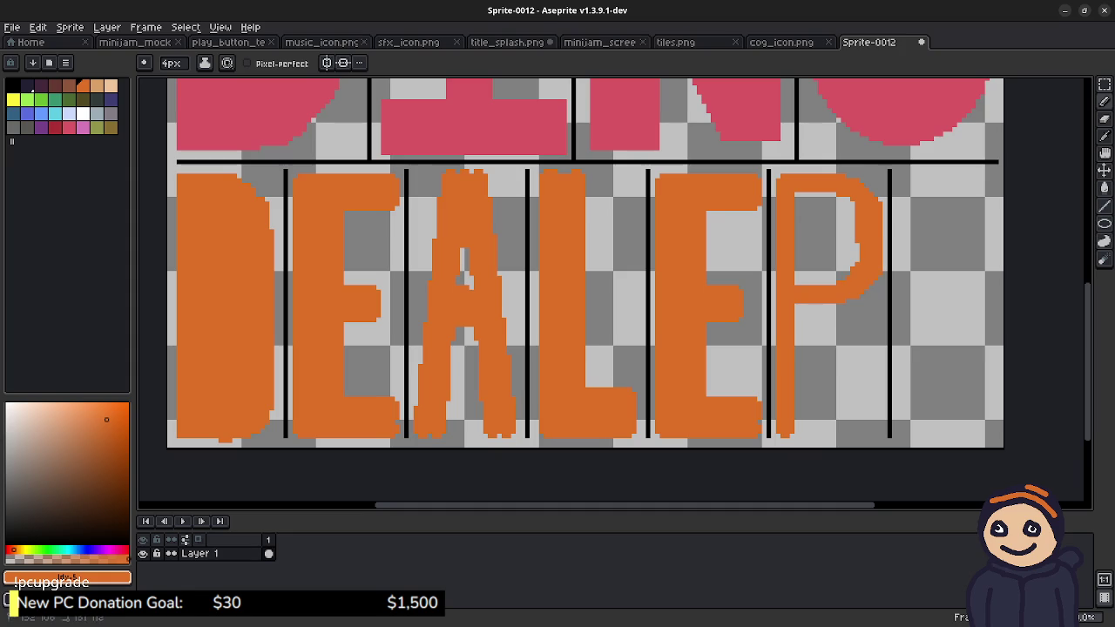
pyautogui.hotkey('ctrl', 'z')
pyautogui.moveTo(798, 315); pyautogui.dragTo(843, 306)
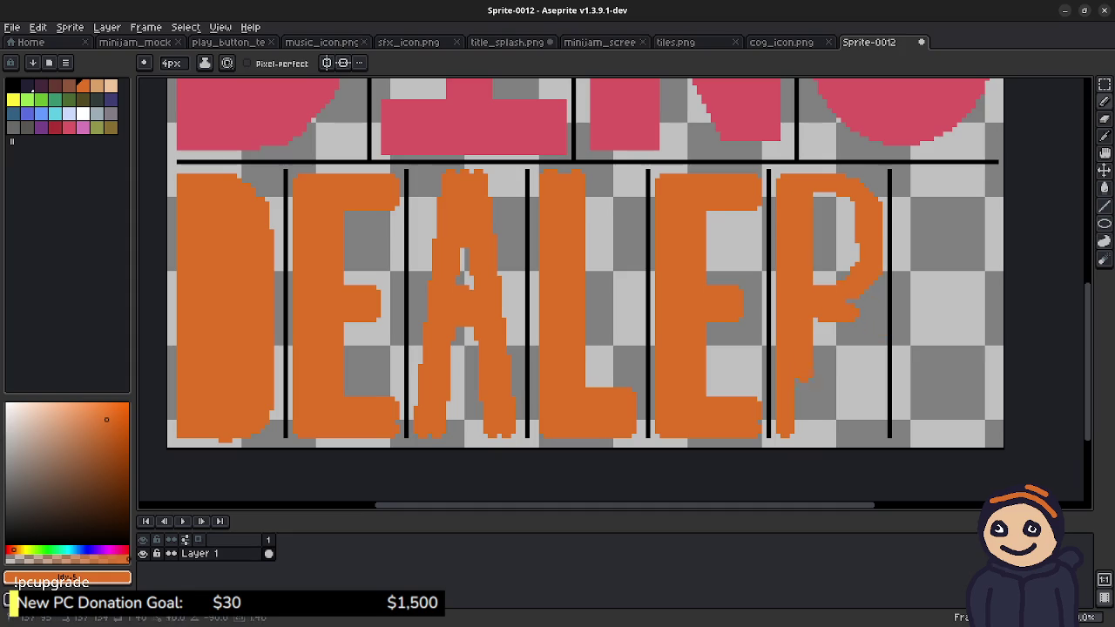
# Step: Thicken the stem, add a diagonal leg to turn the P into an R, and start the S's top
pyautogui.press('v')
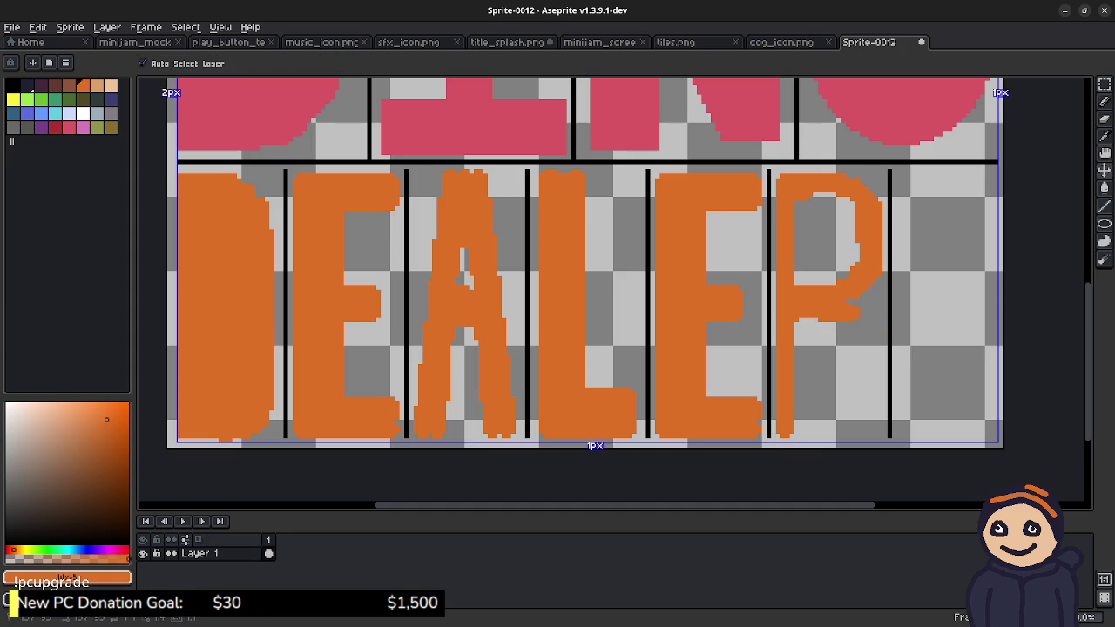
pyautogui.press('b')
pyautogui.moveTo(804, 318); pyautogui.dragTo(804, 435)
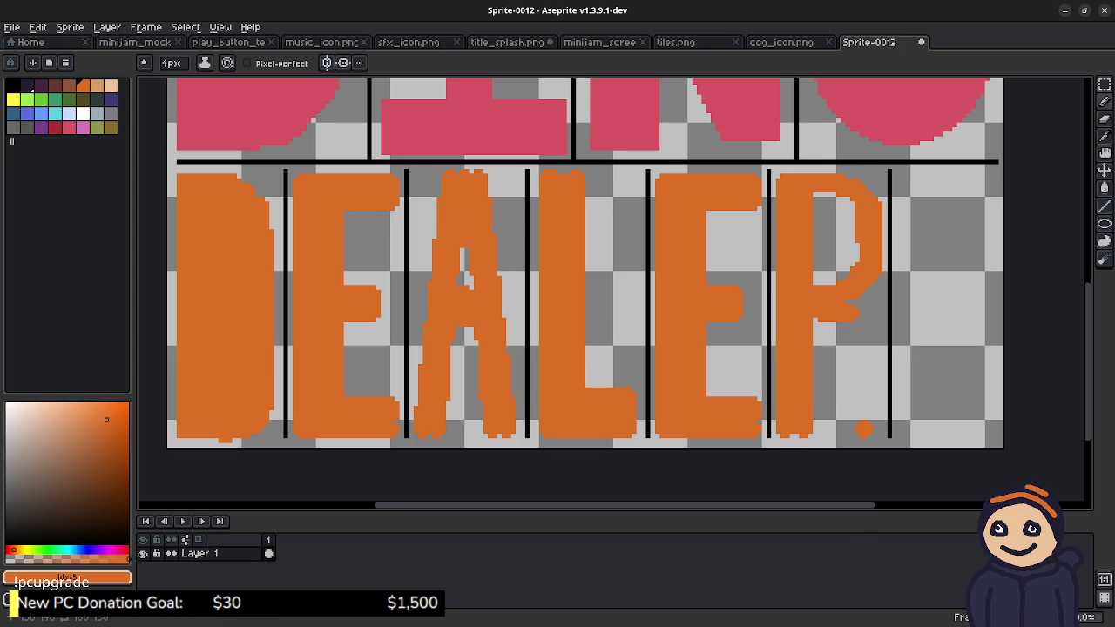
pyautogui.moveTo(858, 324); pyautogui.dragTo(867, 436)
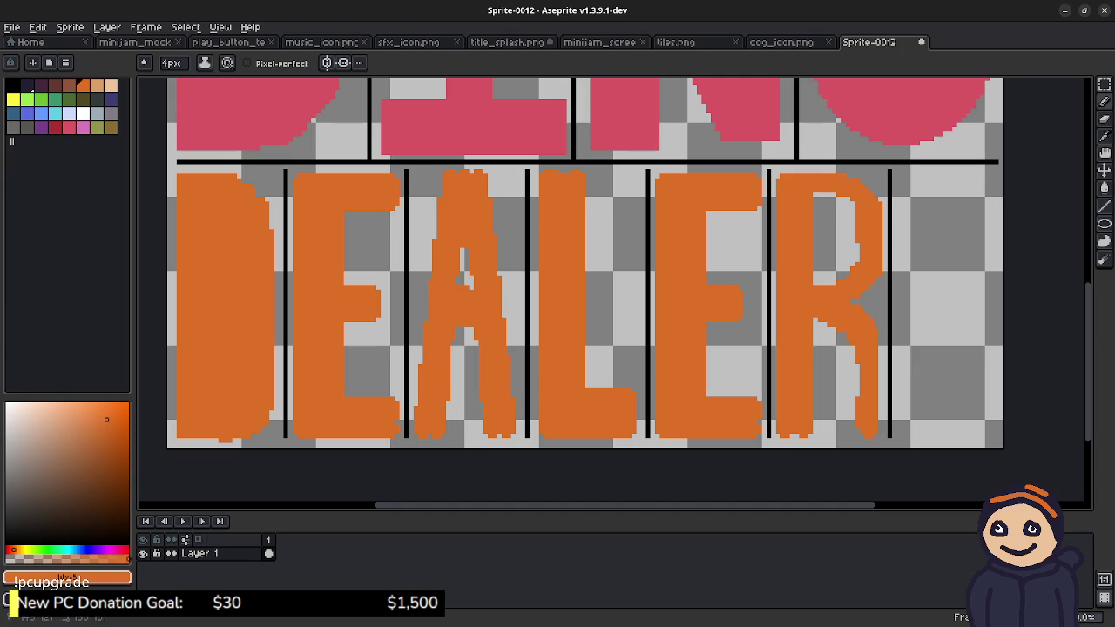
pyautogui.moveTo(853, 352); pyautogui.dragTo(853, 401)
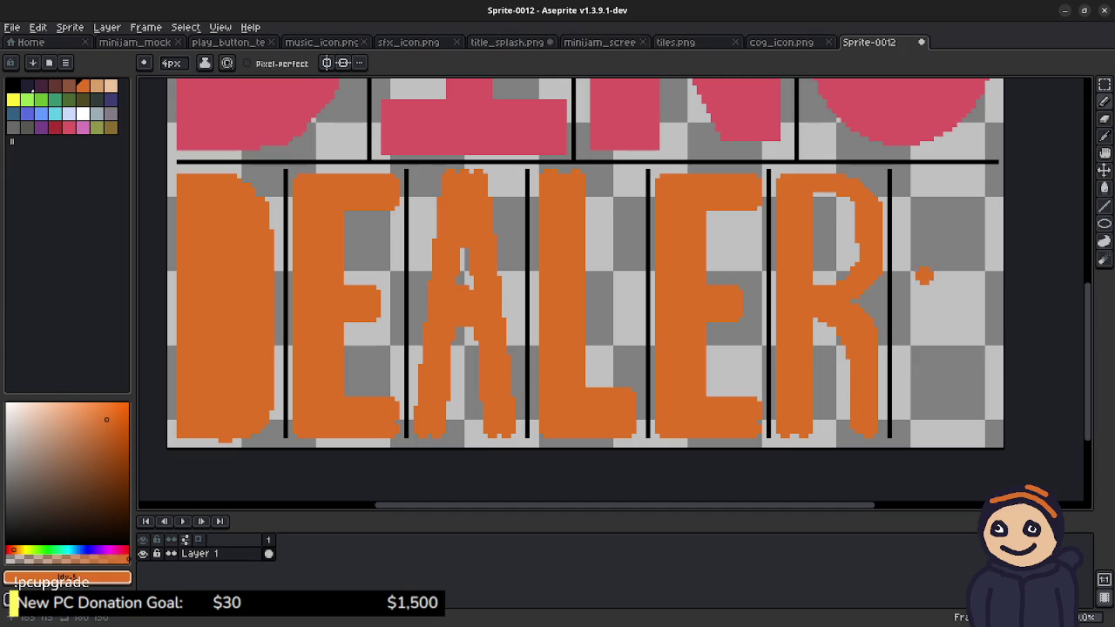
pyautogui.moveTo(965, 178)
pyautogui.mouseDown()
pyautogui.moveTo(984, 181)
pyautogui.moveTo(927, 181)
pyautogui.moveTo(910, 195)
pyautogui.moveTo(899, 261)
pyautogui.moveTo(934, 298)
pyautogui.moveTo(979, 306)
pyautogui.moveTo(993, 352)
pyautogui.moveTo(986, 402)
pyautogui.mouseUp()
pyautogui.hotkey('ctrl', 'z')
# Step: Draw the S's right side, bottom curve and lower-left tip, then thicken its middle diagonal
pyautogui.click(928, 425)
pyautogui.moveTo(906, 408)
pyautogui.mouseDown()
pyautogui.moveTo(925, 425)
pyautogui.moveTo(971, 426)
pyautogui.mouseUp()
pyautogui.click(908, 378)
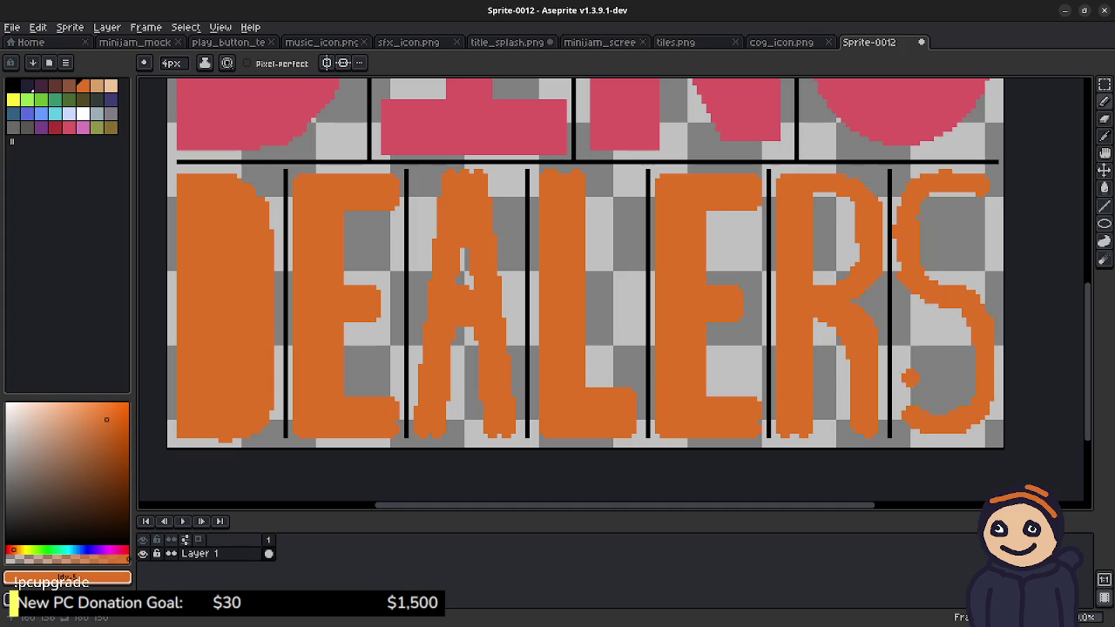
pyautogui.moveTo(904, 382); pyautogui.dragTo(906, 410)
pyautogui.moveTo(915, 298); pyautogui.dragTo(965, 342)
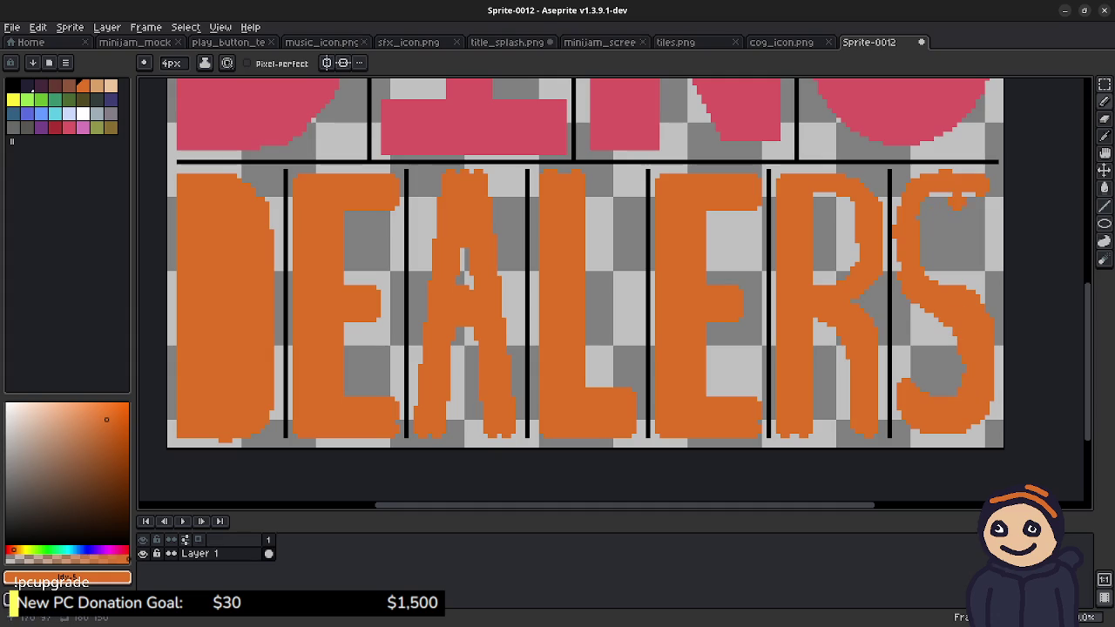
pyautogui.click(928, 273)
pyautogui.moveTo(941, 277); pyautogui.dragTo(979, 294)
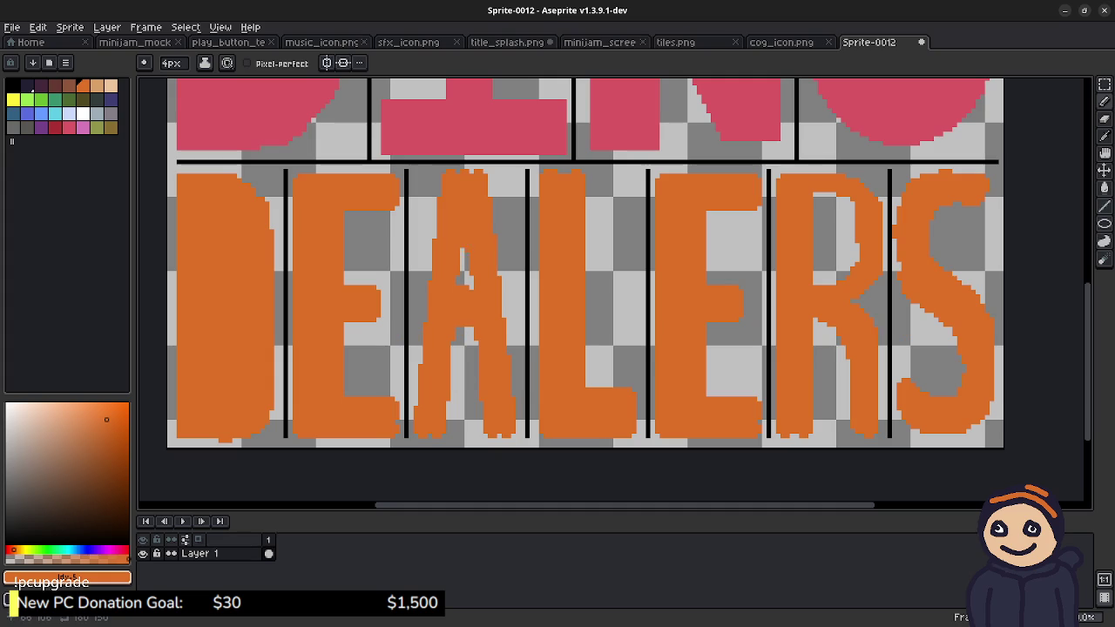
# Step: Delete the jagged orange A and sketch a new curved A with a 4px pencil
pyautogui.press('m')
pyautogui.moveTo(419, 170); pyautogui.dragTo(517, 440)
pyautogui.press('Delete')
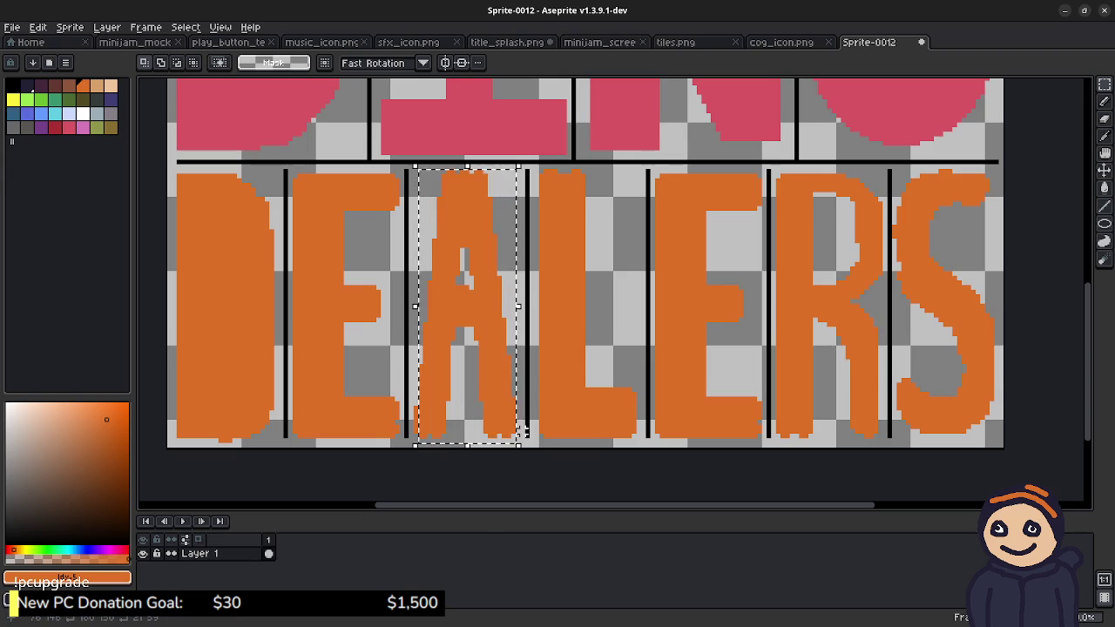
pyautogui.press('b')
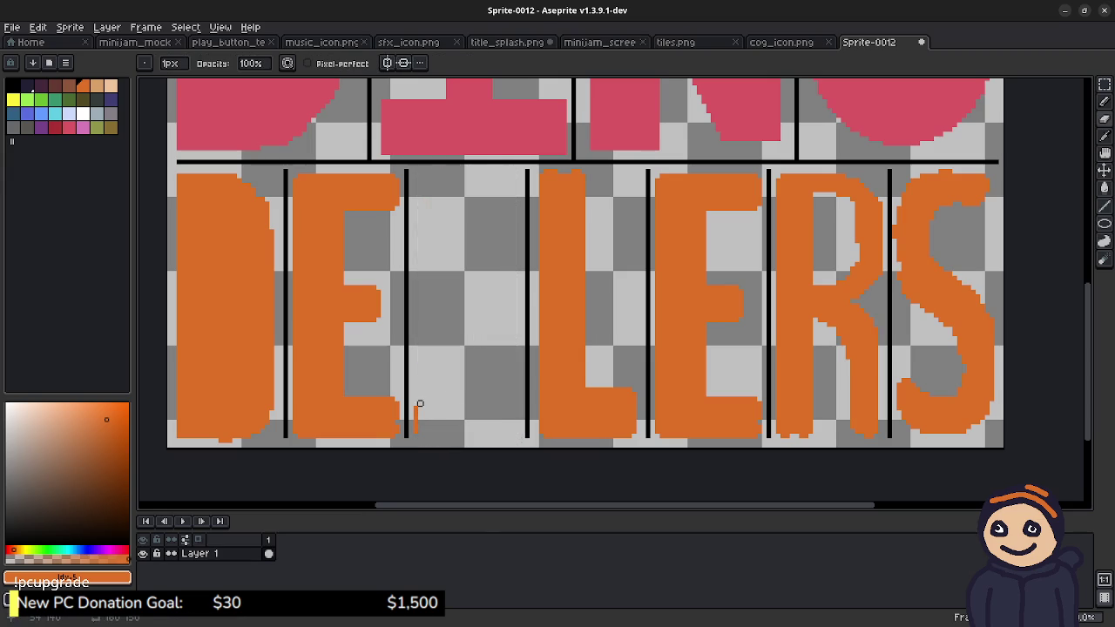
pyautogui.press('e')
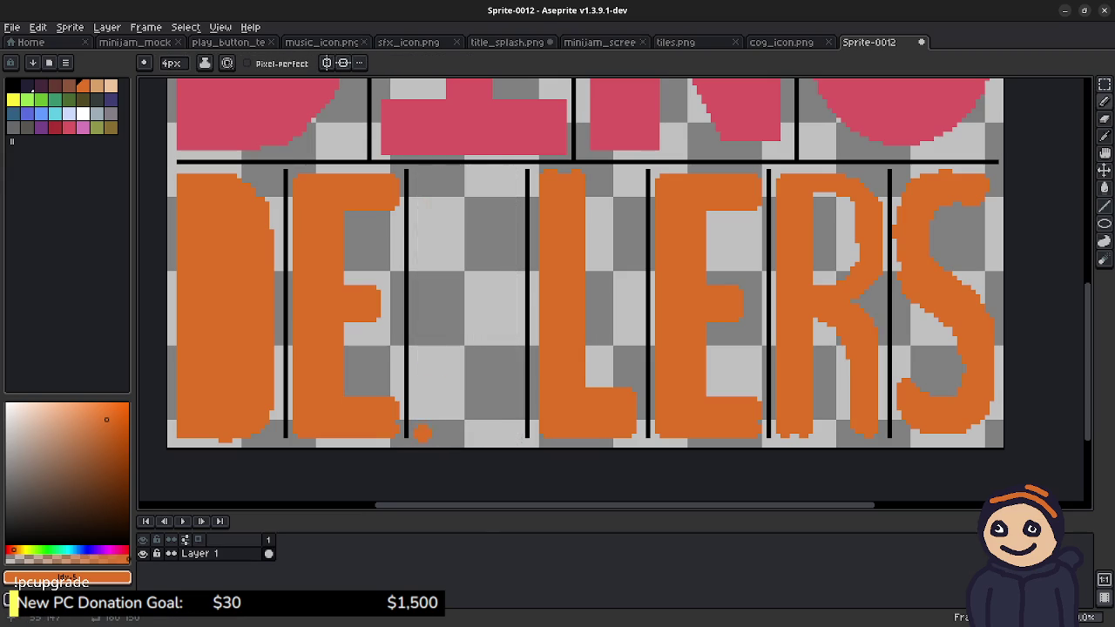
pyautogui.moveTo(424, 427); pyautogui.dragTo(428, 393)
pyautogui.moveTo(469, 178); pyautogui.dragTo(440, 222)
pyautogui.moveTo(468, 179)
pyautogui.mouseDown()
pyautogui.moveTo(421, 316)
pyautogui.moveTo(430, 390)
pyautogui.mouseUp()
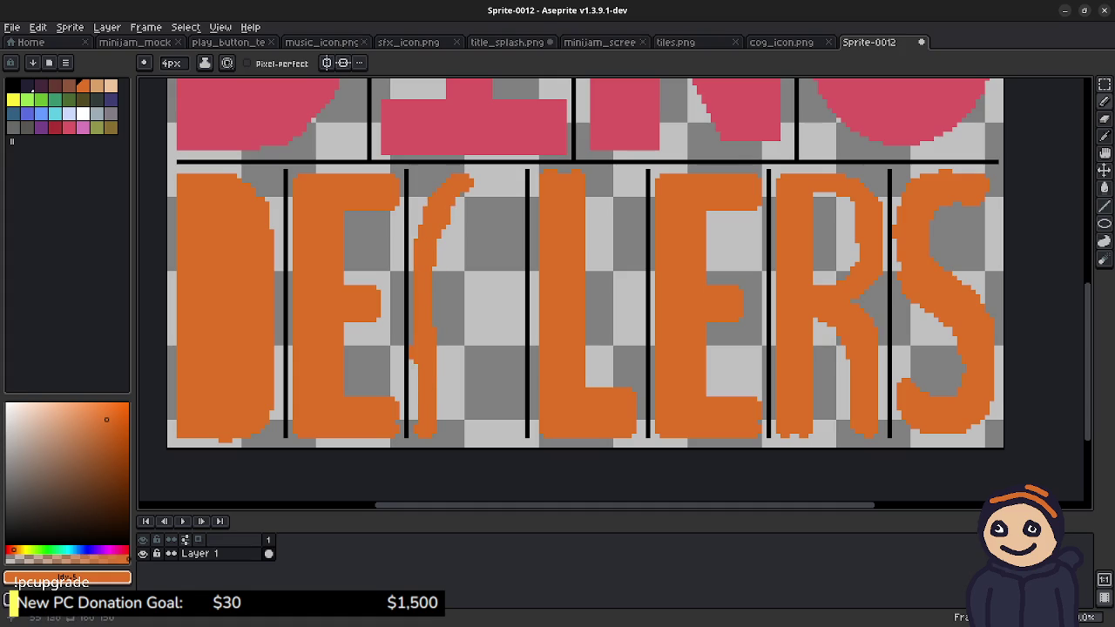
pyautogui.moveTo(470, 174)
pyautogui.mouseDown()
pyautogui.moveTo(515, 224)
pyautogui.moveTo(511, 375)
pyautogui.mouseUp()
pyautogui.press('e')
pyautogui.press('b')
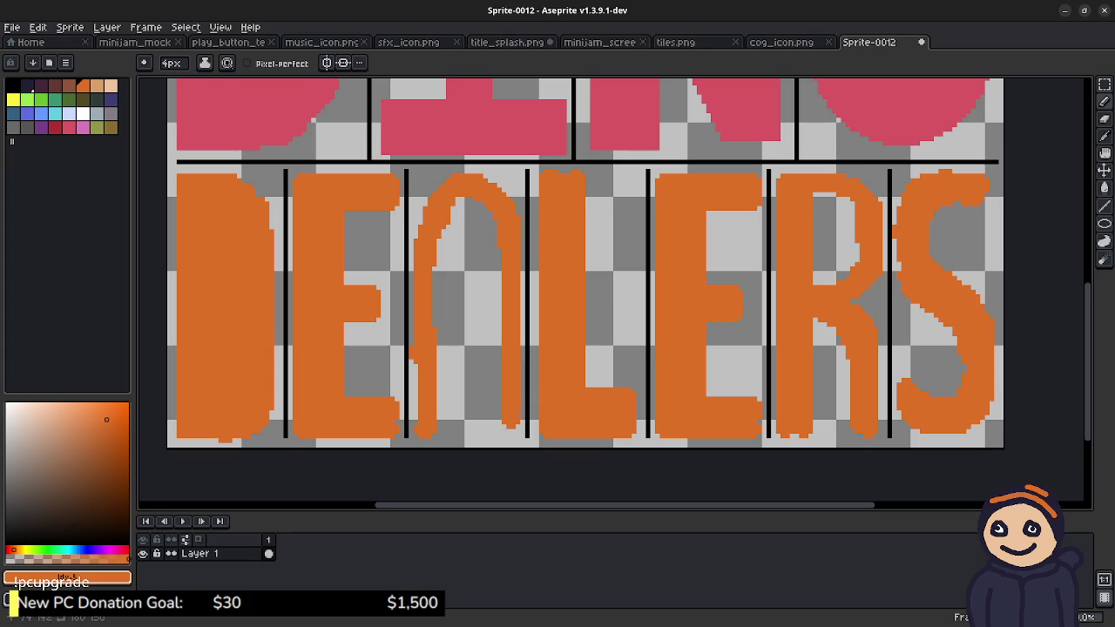
# Step: Thicken the new A's legs, add a foot, and paint its crossbar
pyautogui.moveTo(428, 425); pyautogui.dragTo(441, 418)
pyautogui.moveTo(455, 248); pyautogui.dragTo(457, 209)
pyautogui.moveTo(460, 259); pyautogui.dragTo(445, 218)
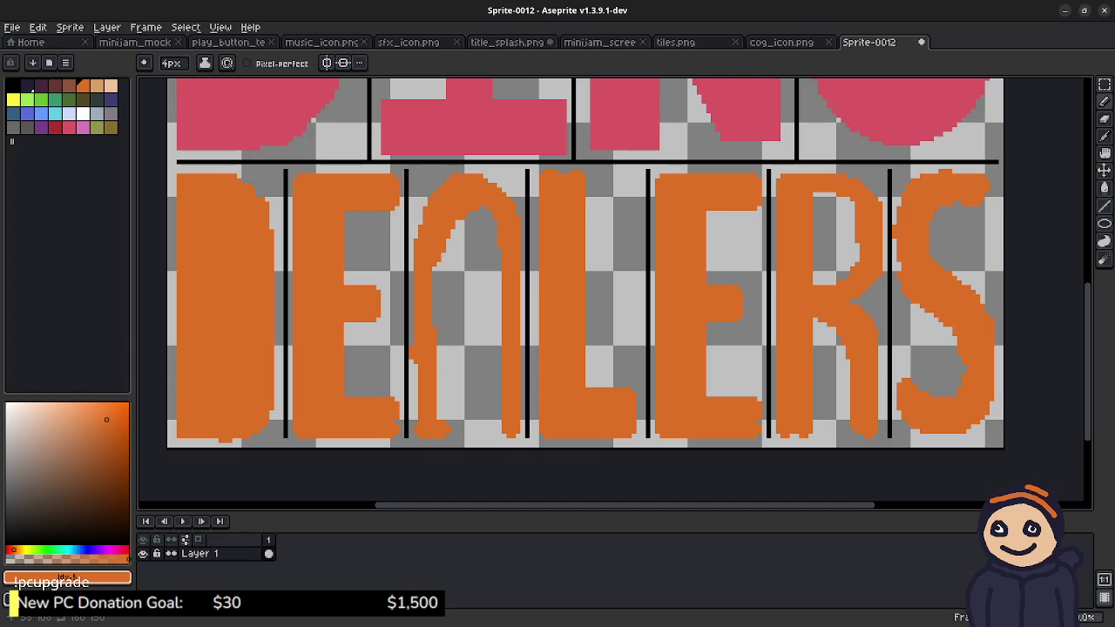
pyautogui.moveTo(441, 346); pyautogui.dragTo(440, 411)
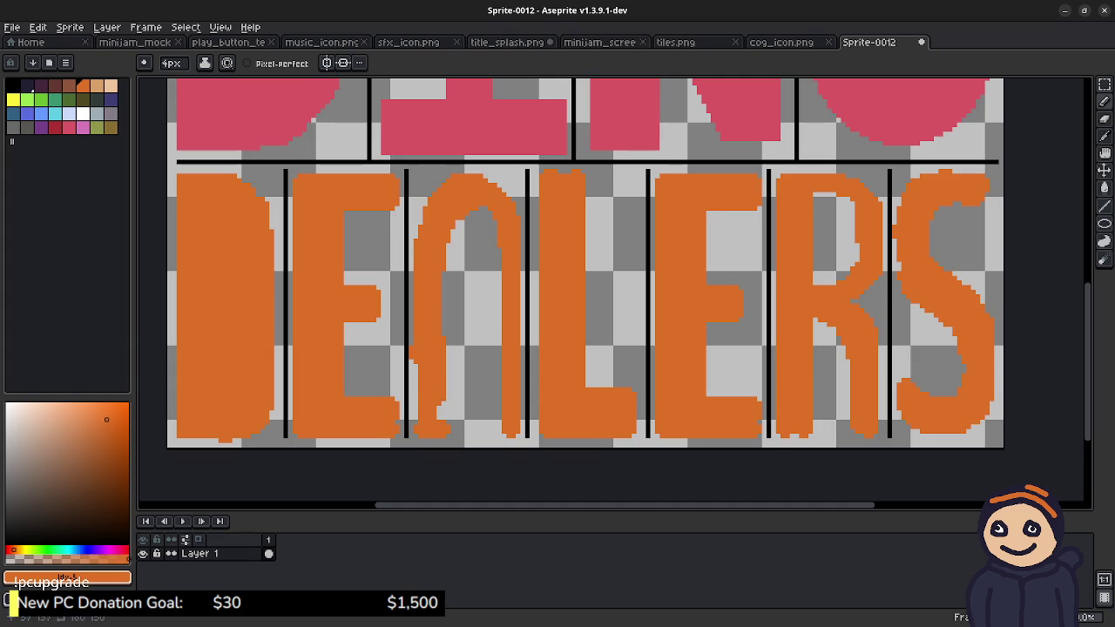
pyautogui.moveTo(495, 272); pyautogui.dragTo(495, 345)
pyautogui.moveTo(493, 420); pyautogui.dragTo(496, 432)
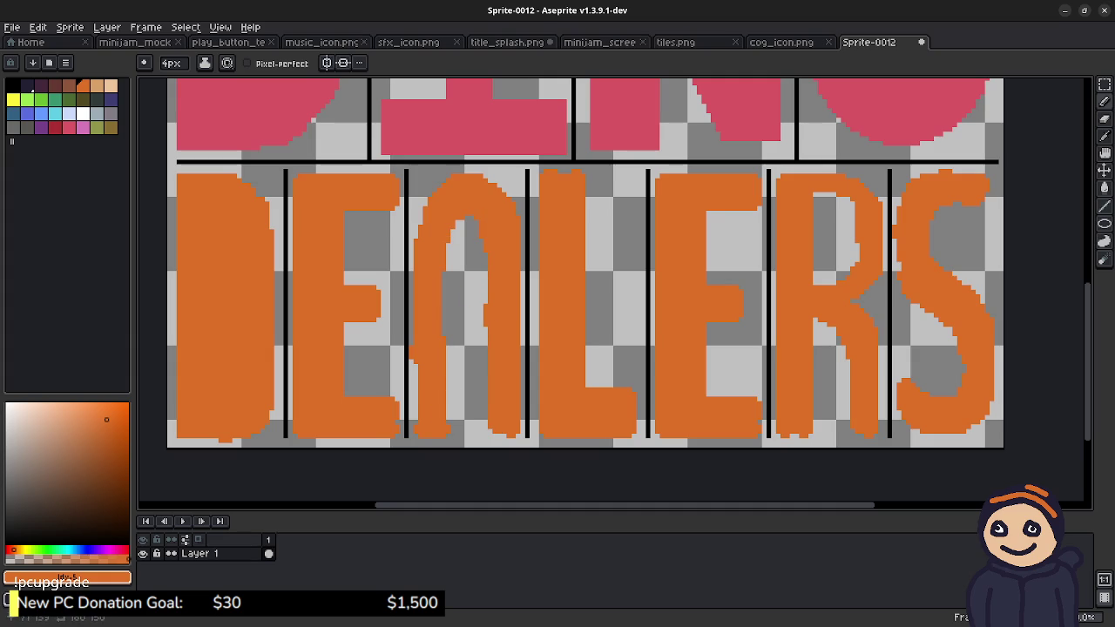
pyautogui.moveTo(447, 278); pyautogui.dragTo(484, 281)
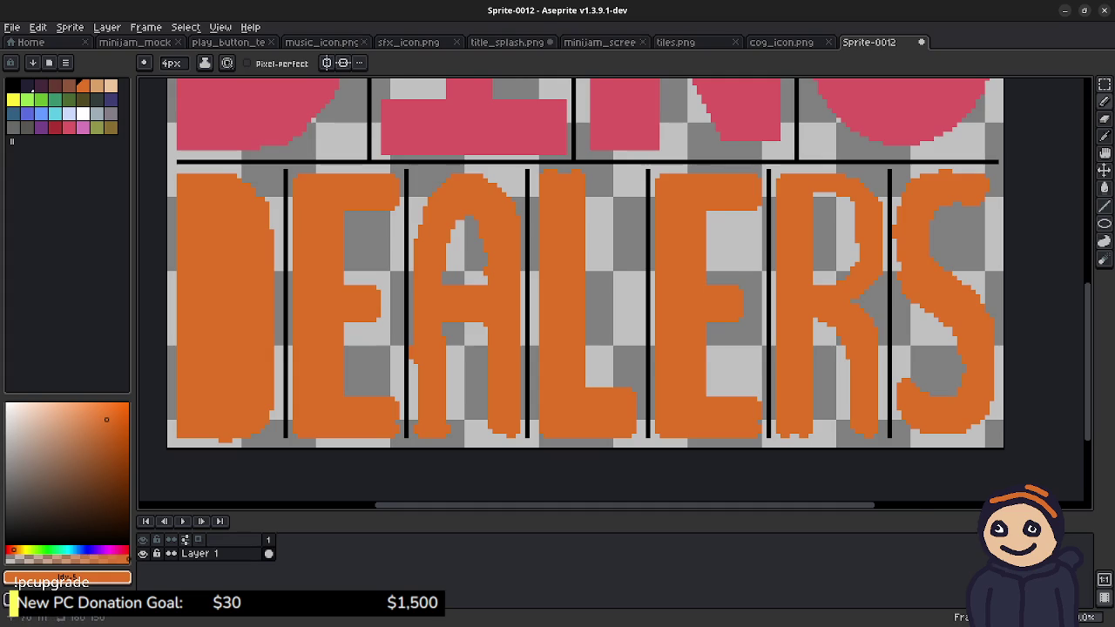
# Step: Switch to the Eraser with brush size 8 and zoom back in on the DINO letters
pyautogui.scroll(-1, 470, 261)
pyautogui.scroll(-1, 470, 261)
pyautogui.scroll(-1, 470, 262)
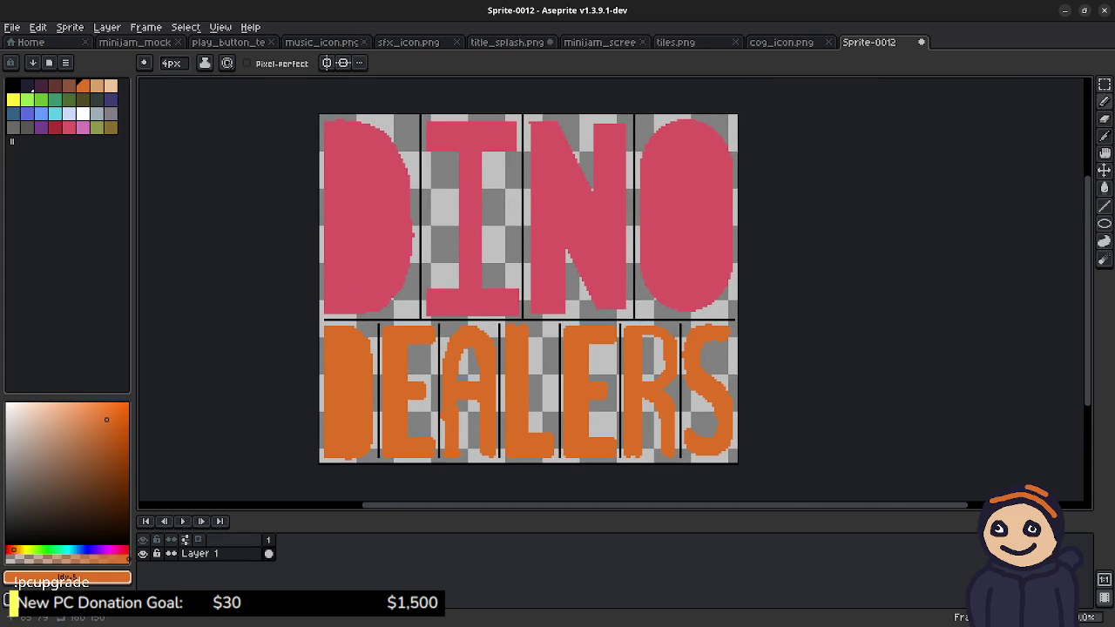
pyautogui.moveTo(538, 307); pyautogui.dragTo(571, 311)
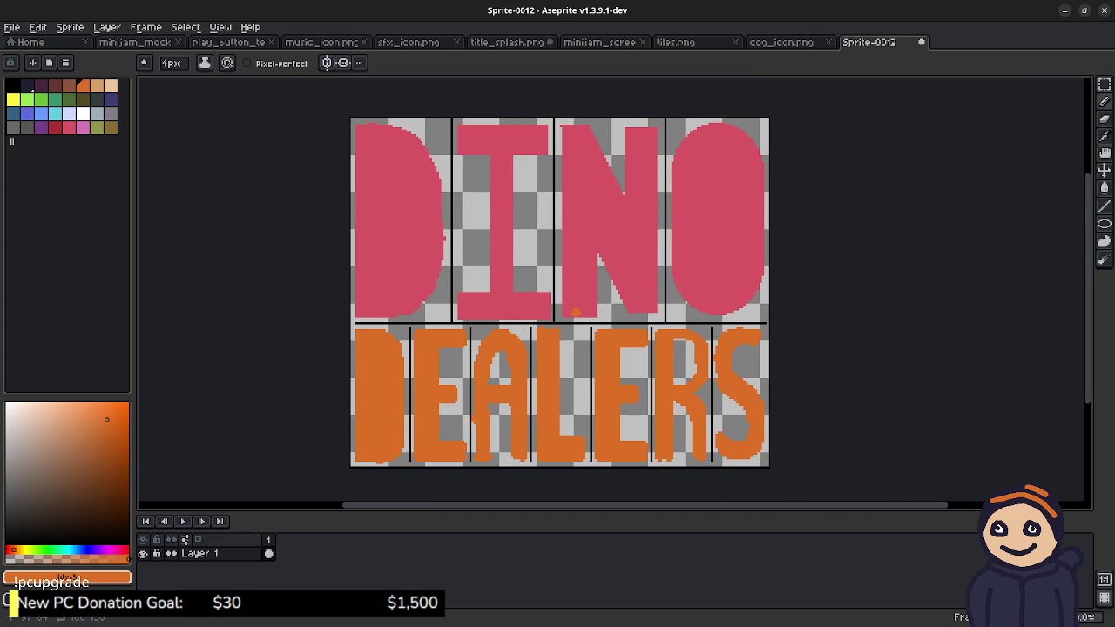
pyautogui.press('b')
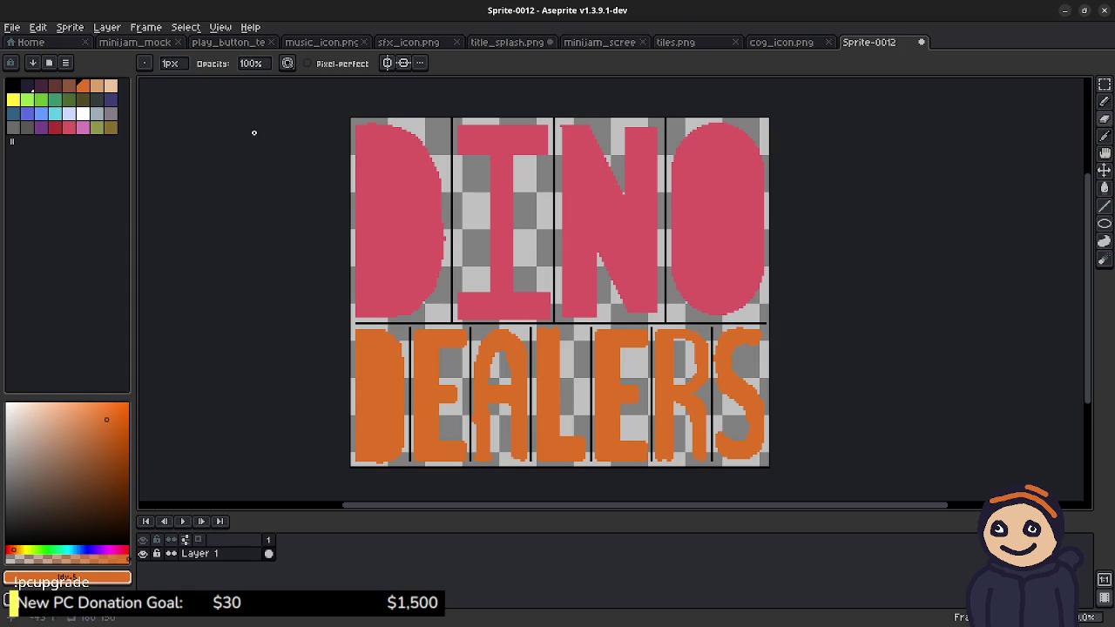
pyautogui.click(168, 63)
pyautogui.write('8')
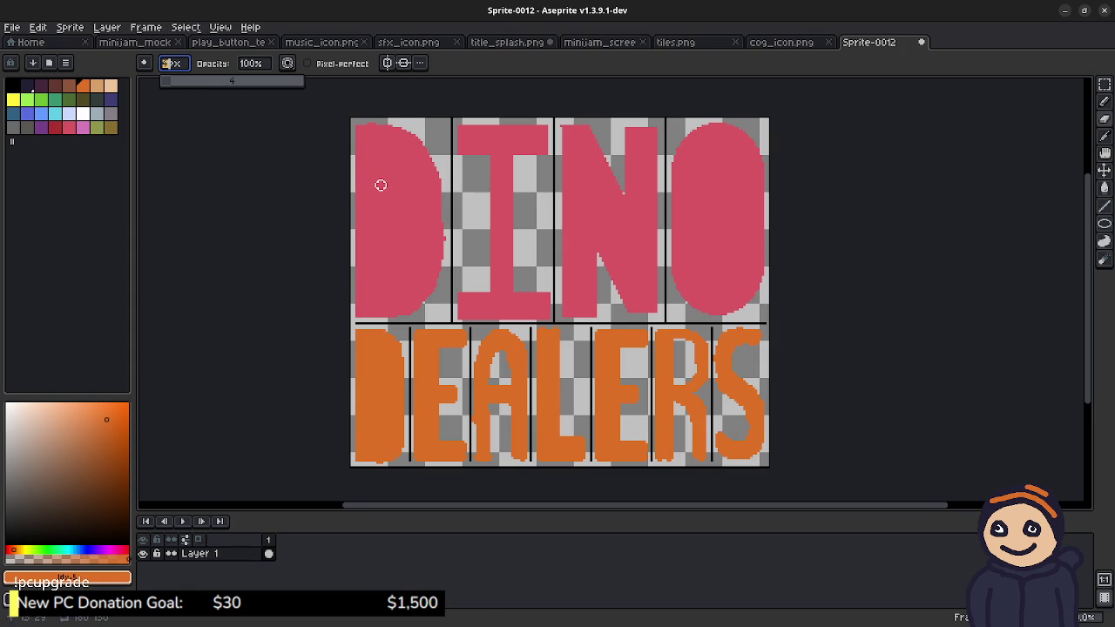
pyautogui.scroll(1, 380, 183)
pyautogui.scroll(1, 380, 183)
pyautogui.scroll(1, 411, 174)
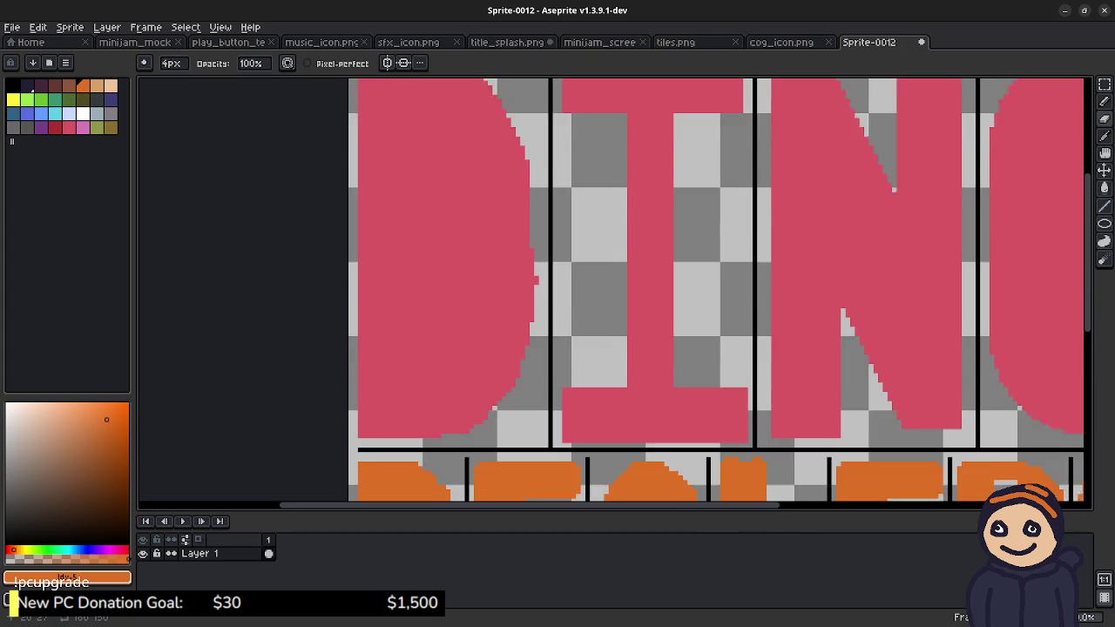
# Step: Erase a vertical inner opening out of the pink D
pyautogui.scroll(2, 443, 170)
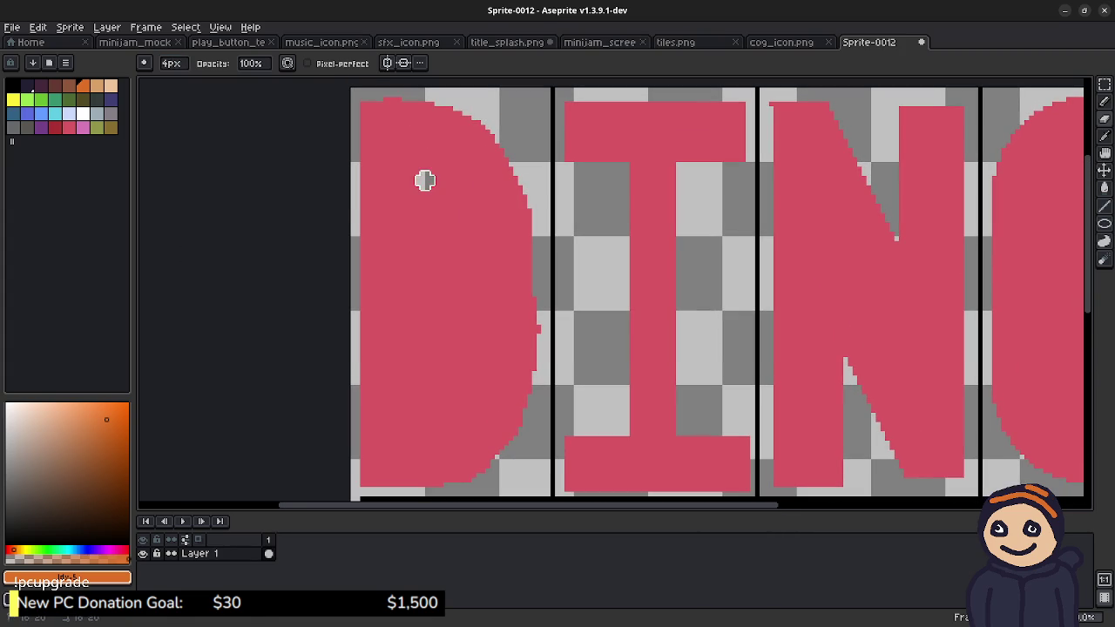
pyautogui.moveTo(424, 181); pyautogui.dragTo(424, 423)
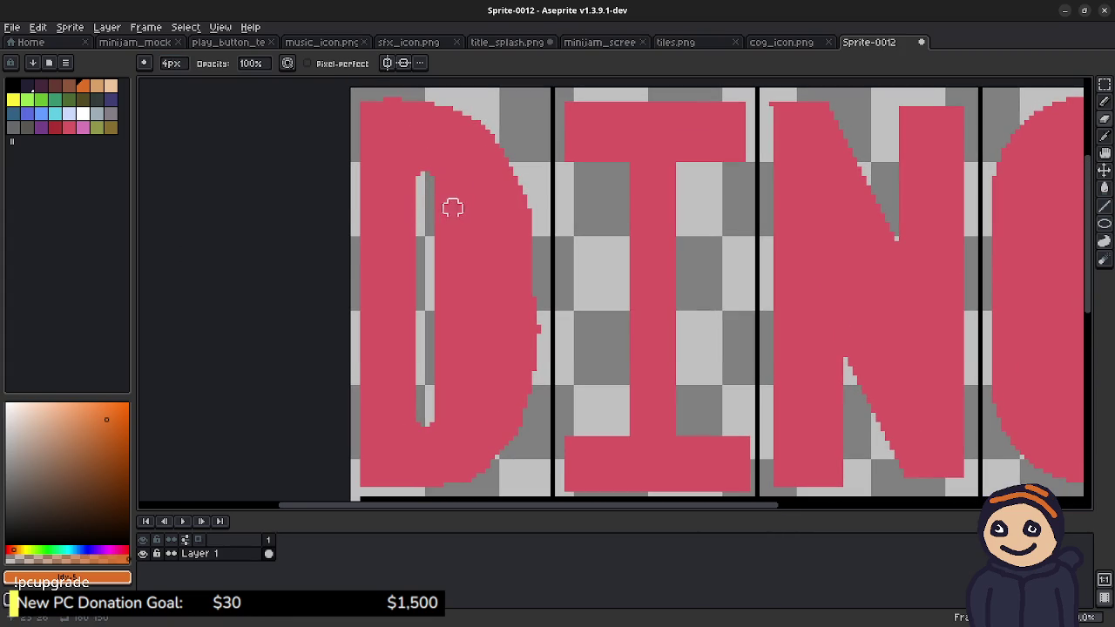
pyautogui.moveTo(431, 180)
pyautogui.mouseDown()
pyautogui.moveTo(461, 248)
pyautogui.moveTo(450, 368)
pyautogui.moveTo(460, 348)
pyautogui.moveTo(435, 411)
pyautogui.mouseUp()
pyautogui.moveTo(453, 247); pyautogui.dragTo(444, 371)
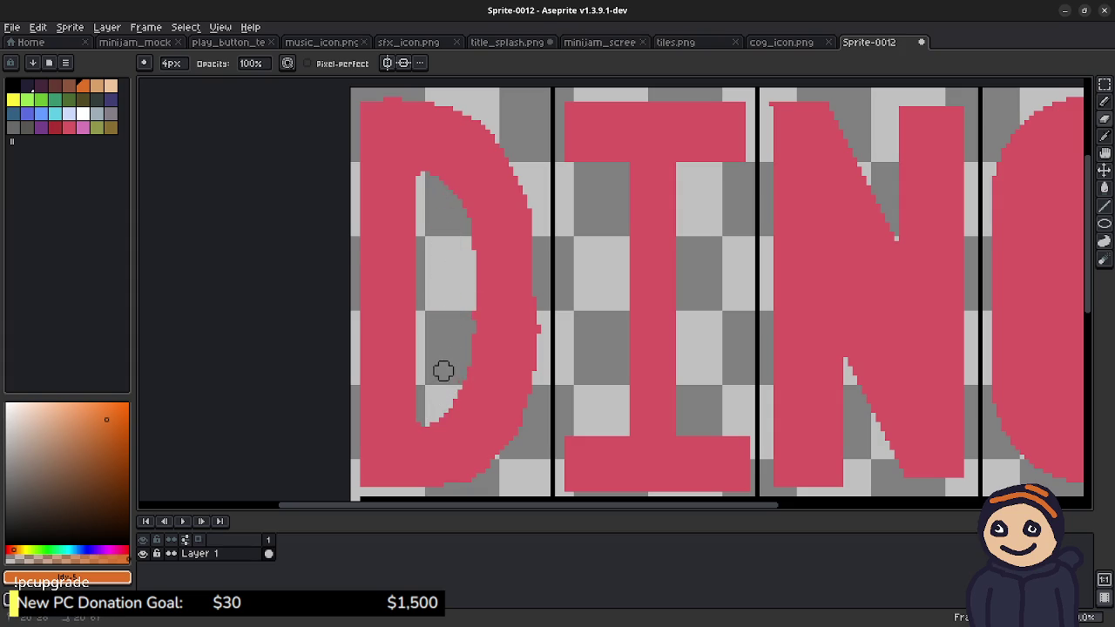
# Step: Cut and widen a hollow centre in the pink O
pyautogui.moveTo(767, 304); pyautogui.dragTo(700, 299)
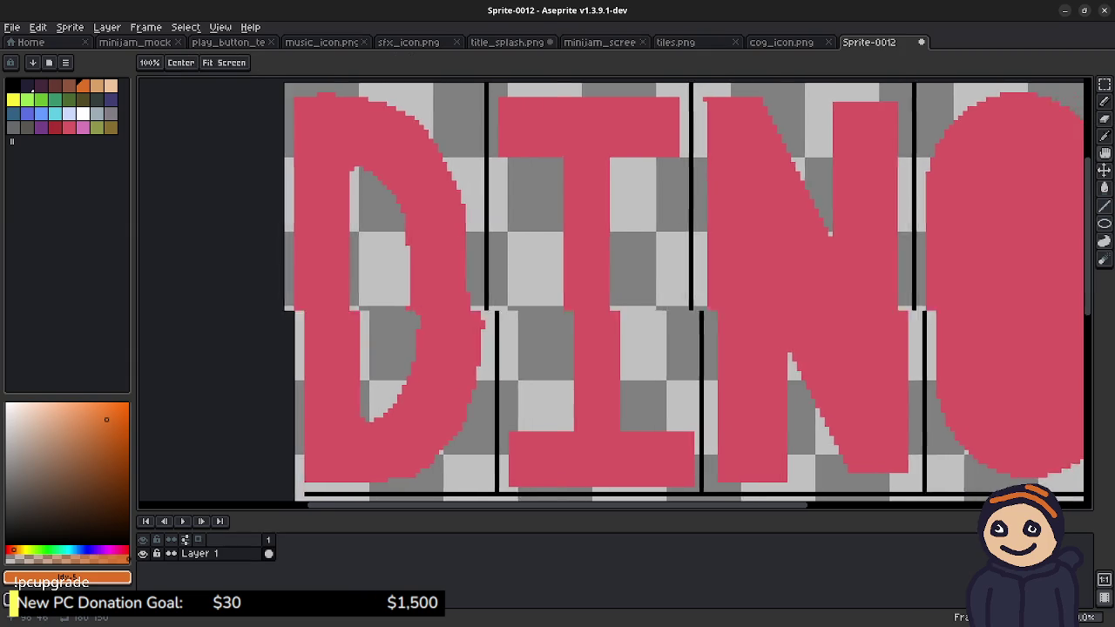
pyautogui.moveTo(819, 244); pyautogui.dragTo(530, 238)
pyautogui.moveTo(723, 233)
pyautogui.mouseDown()
pyautogui.moveTo(722, 304)
pyautogui.moveTo(726, 242)
pyautogui.moveTo(714, 198)
pyautogui.moveTo(724, 182)
pyautogui.moveTo(707, 200)
pyautogui.moveTo(705, 286)
pyautogui.moveTo(699, 238)
pyautogui.moveTo(704, 291)
pyautogui.moveTo(742, 309)
pyautogui.moveTo(732, 194)
pyautogui.moveTo(739, 318)
pyautogui.moveTo(724, 361)
pyautogui.moveTo(705, 342)
pyautogui.moveTo(739, 363)
pyautogui.moveTo(702, 364)
pyautogui.mouseUp()
pyautogui.moveTo(705, 249)
pyautogui.mouseDown()
pyautogui.moveTo(700, 364)
pyautogui.moveTo(724, 319)
pyautogui.moveTo(734, 324)
pyautogui.mouseUp()
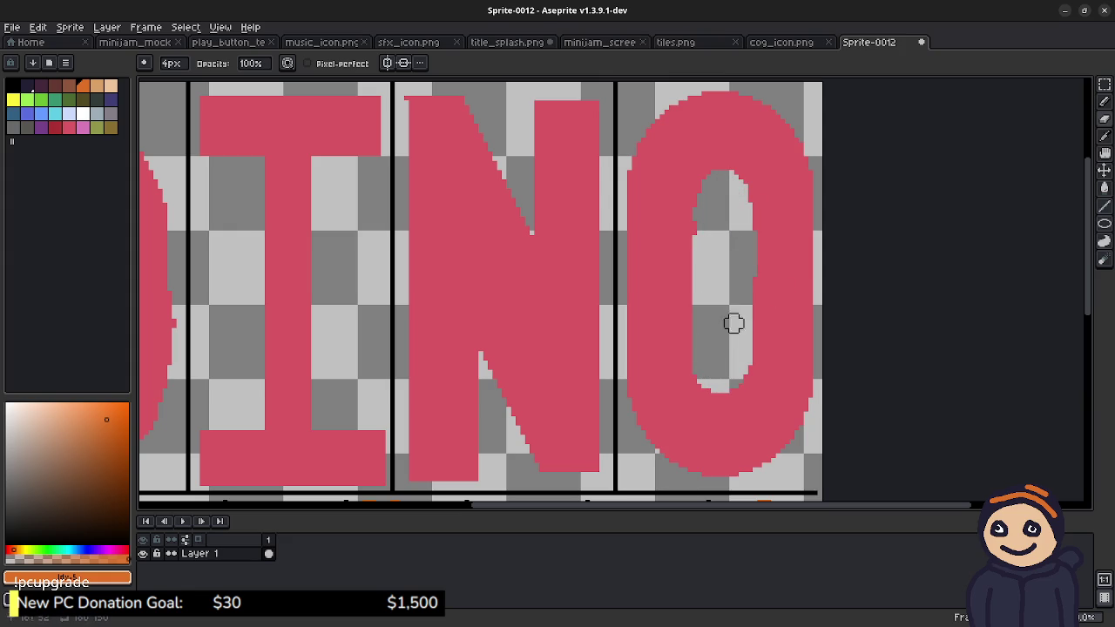
pyautogui.scroll(-1, 916, 292)
pyautogui.moveTo(820, 394); pyautogui.dragTo(779, 324)
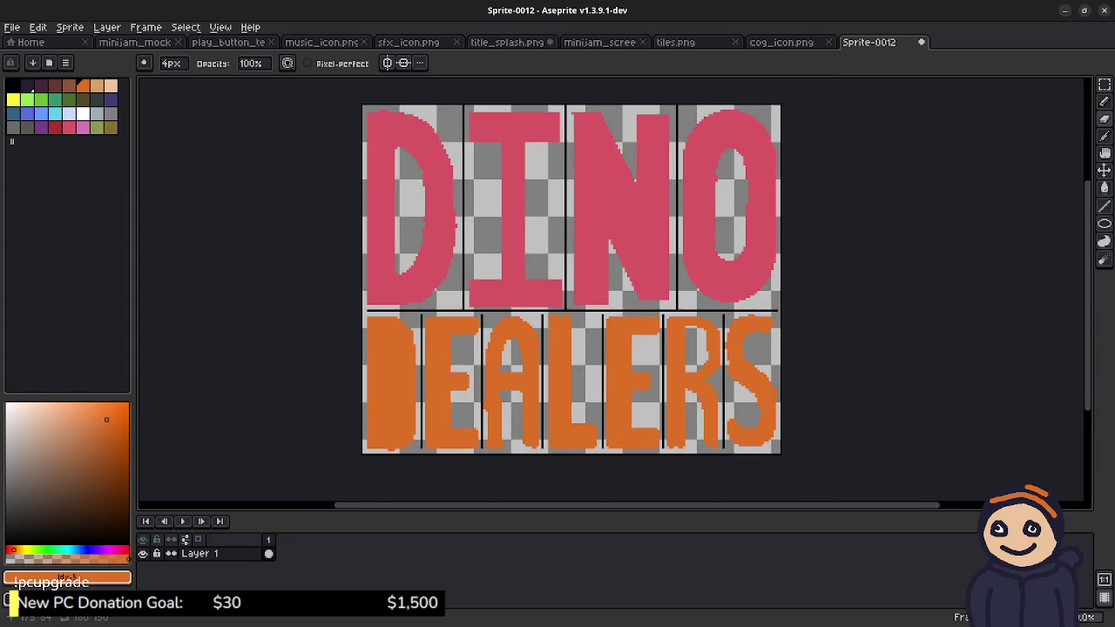
# Step: Zoom onto DEALERS and erase an inner opening in the orange D
pyautogui.moveTo(659, 376); pyautogui.dragTo(780, 341)
pyautogui.scroll(1, 660, 337)
pyautogui.moveTo(659, 336); pyautogui.dragTo(593, 356)
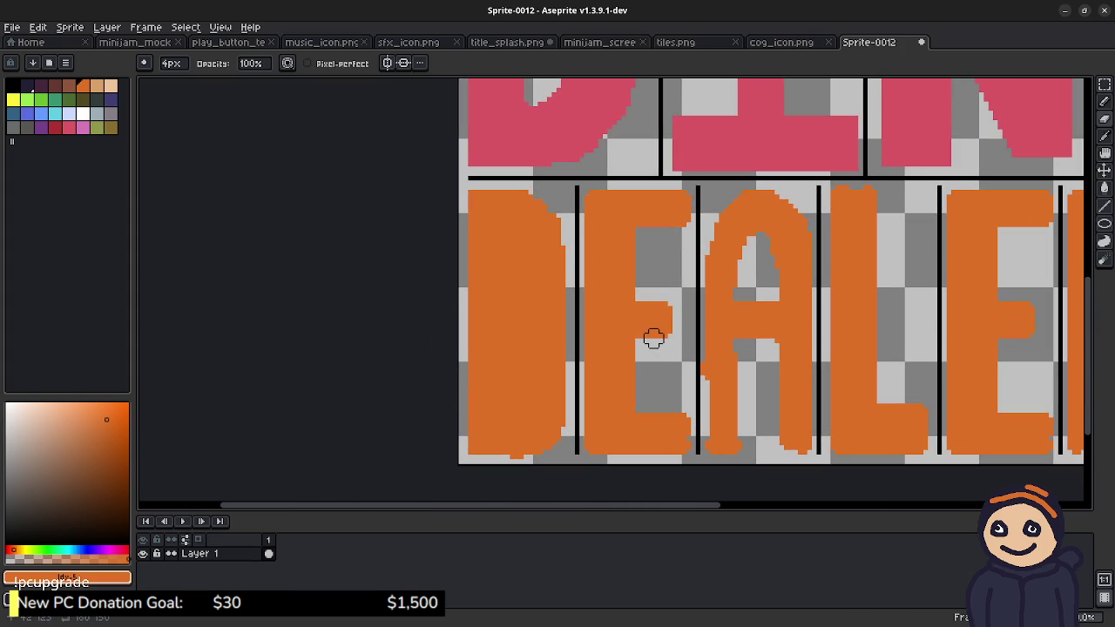
pyautogui.moveTo(509, 247)
pyautogui.mouseDown()
pyautogui.moveTo(511, 410)
pyautogui.moveTo(522, 346)
pyautogui.moveTo(513, 249)
pyautogui.moveTo(528, 343)
pyautogui.mouseUp()
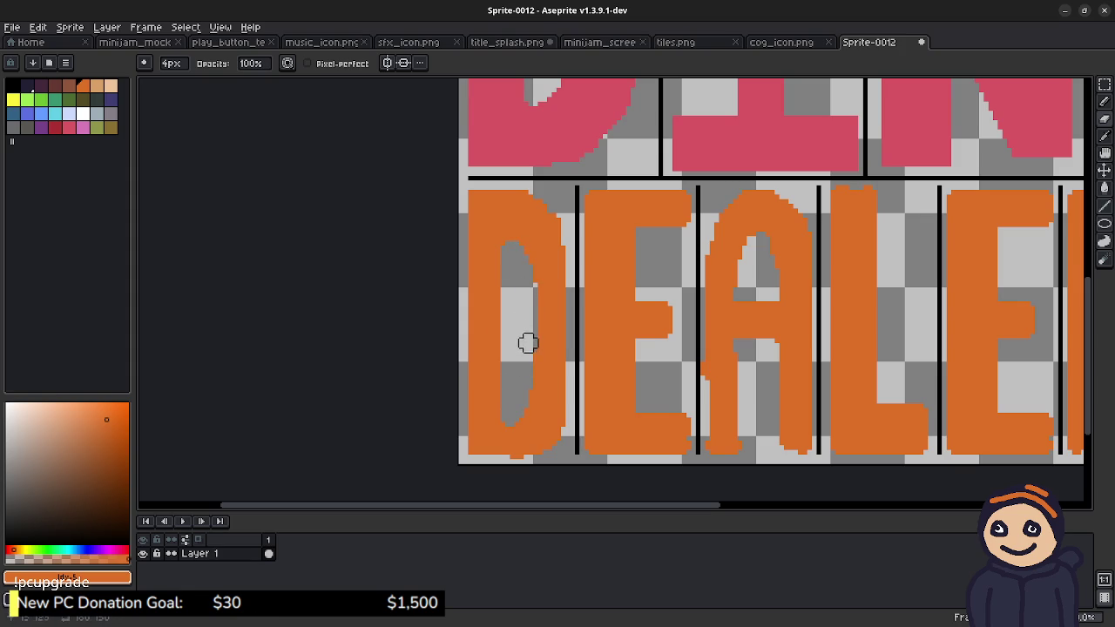
# Step: Repaint the D opening's left and right inner edges in sampled orange, then zoom out
pyautogui.press('b')
pyautogui.press('alt')
pyautogui.moveTo(502, 288); pyautogui.dragTo(502, 362)
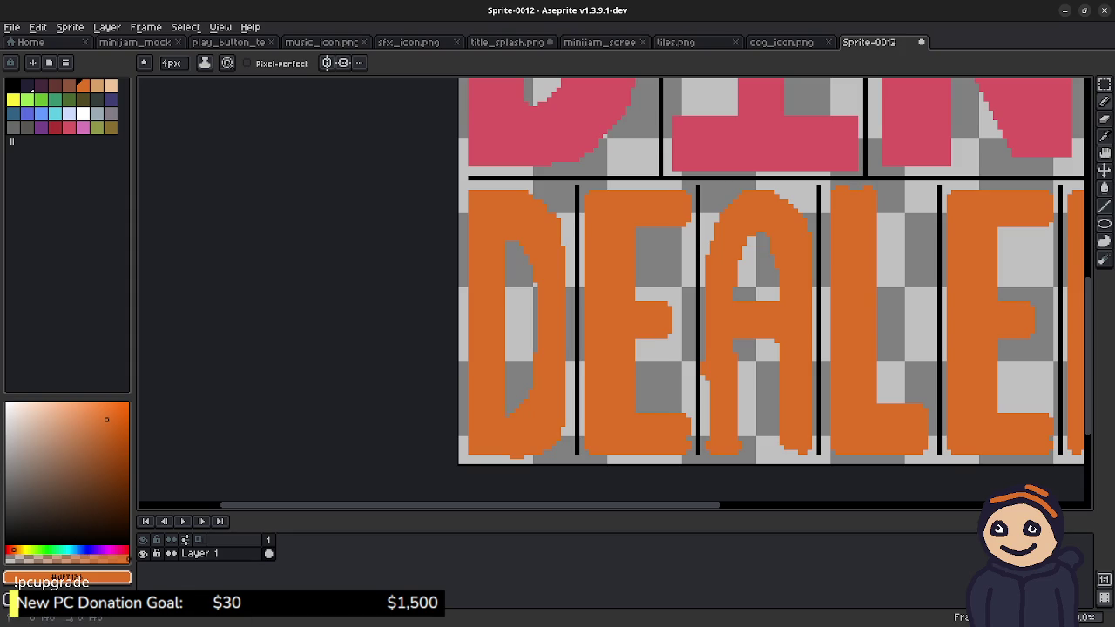
pyautogui.moveTo(533, 284); pyautogui.dragTo(530, 362)
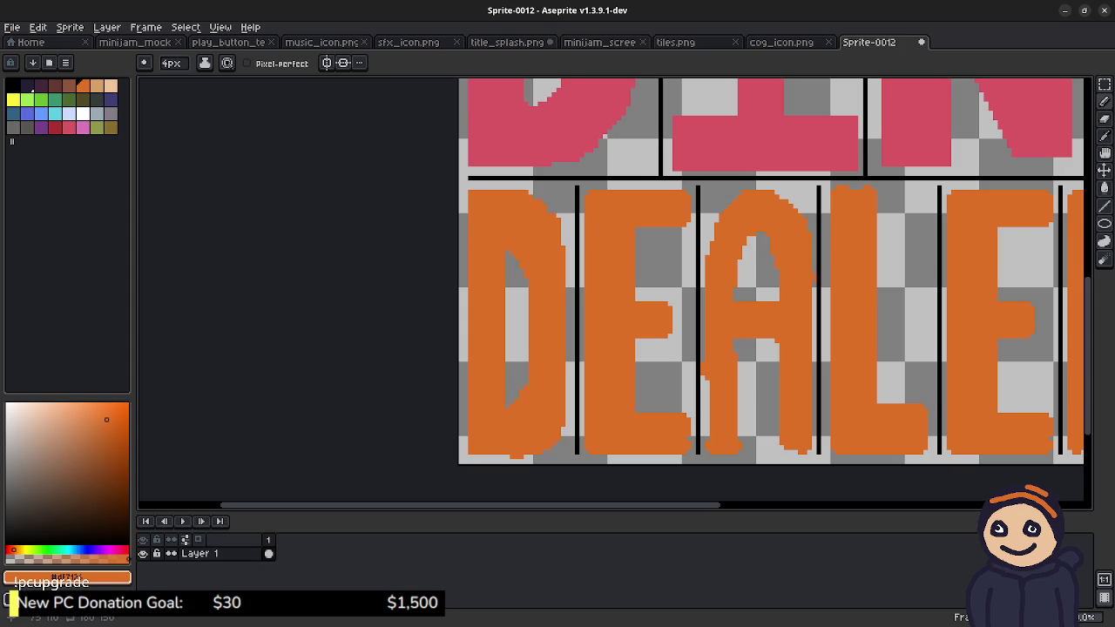
pyautogui.hscroll(-5, 592, 287)
pyautogui.scroll(-1, 592, 287)
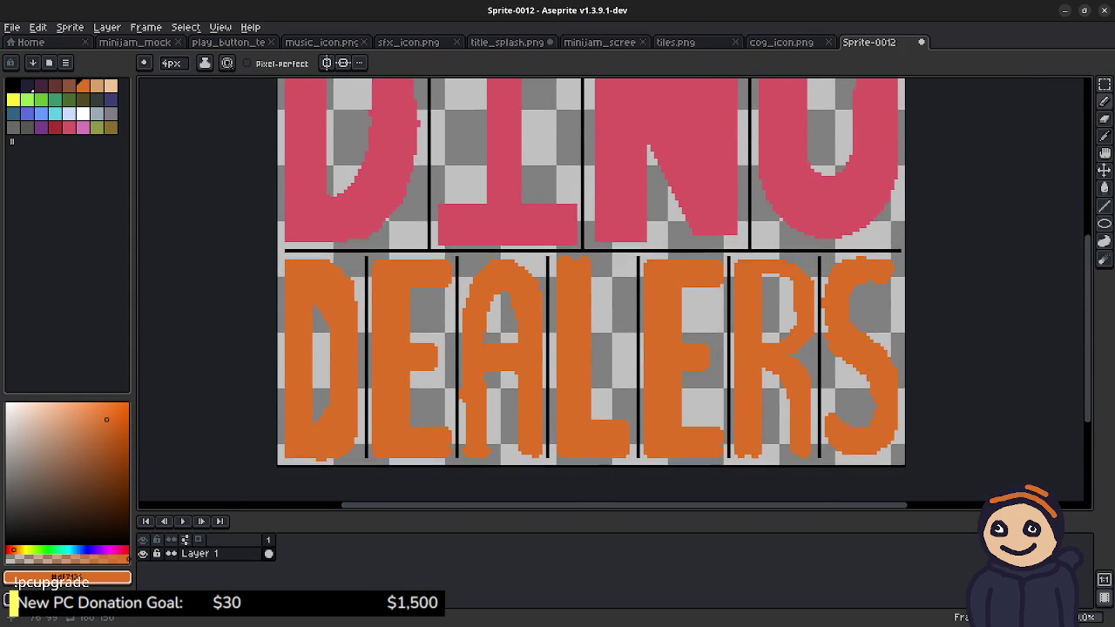
pyautogui.scroll(2, 592, 288)
pyautogui.scroll(2, 592, 287)
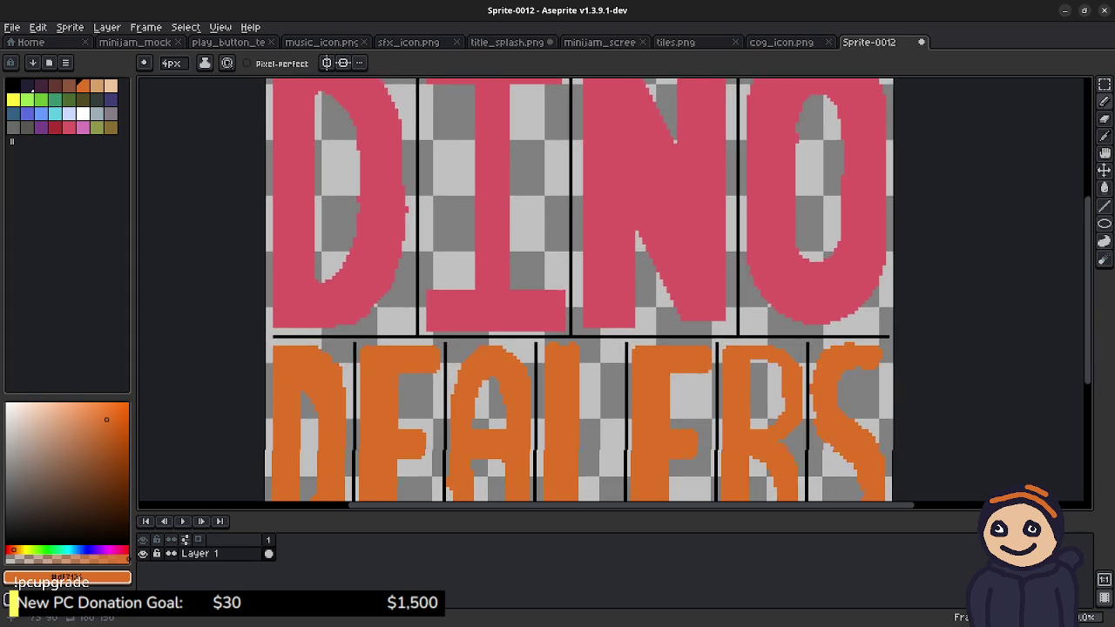
pyautogui.scroll(-1, 515, 355)
pyautogui.hscroll(-1, 575, 297)
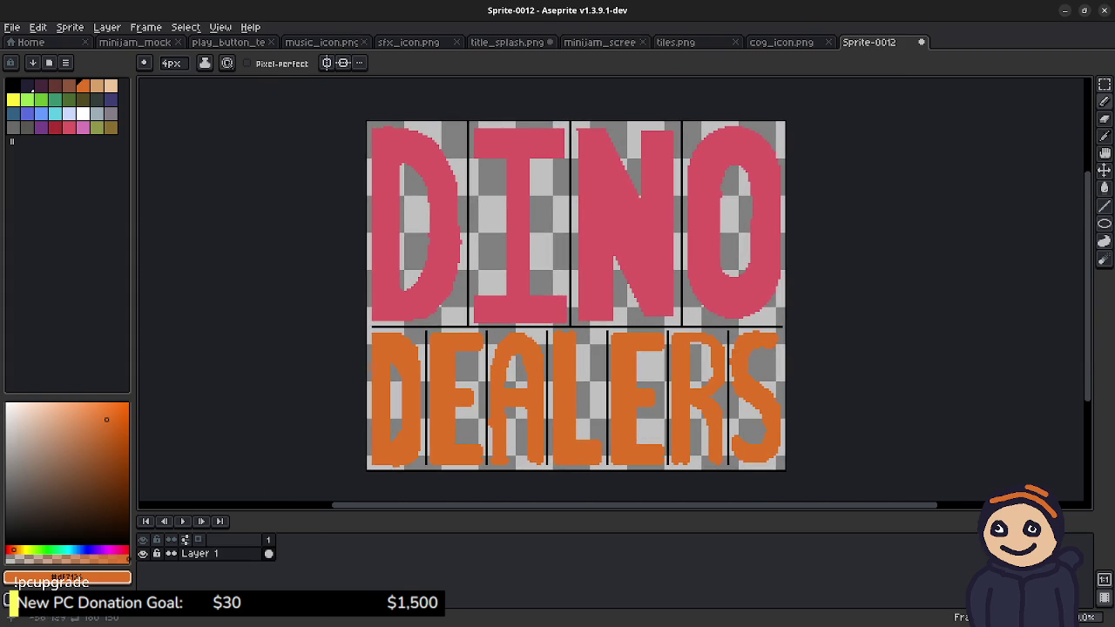
# Step: Add a new layer above Layer 1 and pick black as the drawing colour
pyautogui.click(209, 554)
pyautogui.rightClick(221, 554)
pyautogui.moveTo(253, 534)
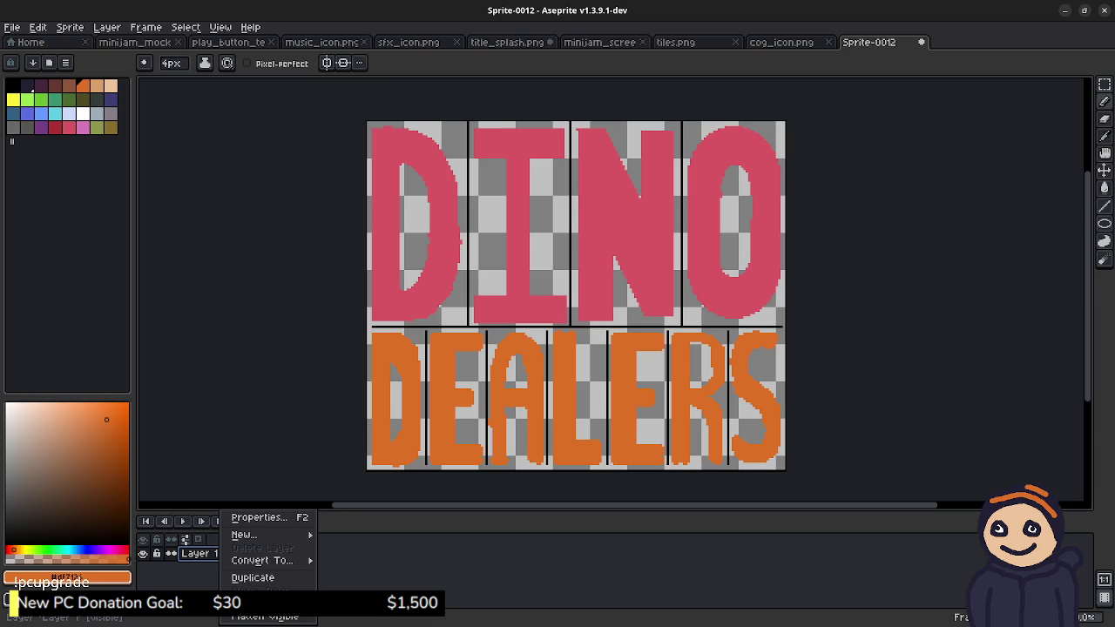
pyautogui.click(355, 534)
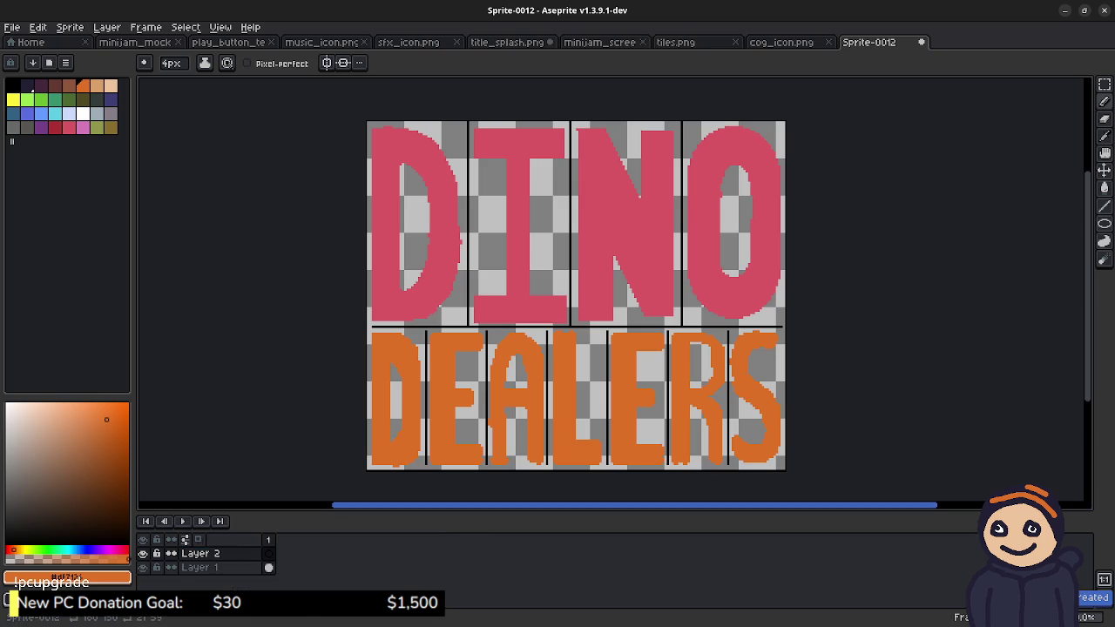
pyautogui.click(31, 88)
pyautogui.click(13, 85)
# Step: Zoom in on the letters and collapse the timeline for more canvas space
pyautogui.moveTo(448, 195); pyautogui.dragTo(476, 273)
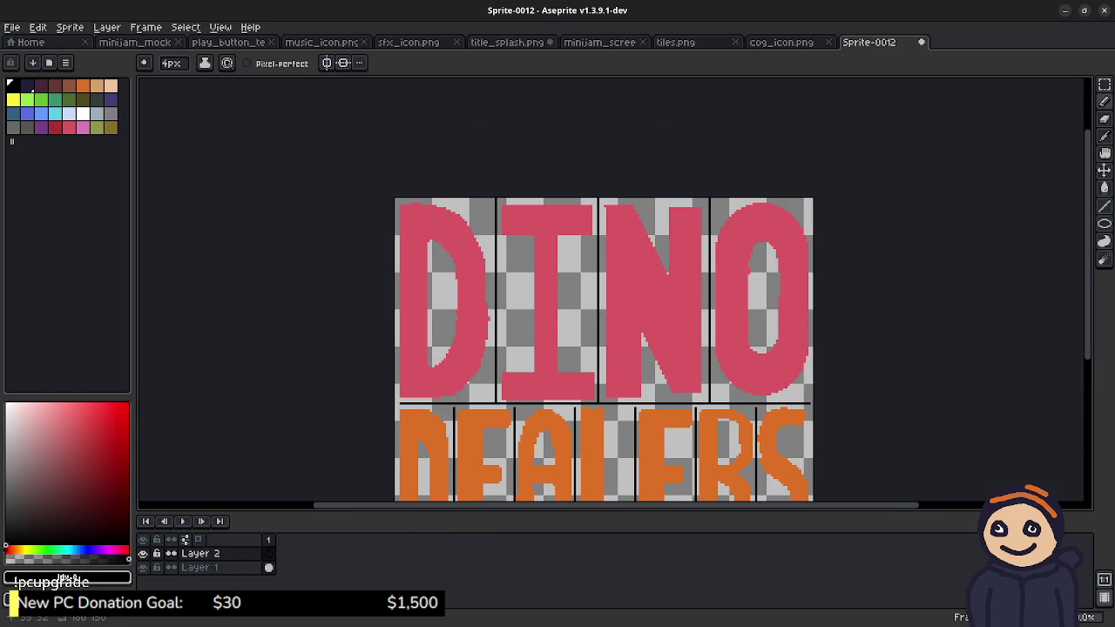
pyautogui.scroll(1, 450, 271)
pyautogui.moveTo(406, 428); pyautogui.dragTo(380, 363)
pyautogui.moveTo(466, 309); pyautogui.dragTo(475, 307)
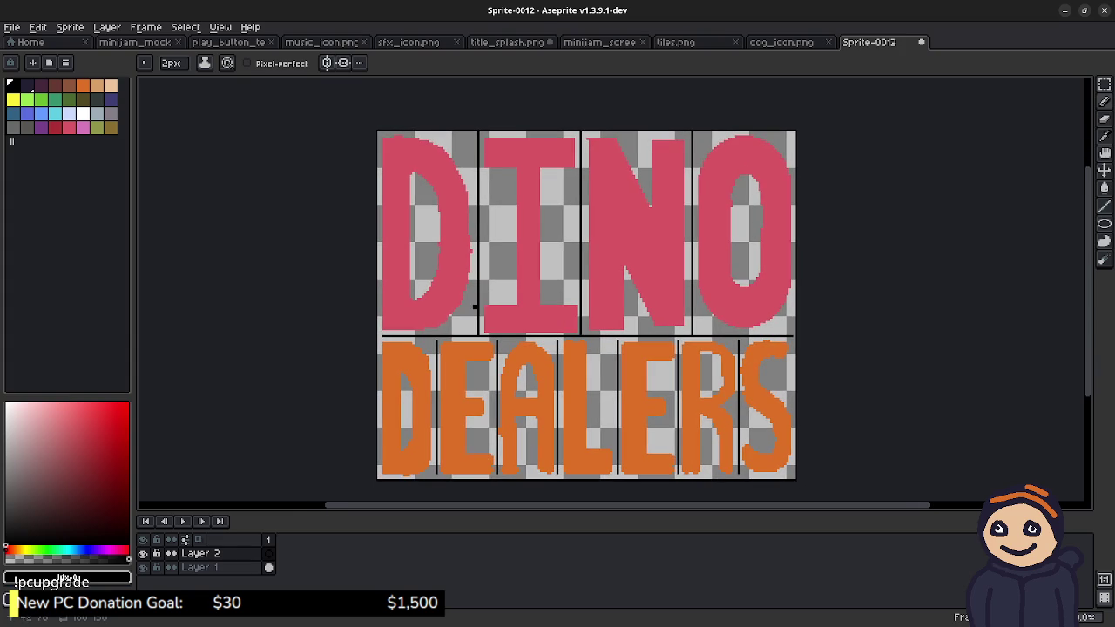
pyautogui.moveTo(448, 211); pyautogui.dragTo(479, 236)
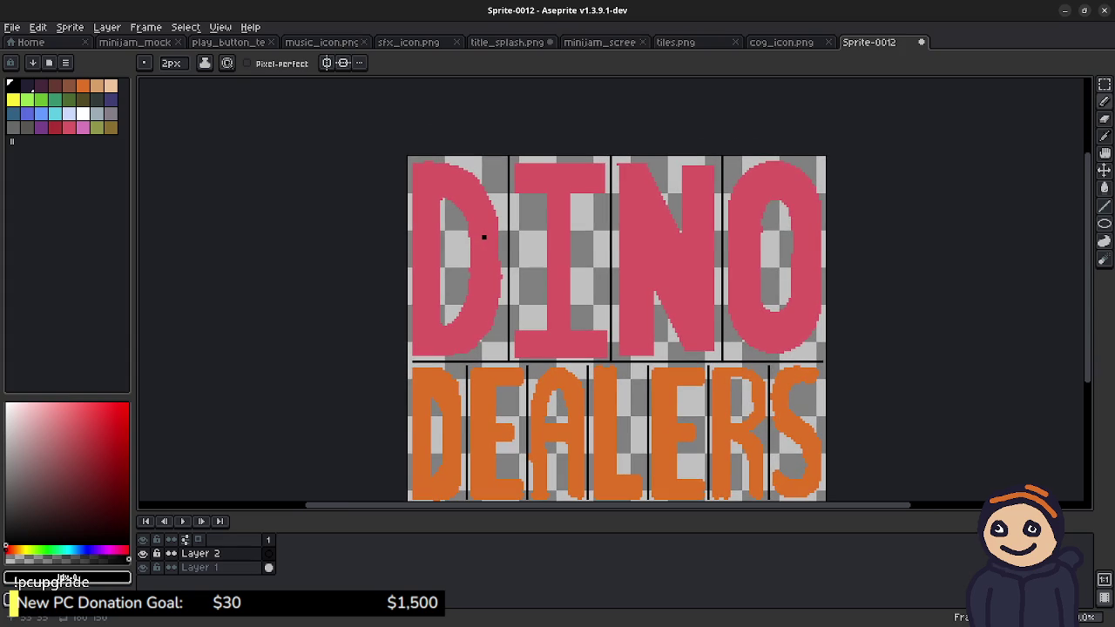
pyautogui.scroll(1, 489, 236)
pyautogui.scroll(1, 483, 251)
pyautogui.scroll(1, 479, 247)
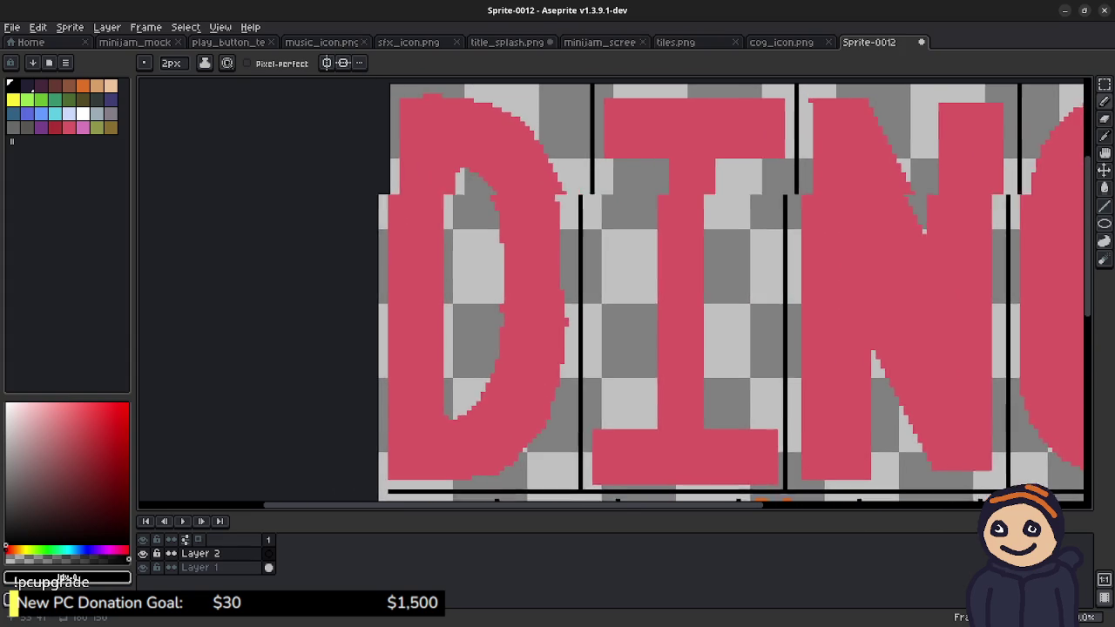
pyautogui.press('Tab')
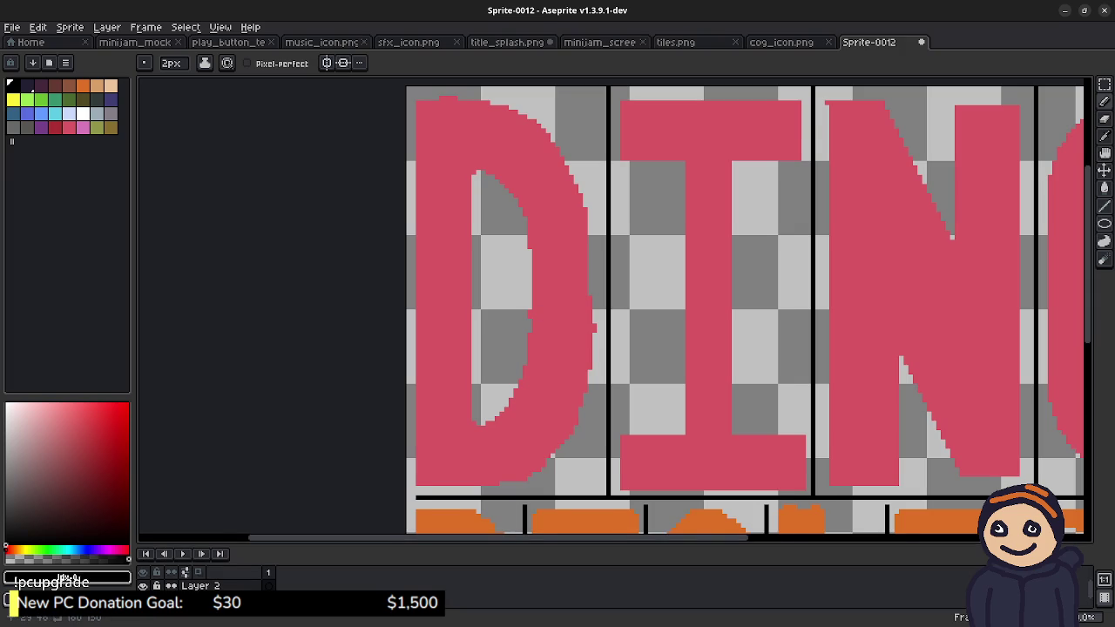
# Step: Centre the D in view and check the brush size and stroke smoothing options
pyautogui.moveTo(573, 449); pyautogui.dragTo(597, 467)
pyautogui.moveTo(585, 304); pyautogui.dragTo(604, 305)
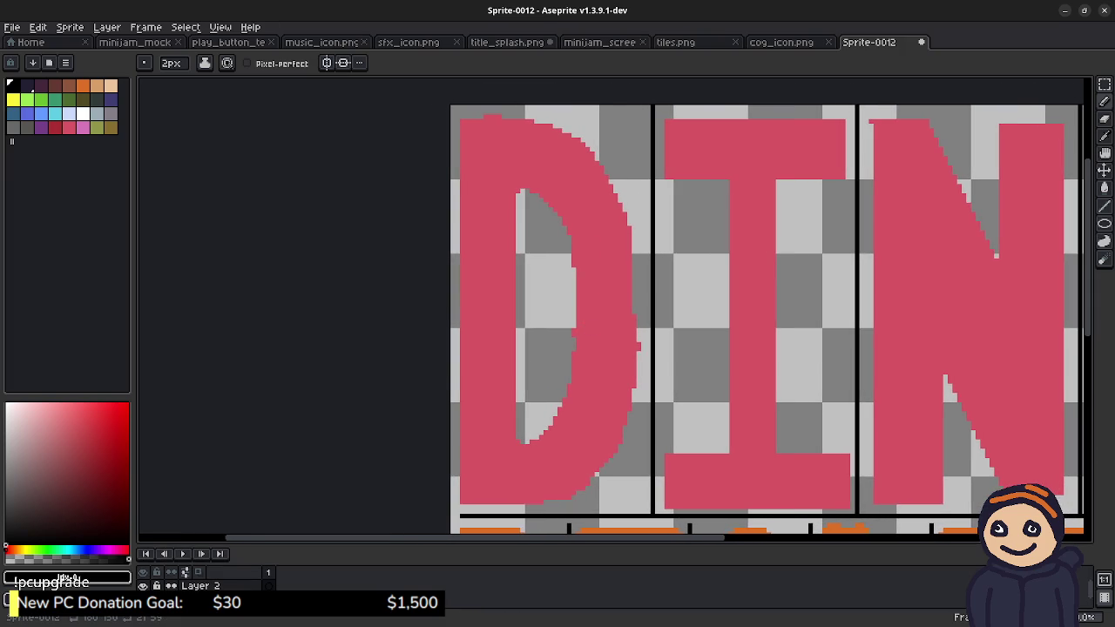
pyautogui.click(168, 64)
pyautogui.click(227, 62)
pyautogui.click(529, 161)
# Step: Trace black outlines along the D's outer edge and around its inner opening
pyautogui.moveTo(533, 120)
pyautogui.mouseDown()
pyautogui.moveTo(608, 183)
pyautogui.moveTo(637, 289)
pyautogui.mouseUp()
pyautogui.moveTo(630, 341)
pyautogui.mouseDown()
pyautogui.moveTo(630, 405)
pyautogui.moveTo(607, 461)
pyautogui.moveTo(549, 498)
pyautogui.moveTo(479, 503)
pyautogui.mouseUp()
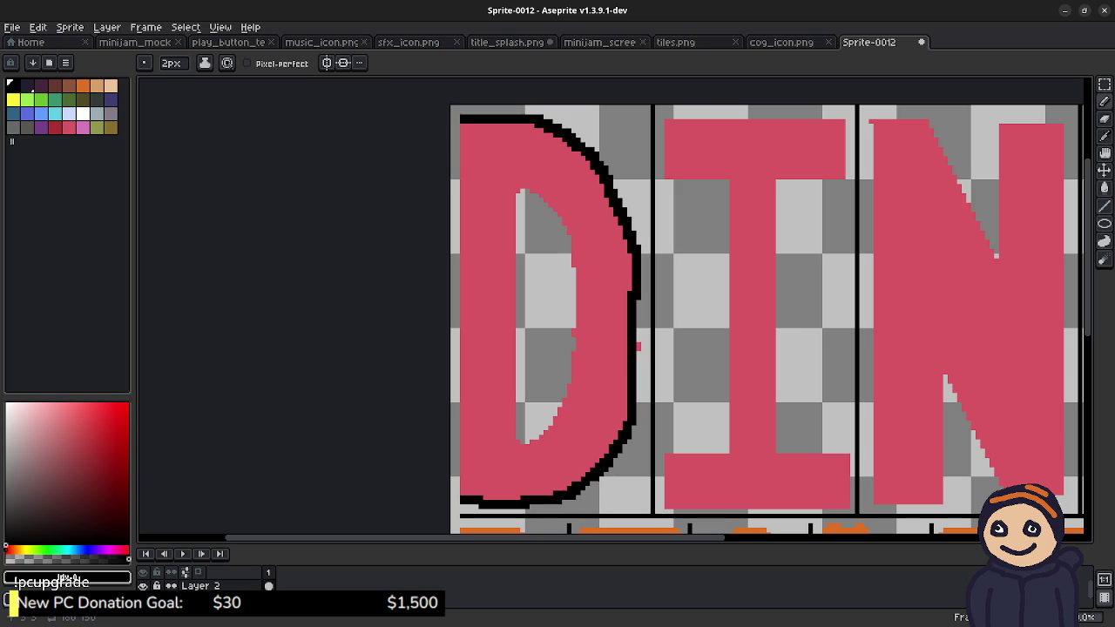
pyautogui.moveTo(461, 132); pyautogui.dragTo(465, 496)
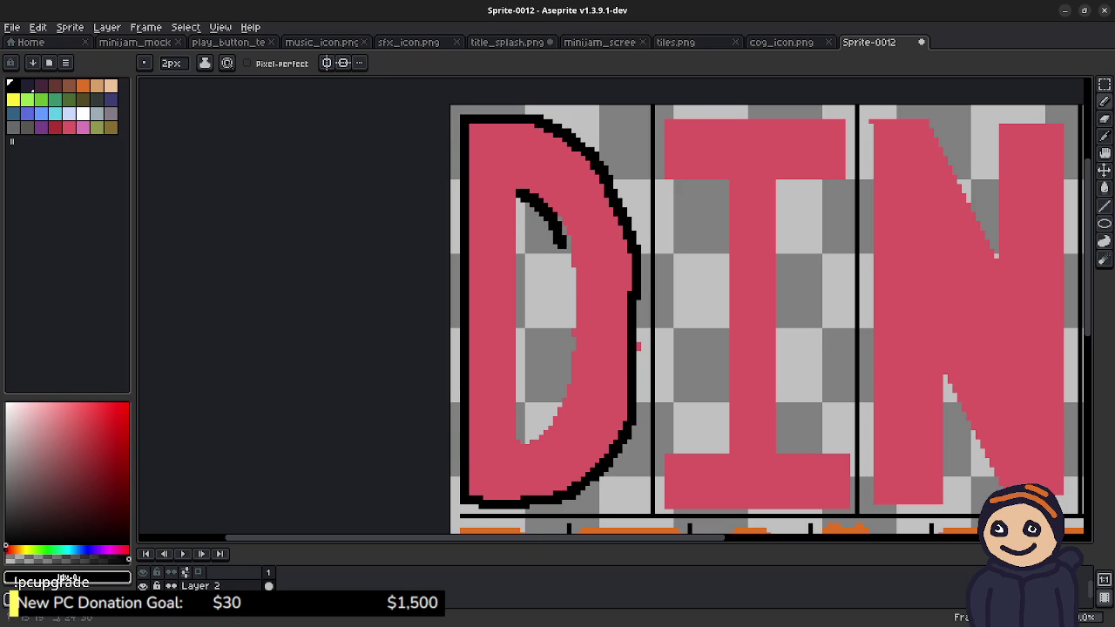
pyautogui.hotkey('ctrl', 'z')
pyautogui.moveTo(519, 188)
pyautogui.mouseDown()
pyautogui.moveTo(572, 240)
pyautogui.moveTo(575, 341)
pyautogui.mouseUp()
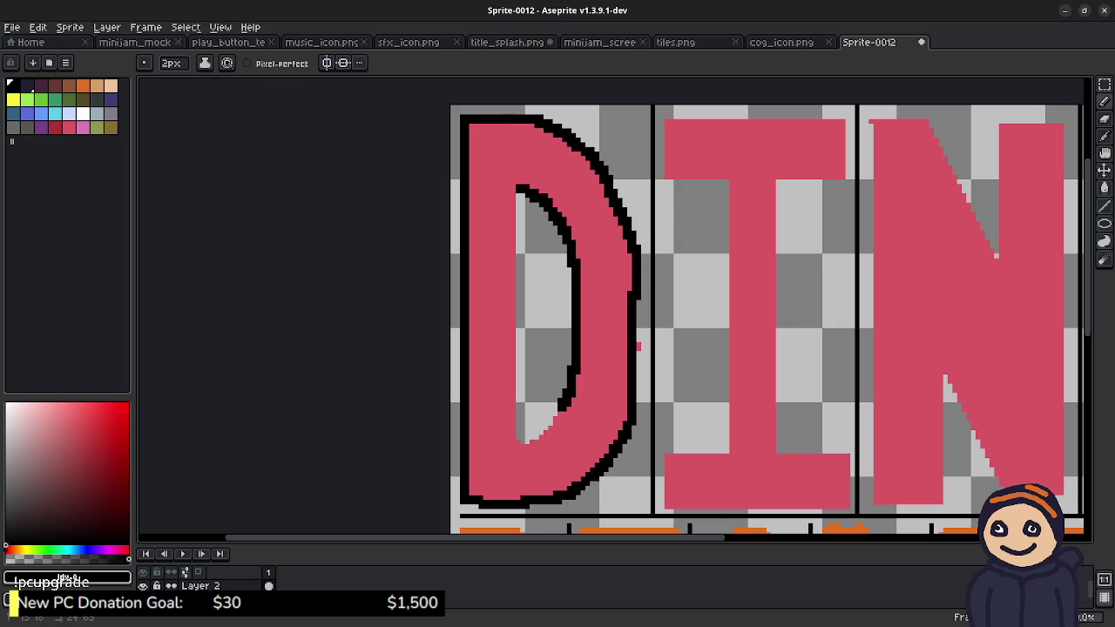
pyautogui.moveTo(546, 423)
pyautogui.mouseDown()
pyautogui.moveTo(531, 432)
pyautogui.moveTo(521, 188)
pyautogui.mouseUp()
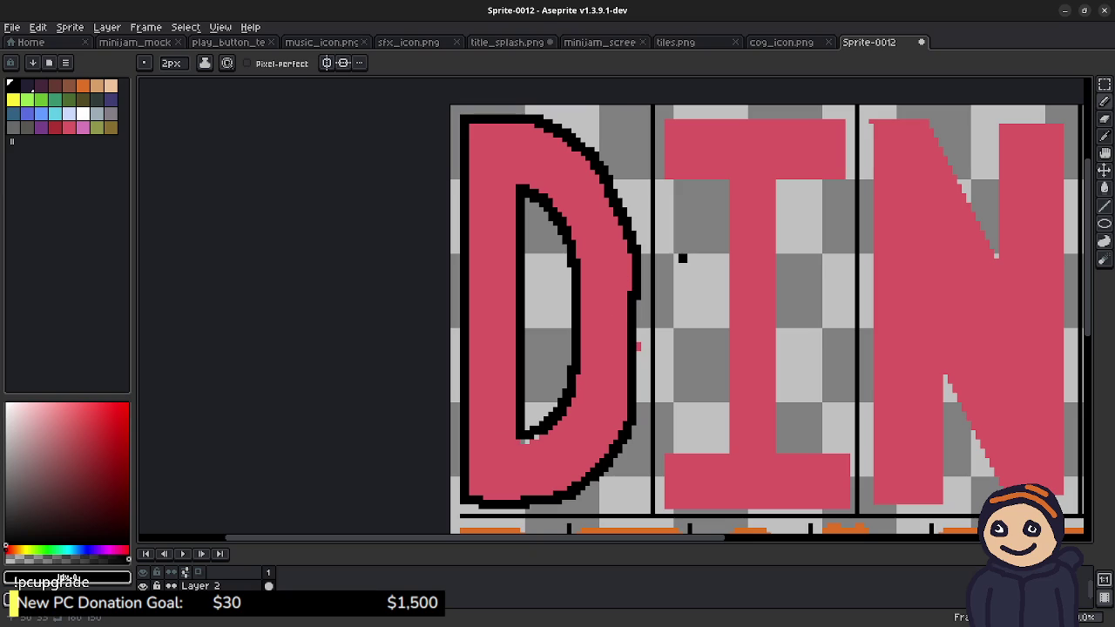
pyautogui.moveTo(757, 267); pyautogui.dragTo(669, 271)
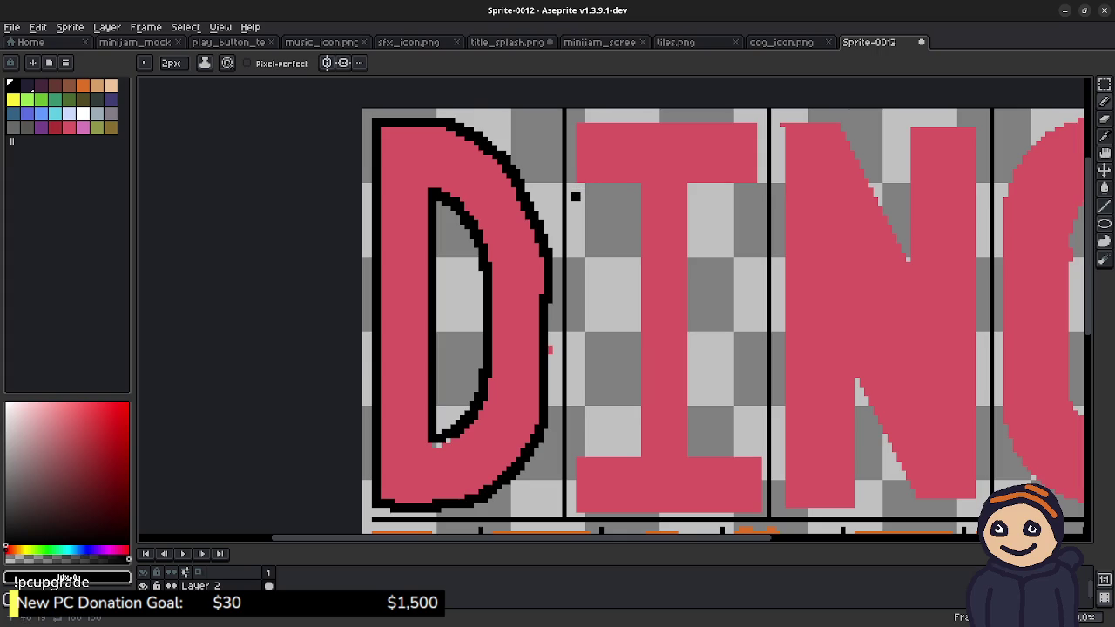
# Step: Shift the pink letters left, then outline the D's curved right, left and counter edges
pyautogui.press('v')
pyautogui.press('Left')
pyautogui.press('Left')
pyautogui.press('Left')
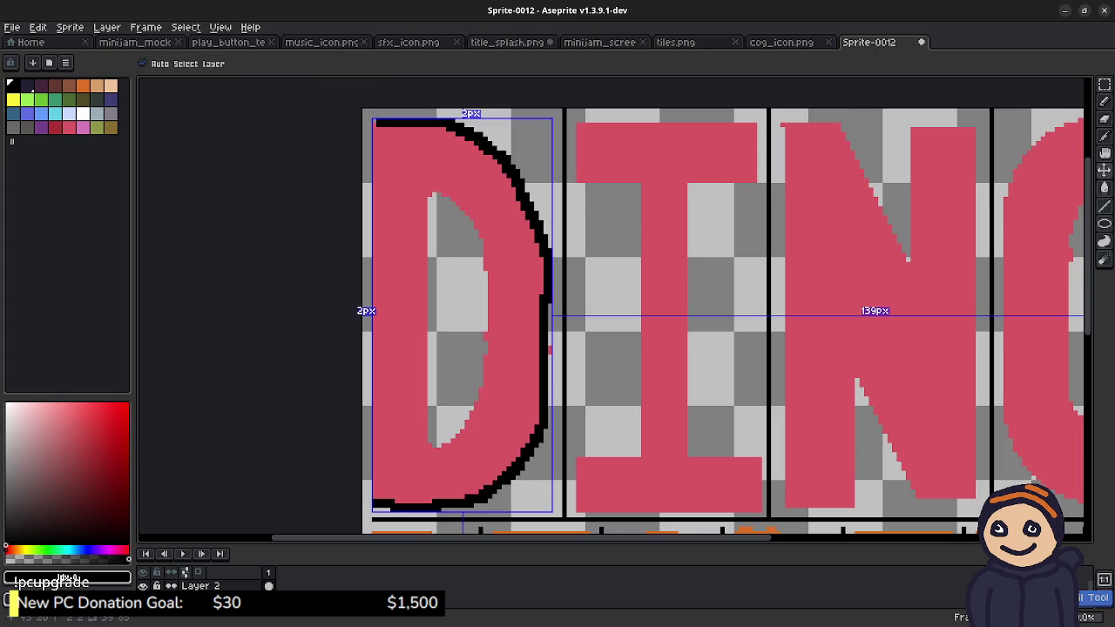
pyautogui.press('b')
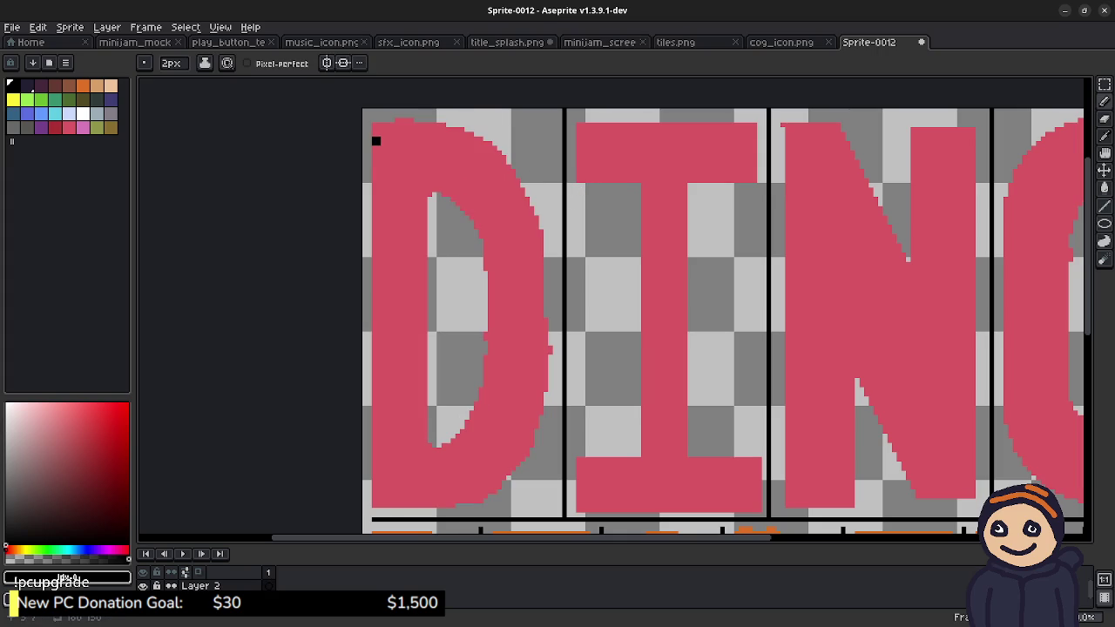
pyautogui.moveTo(401, 125)
pyautogui.mouseDown()
pyautogui.moveTo(547, 361)
pyautogui.moveTo(386, 503)
pyautogui.mouseUp()
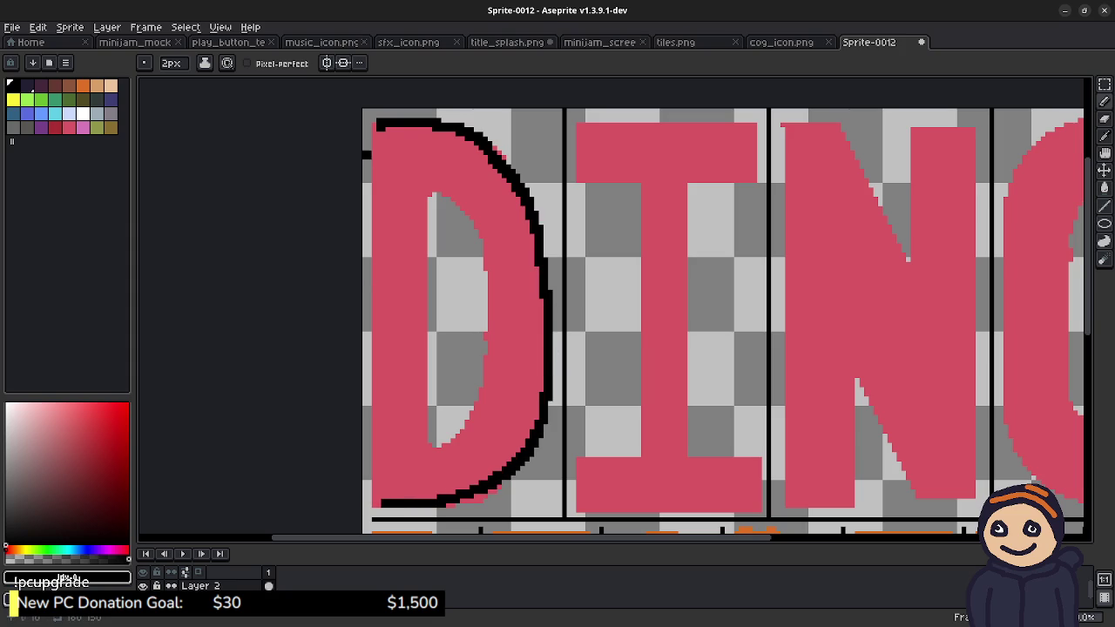
pyautogui.moveTo(380, 126); pyautogui.dragTo(380, 503)
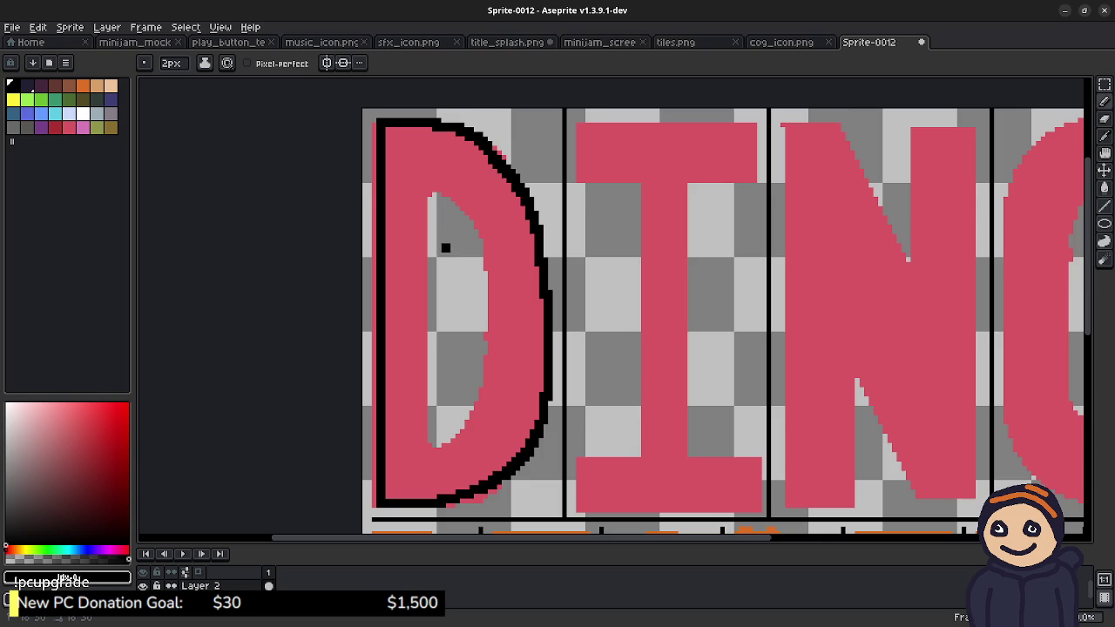
pyautogui.moveTo(445, 252); pyautogui.dragTo(441, 383)
pyautogui.hotkey('ctrl', 'z')
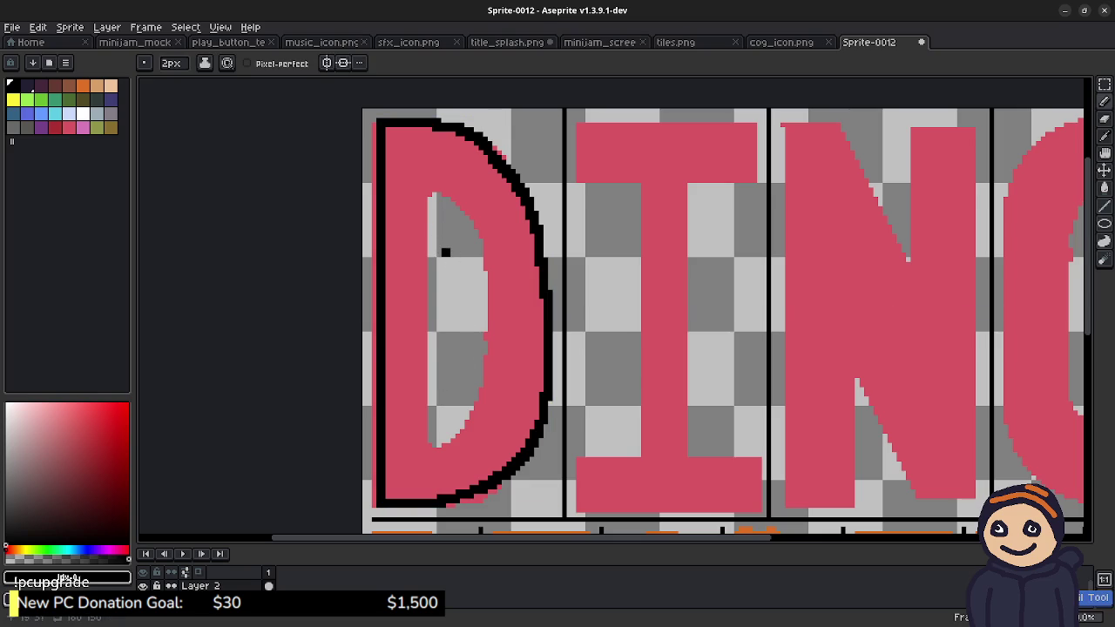
pyautogui.moveTo(445, 252); pyautogui.dragTo(445, 346)
pyautogui.hotkey('ctrl', 'z')
pyautogui.moveTo(450, 255); pyautogui.dragTo(445, 364)
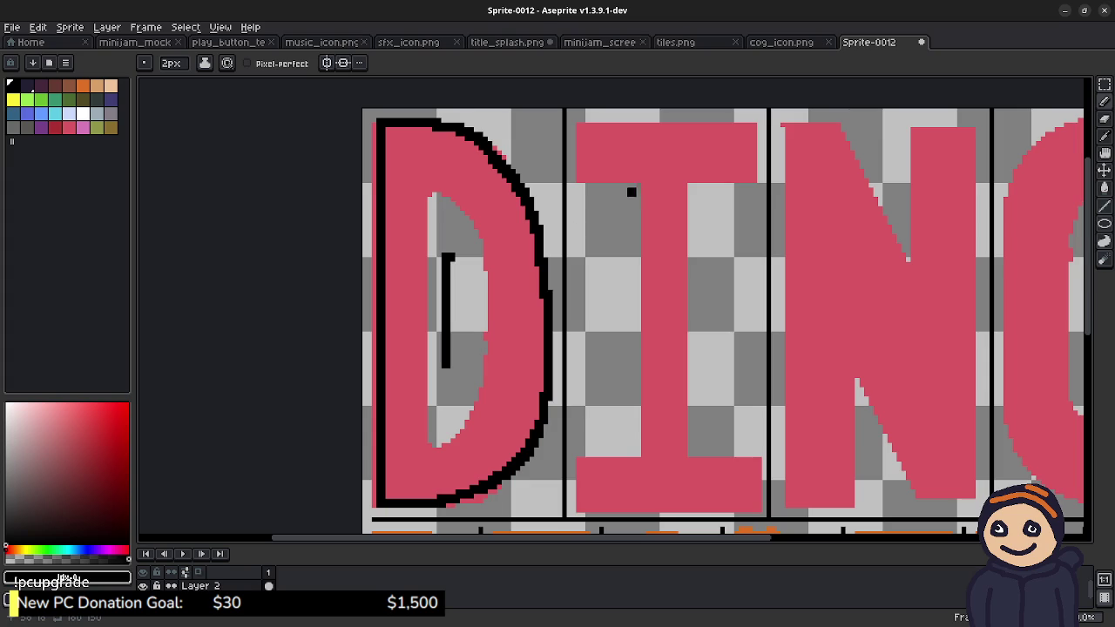
# Step: Undo the trial I and D strokes, then redraw the D's top and straight left edge
pyautogui.moveTo(636, 189); pyautogui.dragTo(589, 174)
pyautogui.hotkey('ctrl', 'z')
pyautogui.moveTo(649, 122)
pyautogui.mouseDown()
pyautogui.moveTo(662, 122)
pyautogui.moveTo(605, 122)
pyautogui.mouseUp()
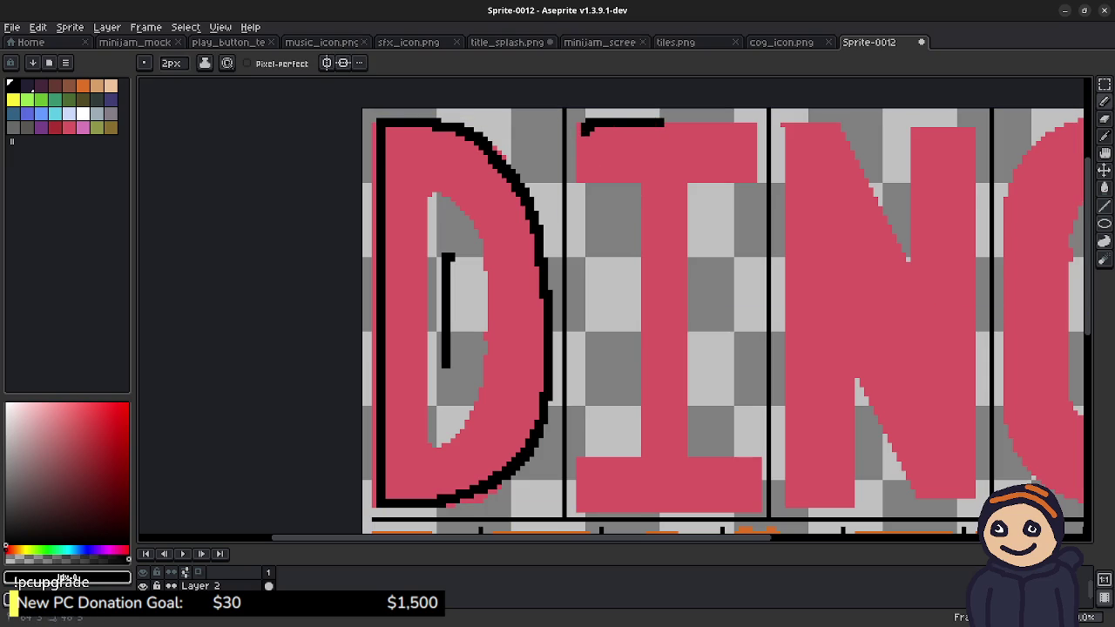
pyautogui.hotkey('ctrl', 'z')
pyautogui.moveTo(641, 122)
pyautogui.mouseDown()
pyautogui.moveTo(582, 127)
pyautogui.moveTo(571, 179)
pyautogui.mouseUp()
pyautogui.hotkey('ctrl', 'z')
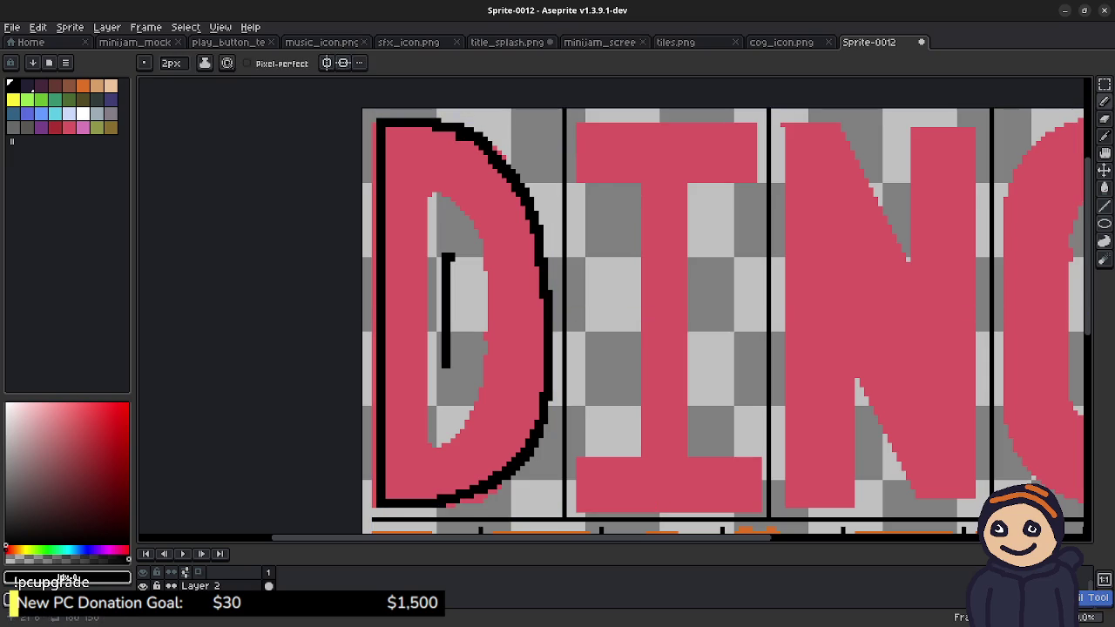
pyautogui.hotkey('ctrl', 'z')
pyautogui.press('v')
pyautogui.hotkey('ctrl', 'z')
pyautogui.hotkey('ctrl', 'z')
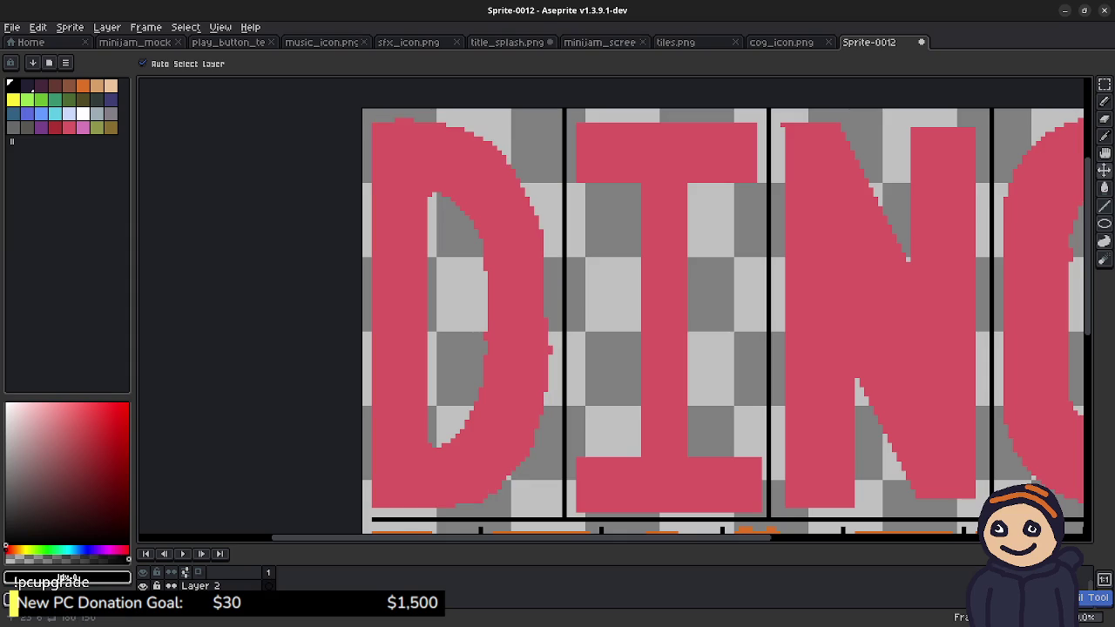
pyautogui.press('b')
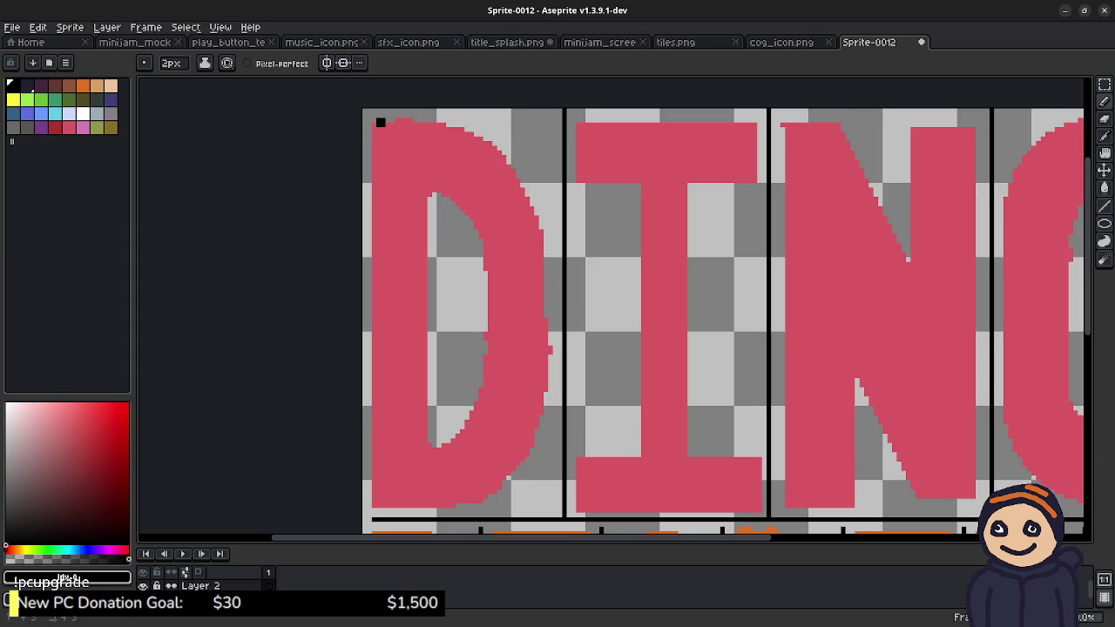
pyautogui.moveTo(380, 122)
pyautogui.mouseDown()
pyautogui.moveTo(425, 122)
pyautogui.moveTo(561, 361)
pyautogui.moveTo(523, 458)
pyautogui.moveTo(449, 501)
pyautogui.moveTo(390, 509)
pyautogui.mouseUp()
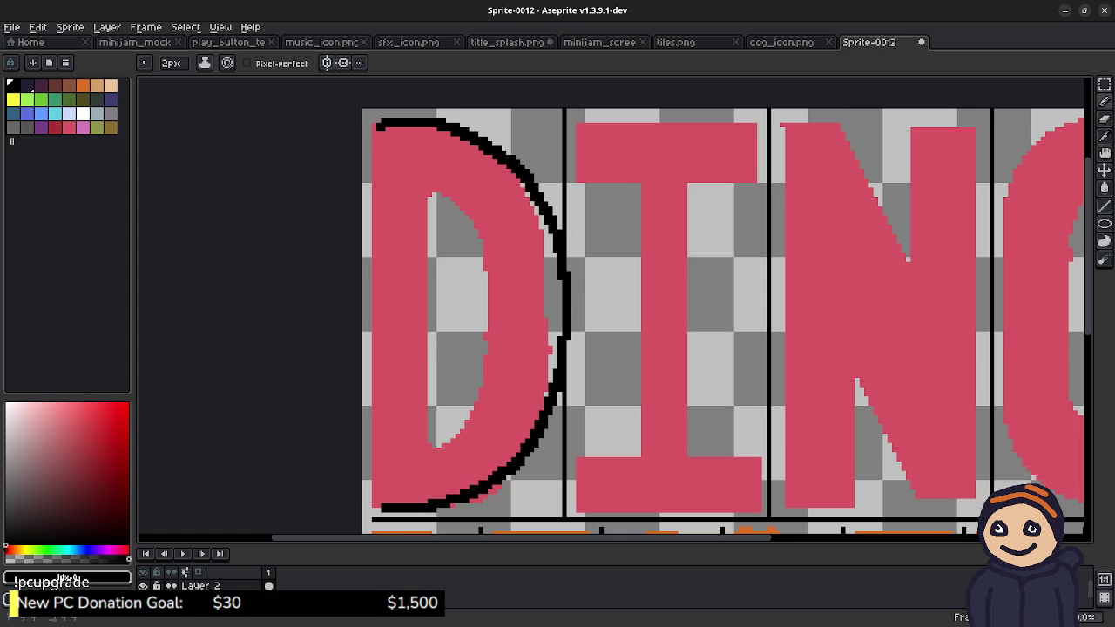
pyautogui.moveTo(381, 127); pyautogui.dragTo(379, 512)
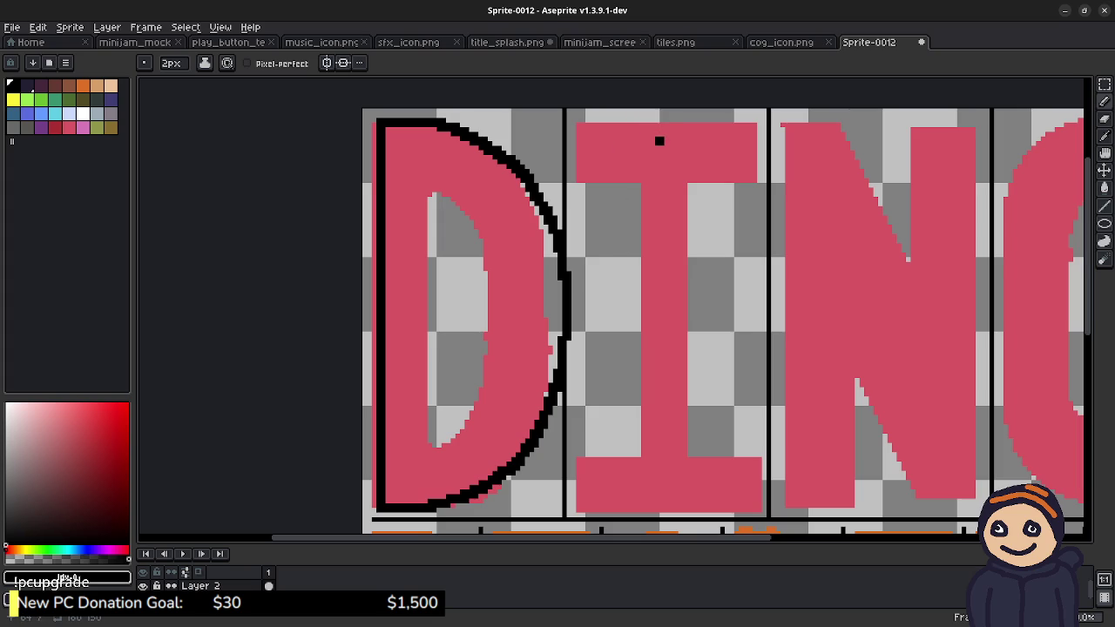
# Step: Outline the I's top in black as two rounded, heart-shaped lobes
pyautogui.moveTo(658, 144)
pyautogui.mouseDown()
pyautogui.moveTo(603, 122)
pyautogui.moveTo(570, 161)
pyautogui.moveTo(611, 202)
pyautogui.mouseUp()
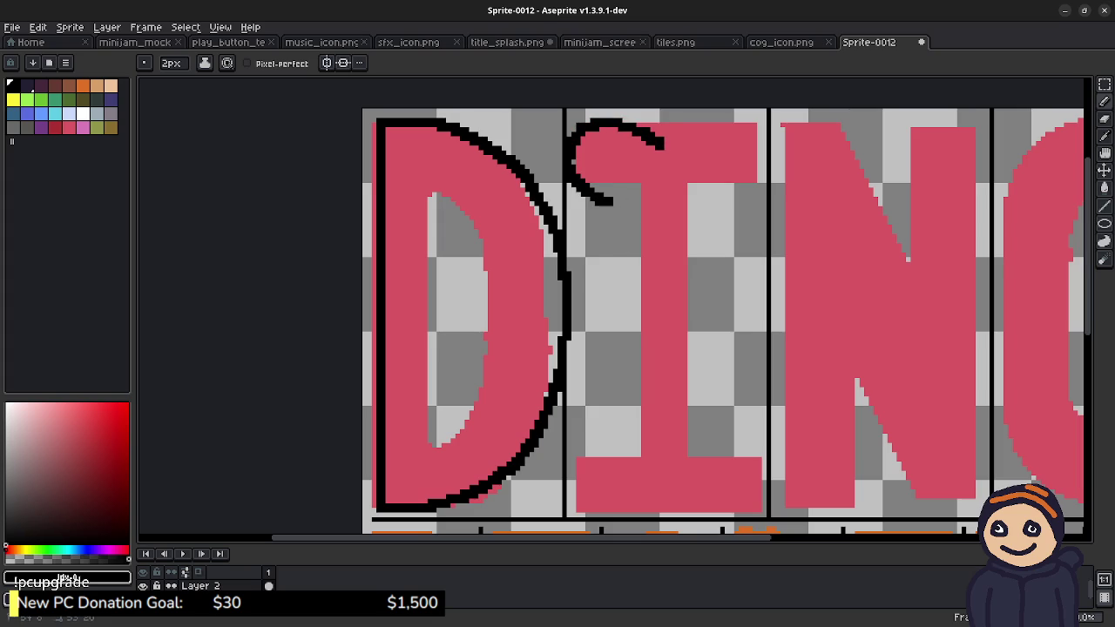
pyautogui.moveTo(663, 142)
pyautogui.mouseDown()
pyautogui.moveTo(706, 120)
pyautogui.moveTo(736, 154)
pyautogui.moveTo(702, 217)
pyautogui.mouseUp()
pyautogui.hotkey('ctrl', 'z')
pyautogui.moveTo(664, 145)
pyautogui.mouseDown()
pyautogui.moveTo(734, 121)
pyautogui.moveTo(746, 181)
pyautogui.moveTo(703, 216)
pyautogui.mouseUp()
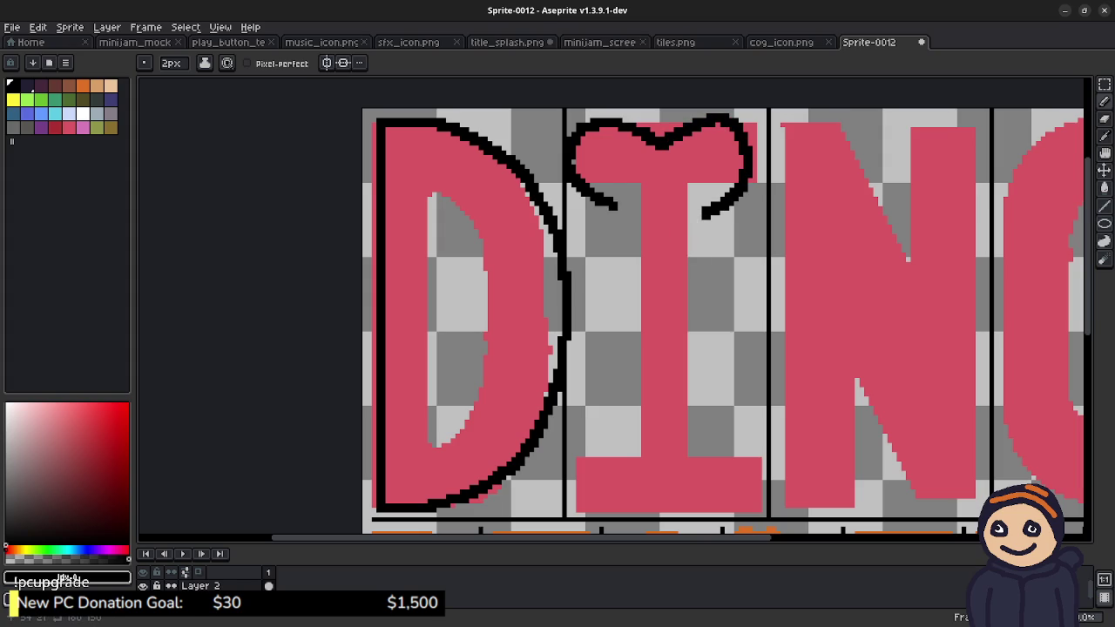
pyautogui.moveTo(612, 202); pyautogui.dragTo(619, 221)
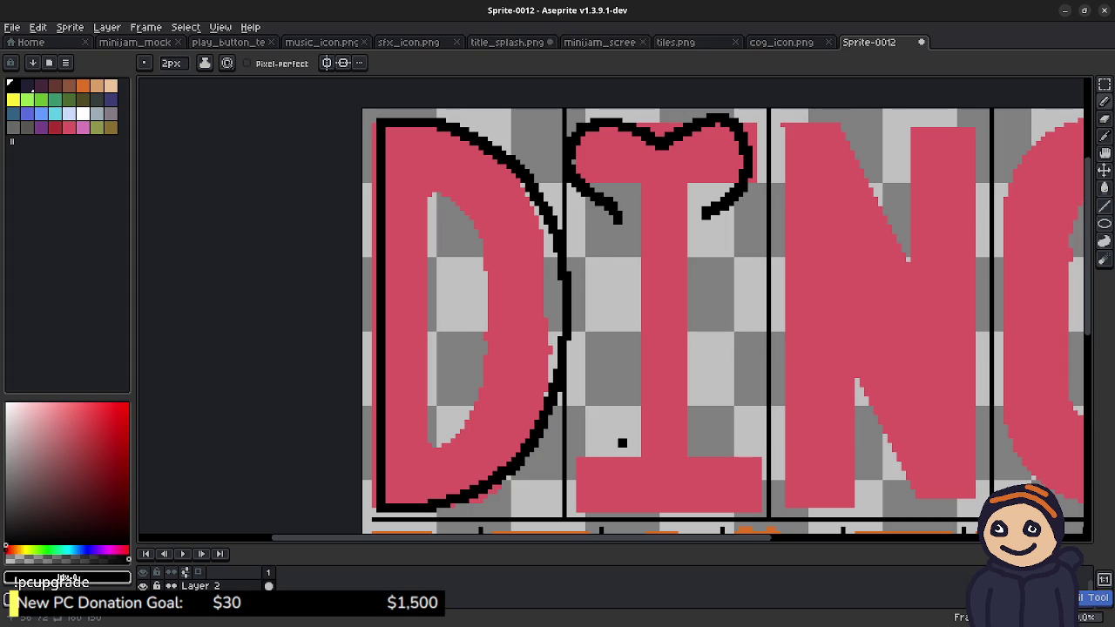
# Step: Outline the I stem's left and right sides and bottom curl, then pan toward N and O
pyautogui.moveTo(622, 436)
pyautogui.mouseDown()
pyautogui.moveTo(584, 474)
pyautogui.moveTo(640, 501)
pyautogui.moveTo(659, 477)
pyautogui.moveTo(730, 484)
pyautogui.moveTo(747, 439)
pyautogui.moveTo(697, 403)
pyautogui.mouseUp()
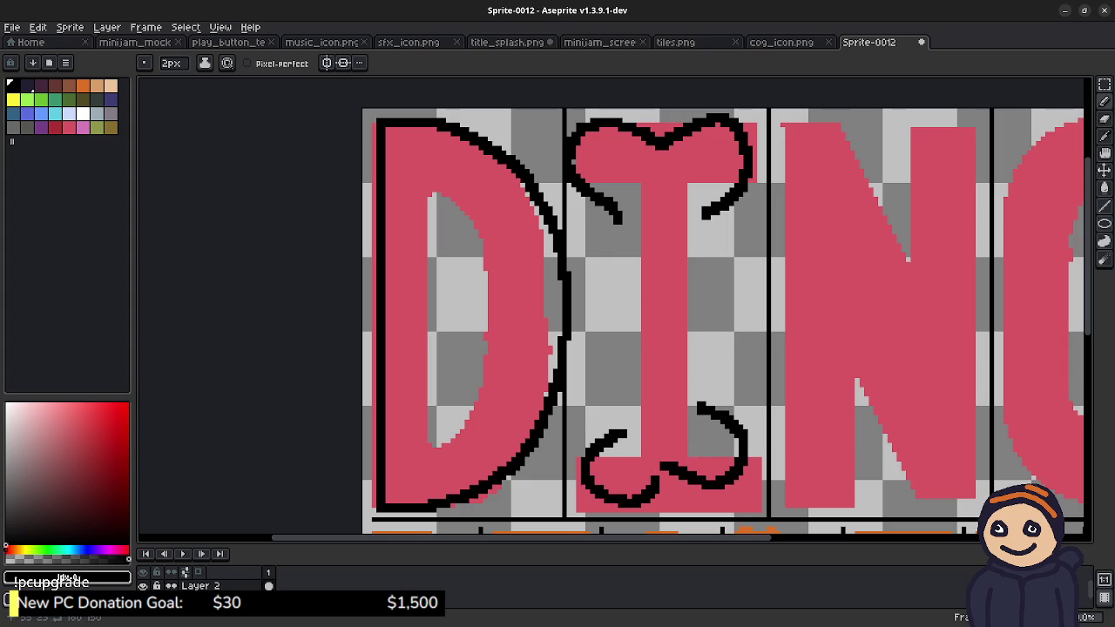
pyautogui.moveTo(624, 230)
pyautogui.mouseDown()
pyautogui.moveTo(634, 263)
pyautogui.moveTo(625, 386)
pyautogui.mouseUp()
pyautogui.moveTo(633, 338); pyautogui.dragTo(620, 425)
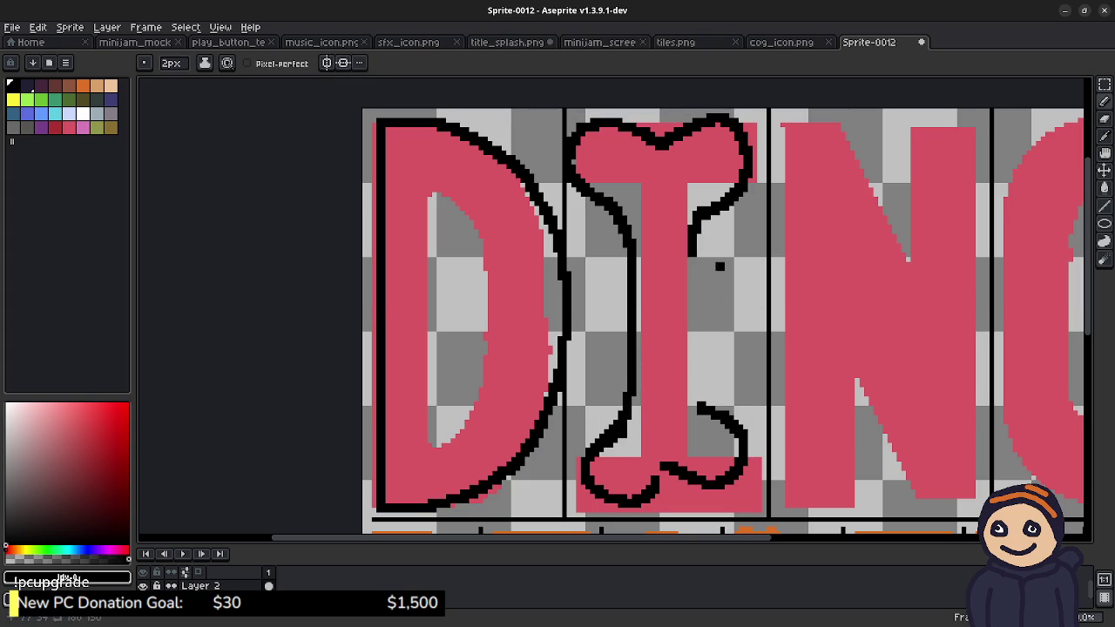
pyautogui.moveTo(697, 214)
pyautogui.mouseDown()
pyautogui.moveTo(697, 307)
pyautogui.moveTo(716, 401)
pyautogui.mouseUp()
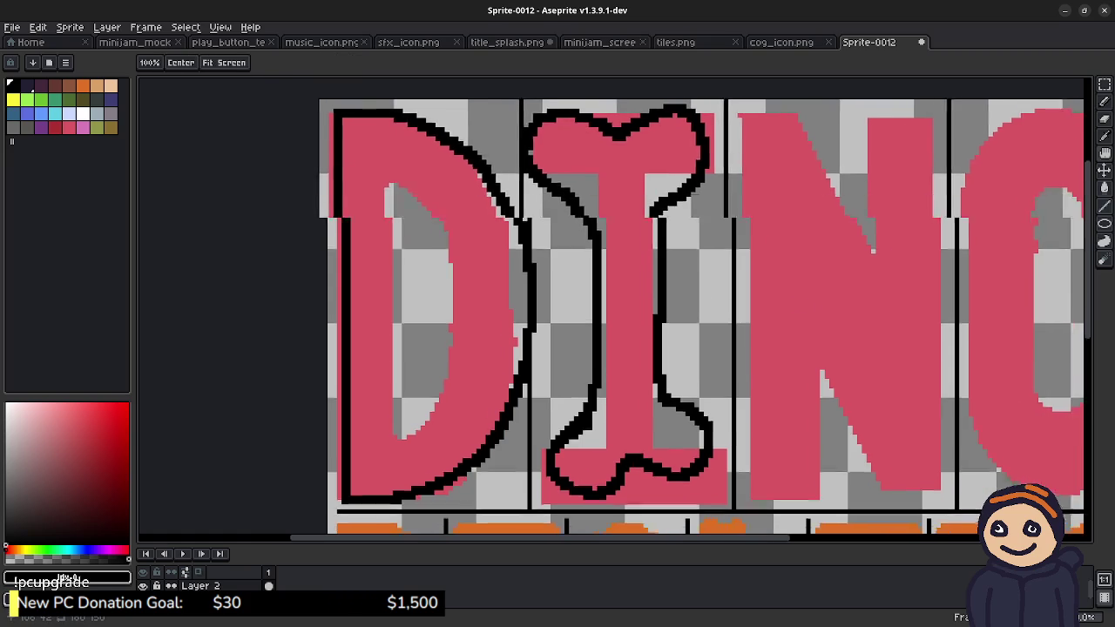
pyautogui.moveTo(813, 303); pyautogui.dragTo(523, 294)
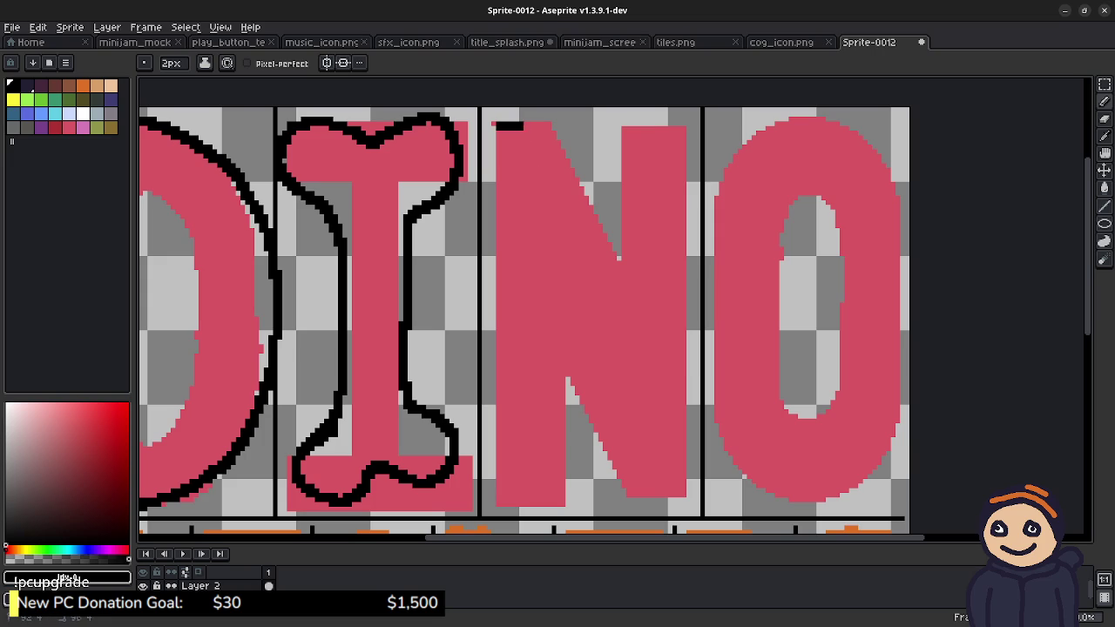
# Step: Trace a first black outline over the N's top, left edge, base and diagonal
pyautogui.moveTo(523, 127); pyautogui.dragTo(621, 268)
pyautogui.moveTo(611, 184)
pyautogui.mouseDown()
pyautogui.moveTo(681, 214)
pyautogui.moveTo(681, 266)
pyautogui.mouseUp()
pyautogui.moveTo(495, 129); pyautogui.dragTo(496, 464)
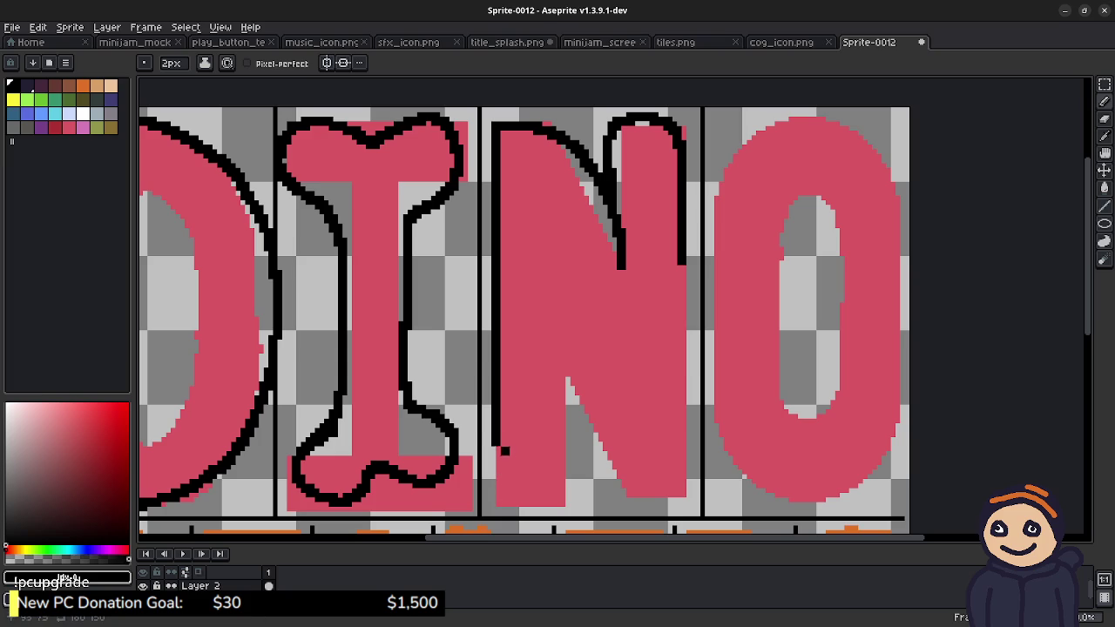
pyautogui.moveTo(496, 450); pyautogui.dragTo(560, 497)
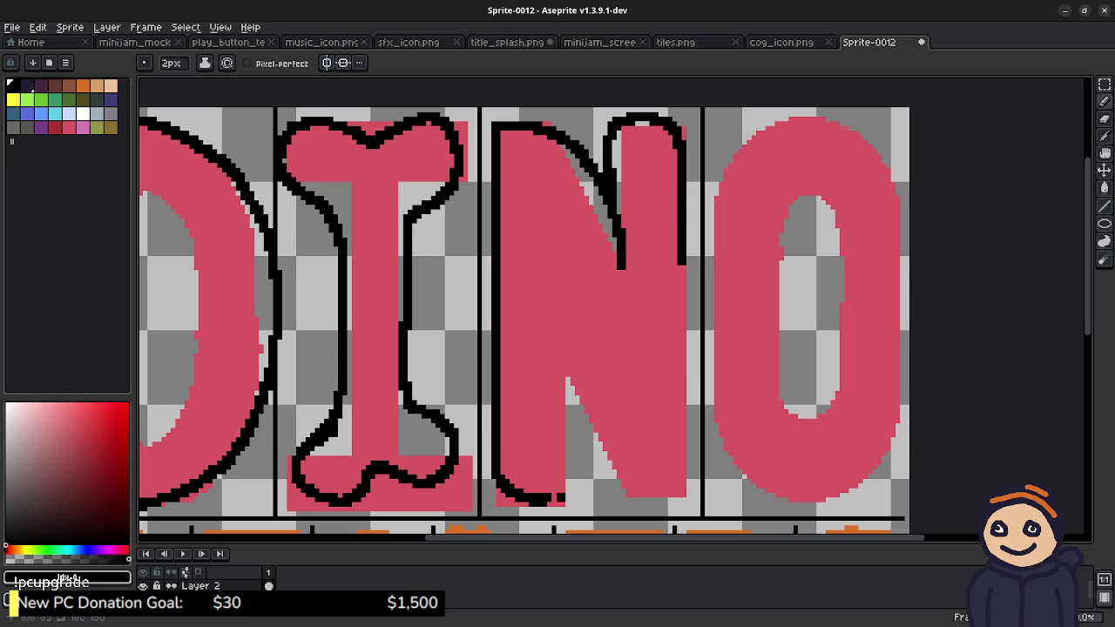
pyautogui.moveTo(560, 377)
pyautogui.mouseDown()
pyautogui.moveTo(578, 422)
pyautogui.moveTo(628, 477)
pyautogui.moveTo(671, 494)
pyautogui.moveTo(678, 242)
pyautogui.moveTo(681, 492)
pyautogui.mouseUp()
pyautogui.hotkey('ctrl', 'z')
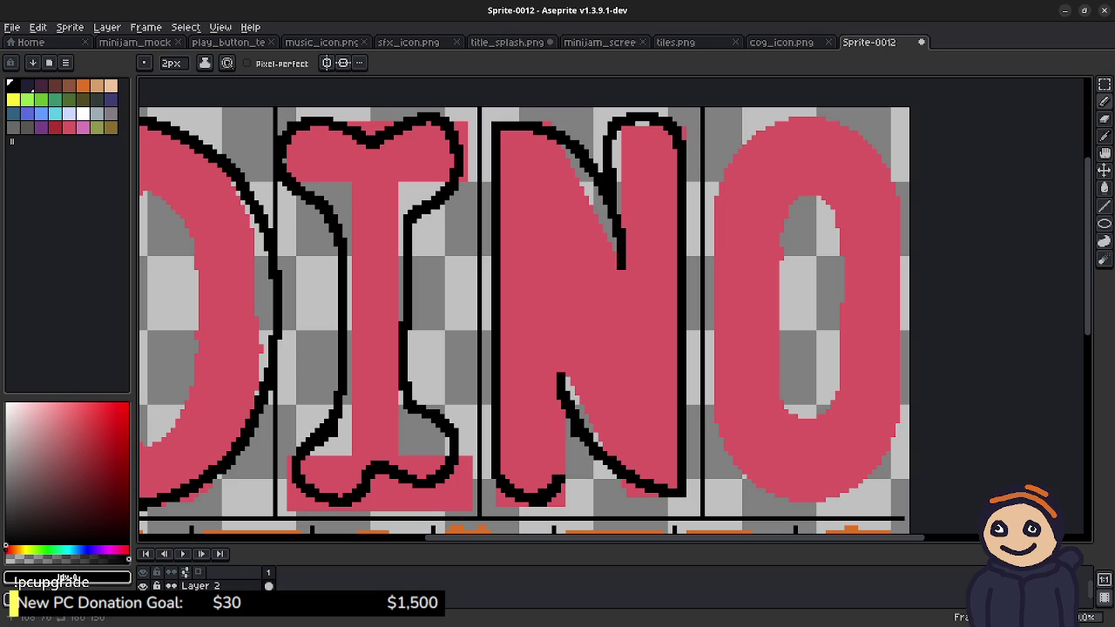
pyautogui.moveTo(568, 448); pyautogui.dragTo(564, 488)
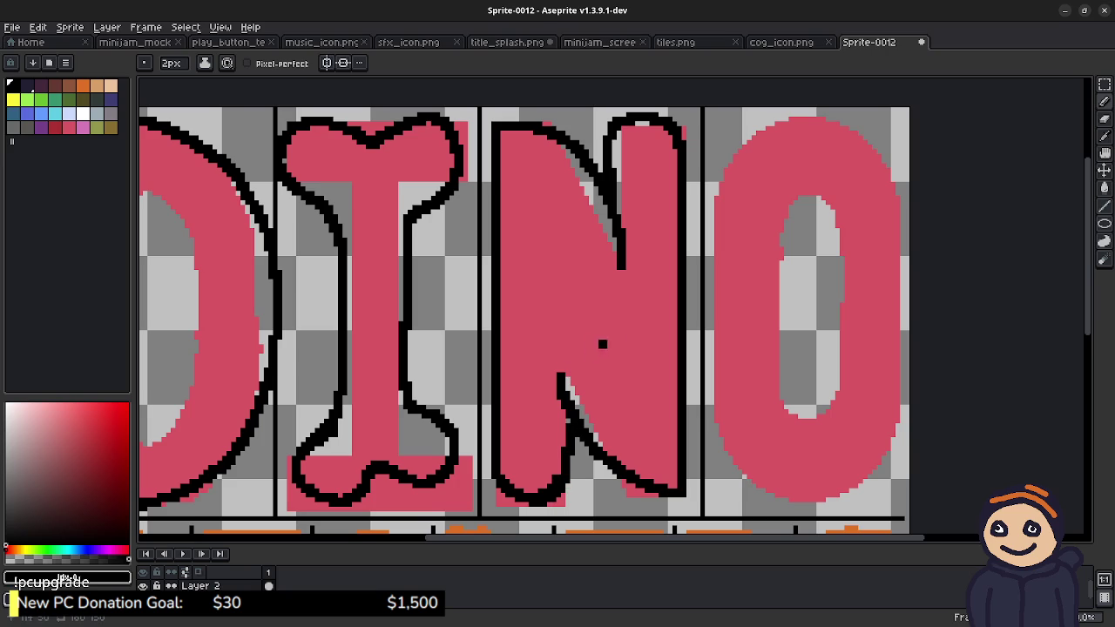
# Step: Undo the N's lower strokes and redraw its top-left, diagonal and top-right outline
pyautogui.press('ctrl')
pyautogui.hotkey('ctrl', 'z')
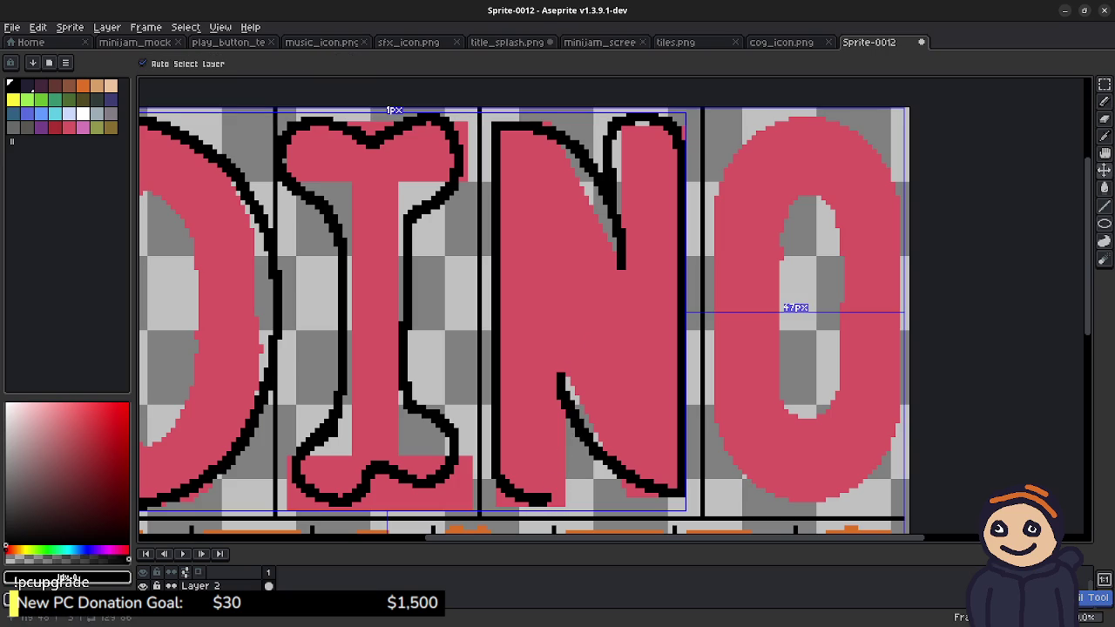
pyautogui.hotkey('ctrl', 'z')
pyautogui.hotkey('ctrl', 'z')
pyautogui.hotkey('ctrl', 'z')
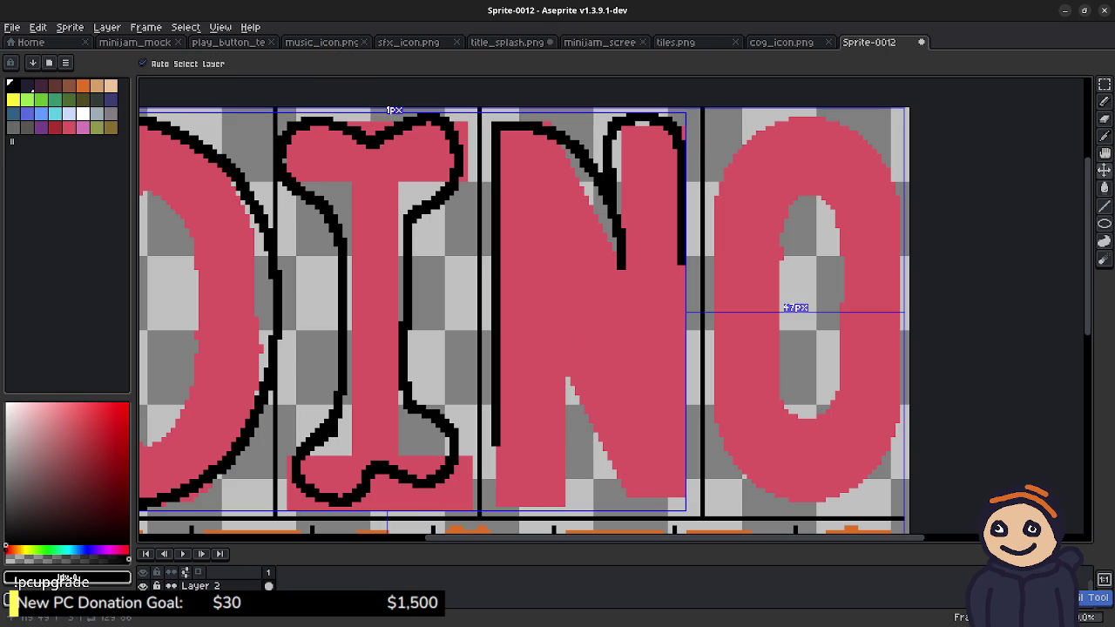
pyautogui.hotkey('ctrl', 'z')
pyautogui.hotkey('ctrl', 'z')
pyautogui.hotkey('ctrl', 'z')
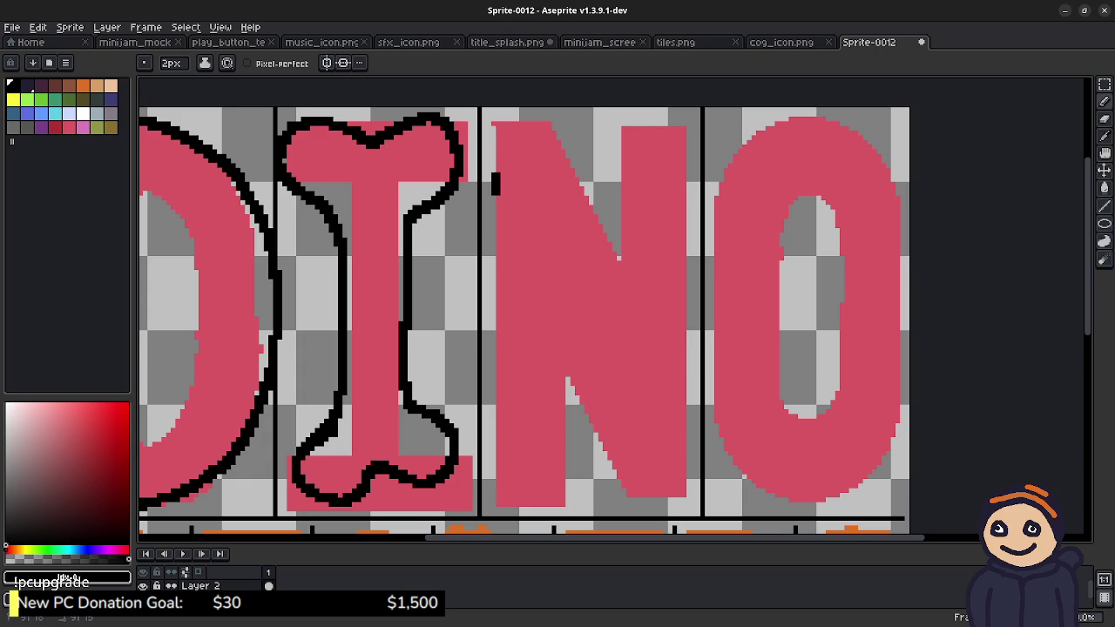
pyautogui.moveTo(502, 143)
pyautogui.mouseDown()
pyautogui.moveTo(556, 124)
pyautogui.moveTo(597, 159)
pyautogui.moveTo(615, 253)
pyautogui.mouseUp()
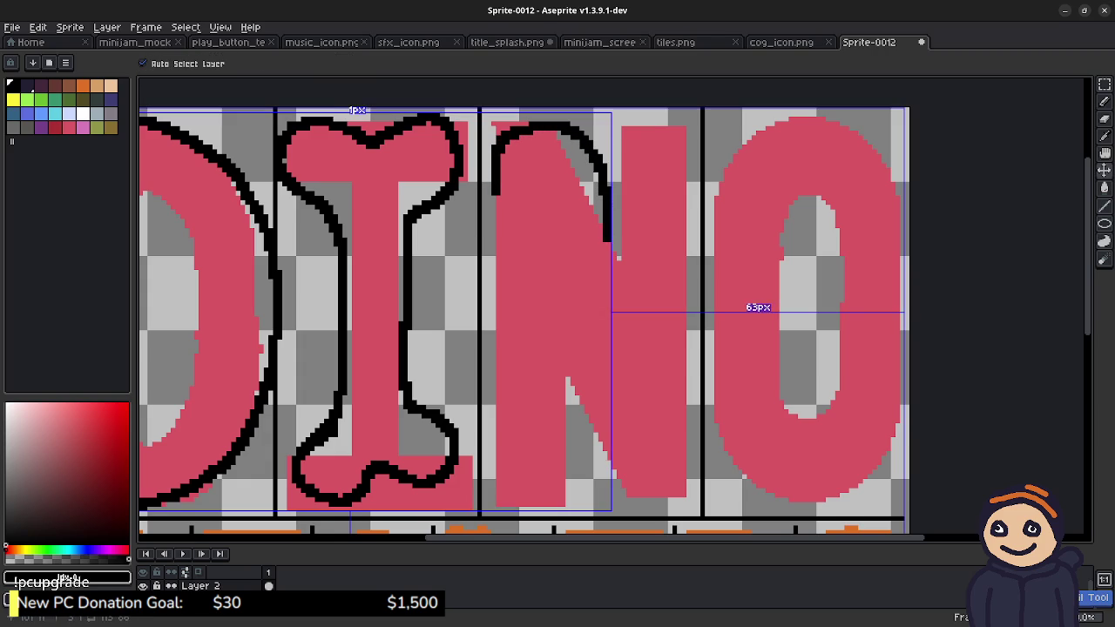
pyautogui.hotkey('ctrl', 'z')
pyautogui.moveTo(604, 180); pyautogui.dragTo(643, 245)
pyautogui.hotkey('ctrl', 'z')
pyautogui.moveTo(605, 179); pyautogui.dragTo(646, 256)
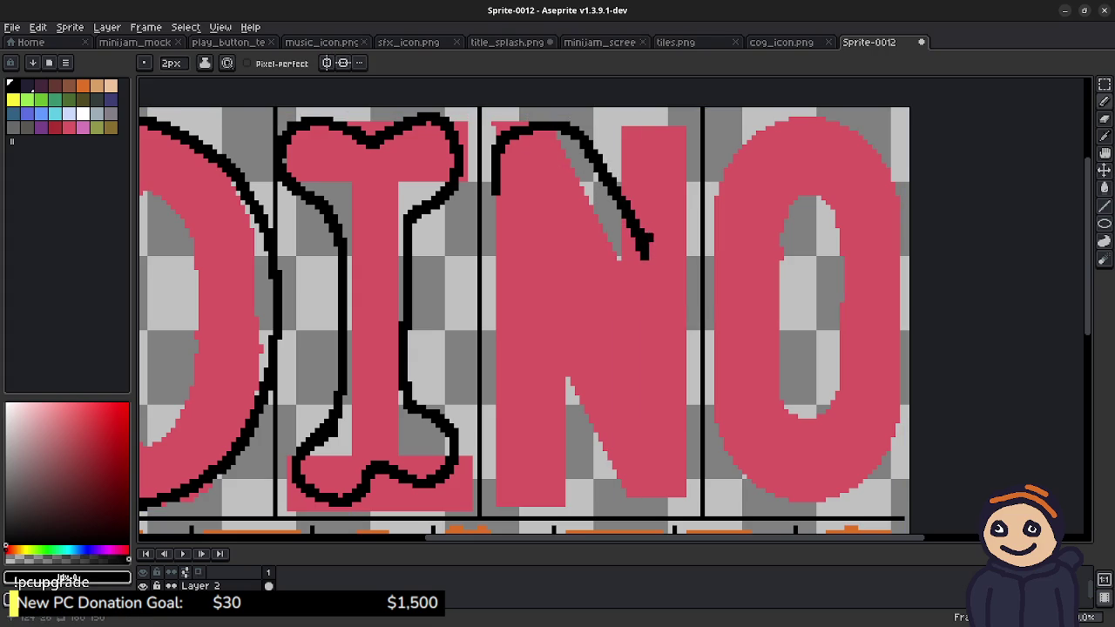
pyautogui.moveTo(611, 174)
pyautogui.mouseDown()
pyautogui.moveTo(689, 209)
pyautogui.moveTo(681, 305)
pyautogui.mouseUp()
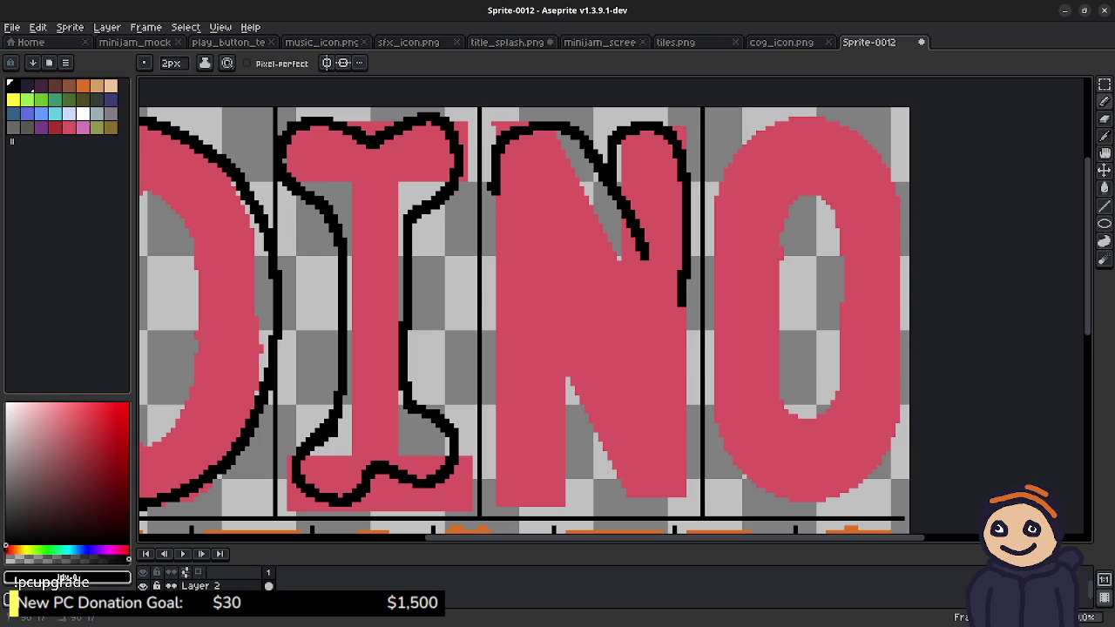
# Step: Finish the N's black outline along its left edge, inner diagonal and bottom
pyautogui.moveTo(496, 195); pyautogui.dragTo(496, 436)
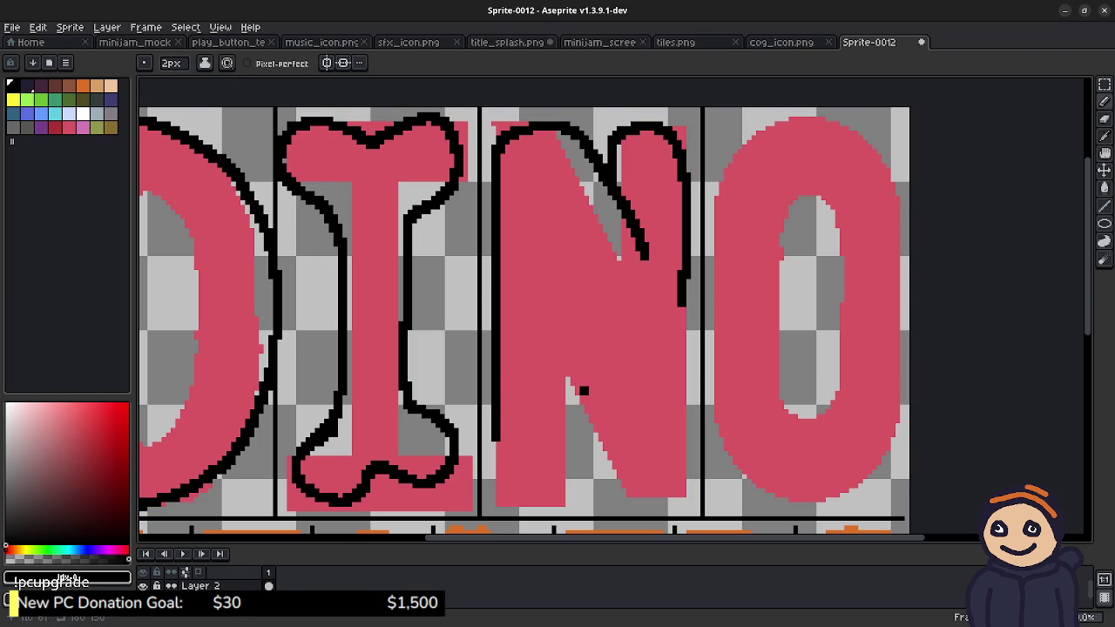
pyautogui.moveTo(550, 386)
pyautogui.mouseDown()
pyautogui.moveTo(676, 481)
pyautogui.moveTo(678, 309)
pyautogui.mouseUp()
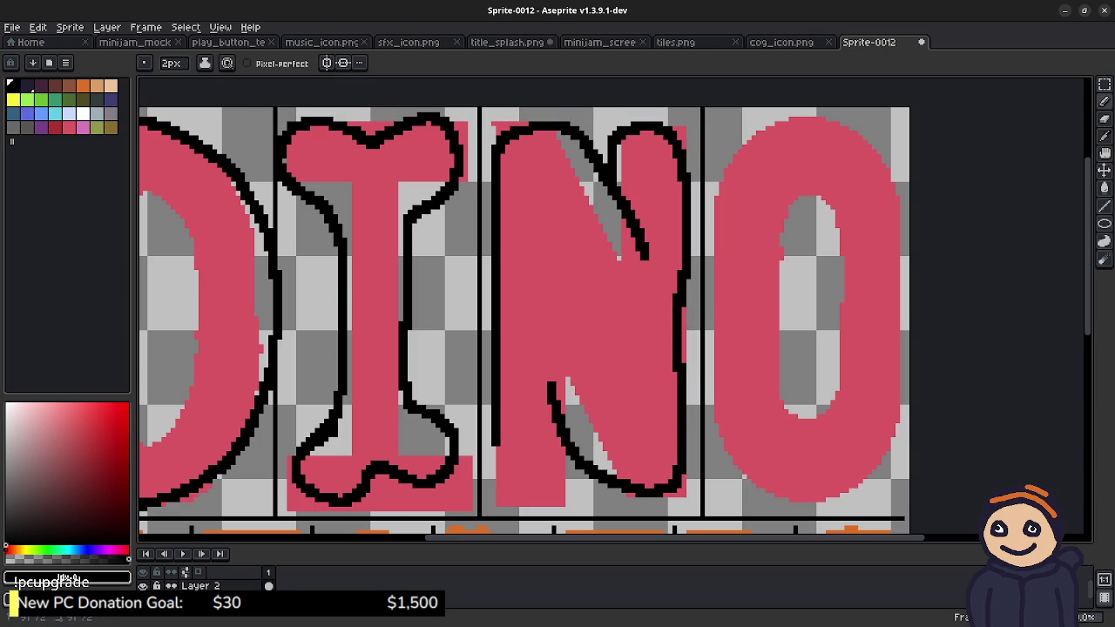
pyautogui.moveTo(494, 470)
pyautogui.mouseDown()
pyautogui.moveTo(541, 502)
pyautogui.moveTo(578, 498)
pyautogui.mouseUp()
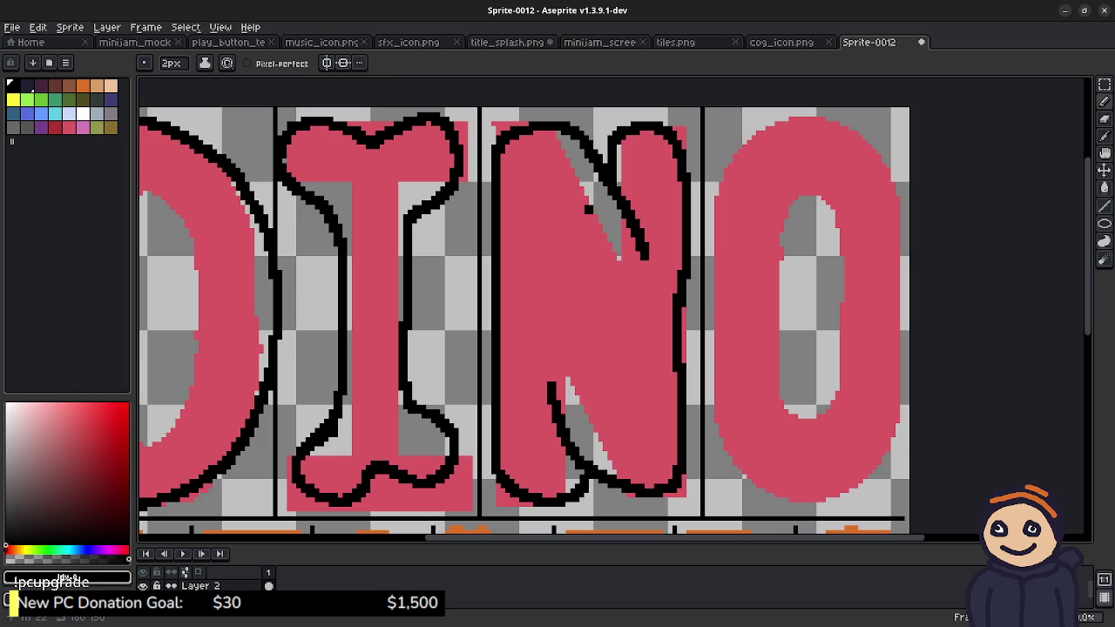
pyautogui.hotkey('ctrl', 'z')
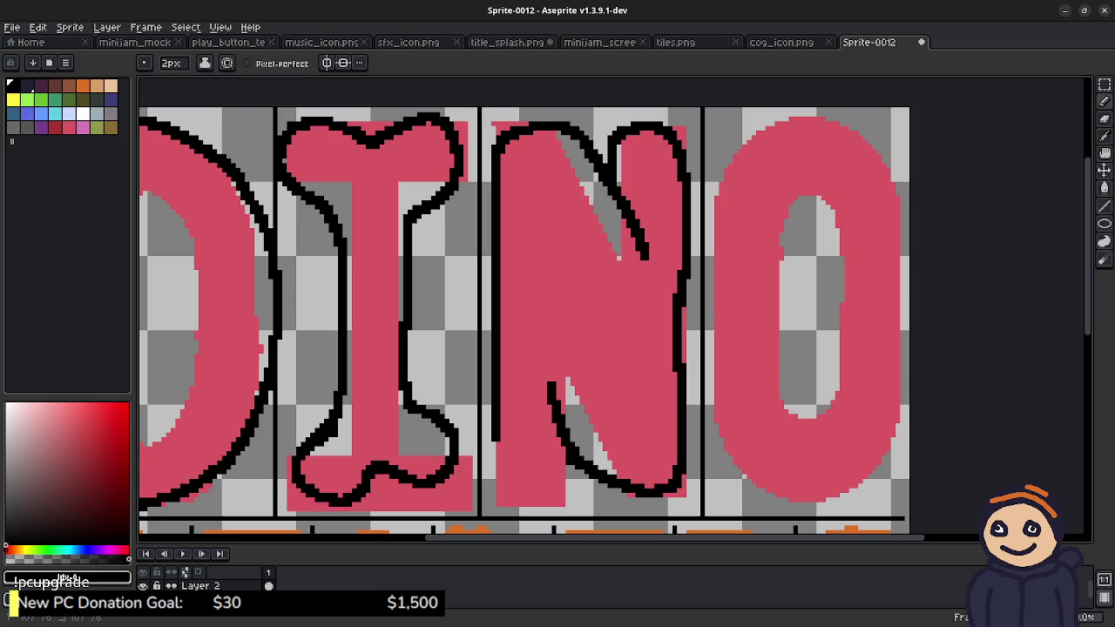
pyautogui.moveTo(566, 479)
pyautogui.mouseDown()
pyautogui.moveTo(540, 500)
pyautogui.moveTo(498, 476)
pyautogui.mouseUp()
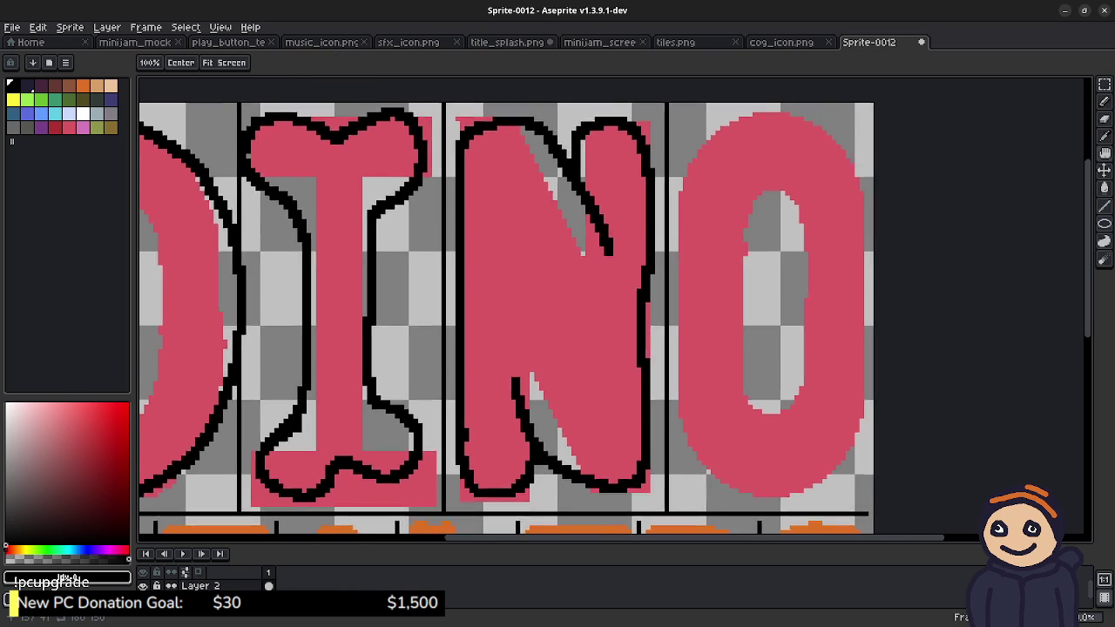
pyautogui.moveTo(751, 256)
pyautogui.mouseDown()
pyautogui.moveTo(565, 235)
pyautogui.moveTo(544, 289)
pyautogui.mouseUp()
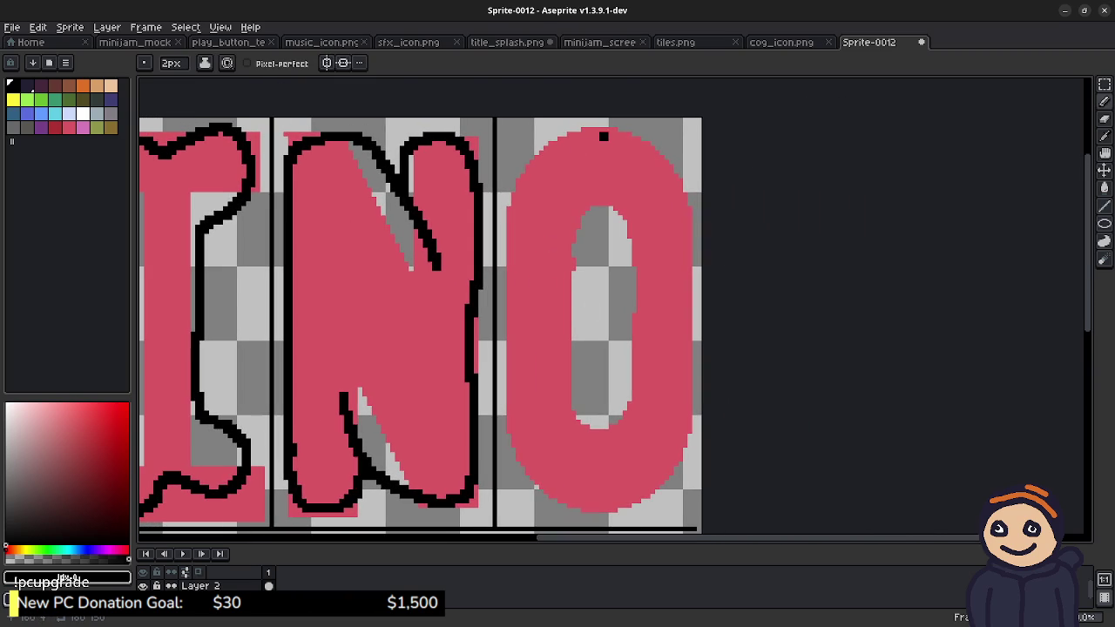
# Step: Outline the O in black, then briefly hide Layer 1 to check the outlines alone
pyautogui.moveTo(604, 131)
pyautogui.mouseDown()
pyautogui.moveTo(509, 324)
pyautogui.moveTo(658, 484)
pyautogui.moveTo(676, 397)
pyautogui.moveTo(678, 272)
pyautogui.moveTo(643, 166)
pyautogui.moveTo(601, 132)
pyautogui.mouseUp()
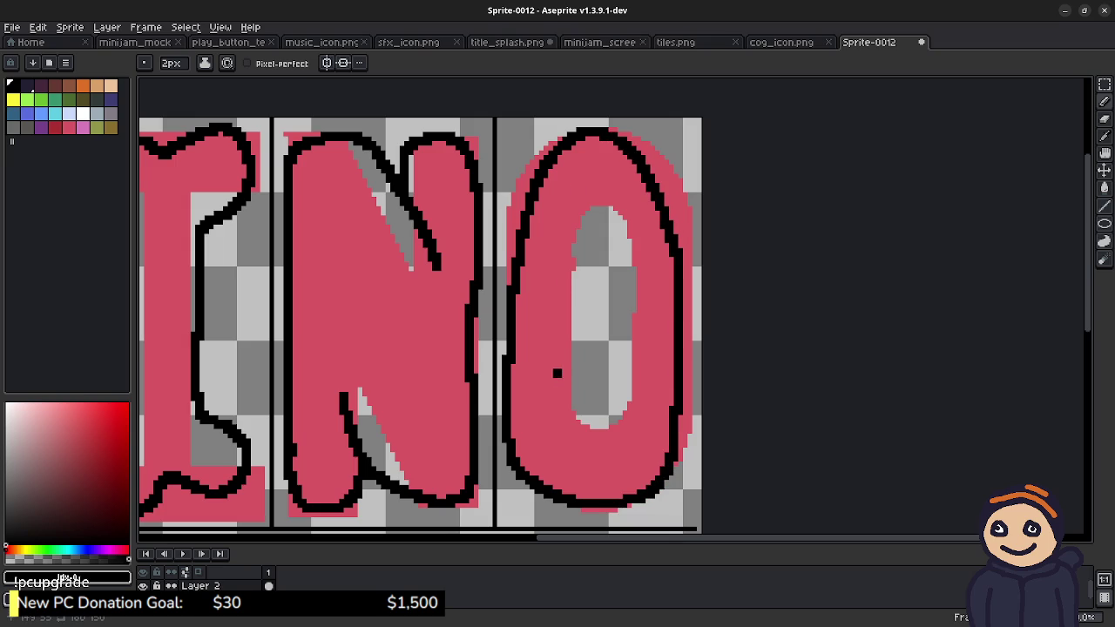
pyautogui.moveTo(375, 303); pyautogui.dragTo(770, 284)
pyautogui.scroll(-2, 609, 305)
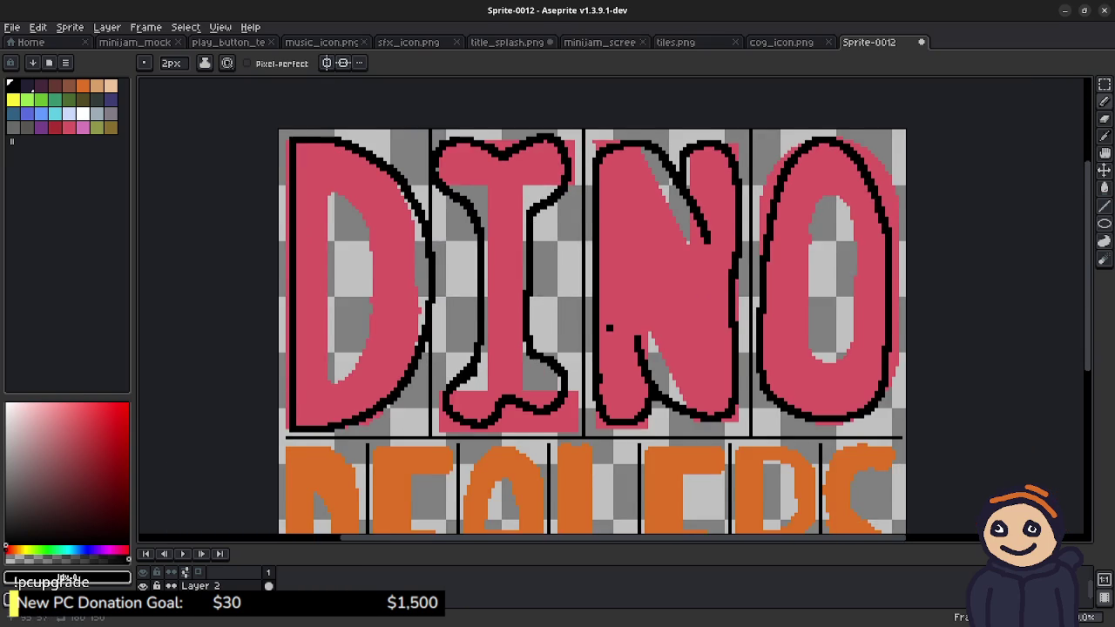
pyautogui.moveTo(557, 305); pyautogui.dragTo(543, 278)
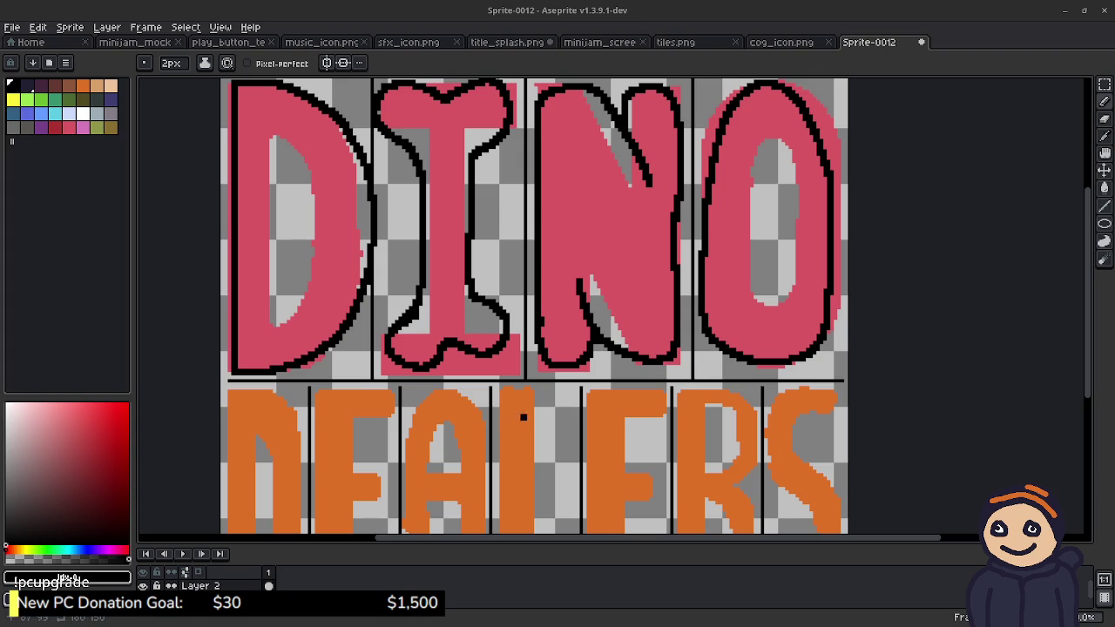
pyautogui.click(143, 599)
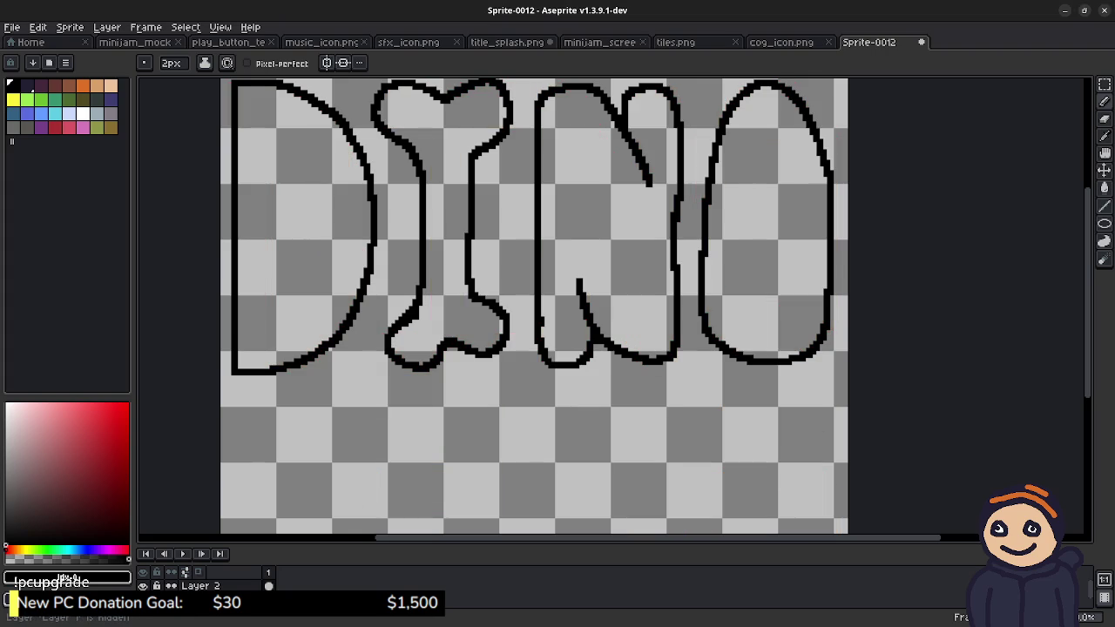
pyautogui.click(143, 599)
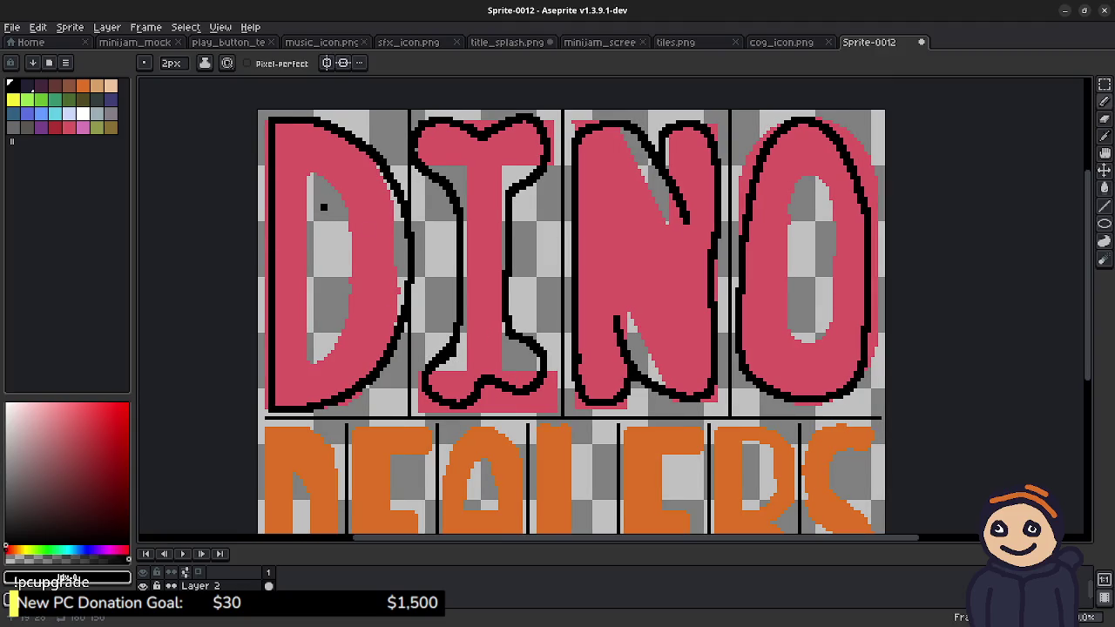
# Step: Draw and thicken a black inner stroke inside the D's counter
pyautogui.moveTo(324, 207); pyautogui.dragTo(324, 328)
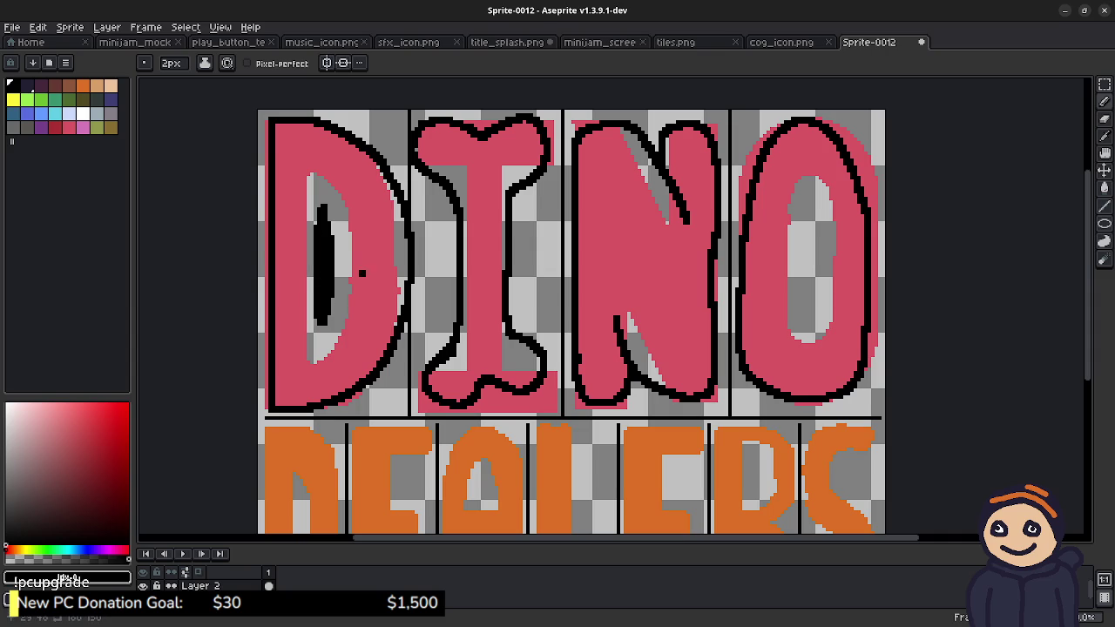
pyautogui.moveTo(319, 221); pyautogui.dragTo(317, 260)
pyautogui.scroll(-5, 610, 305)
# Step: Pencil a black outline around the DEALERS D's top, right curve and left side, starting the E's top
pyautogui.hscroll(-2, 610, 304)
pyautogui.hscroll(-2, 609, 304)
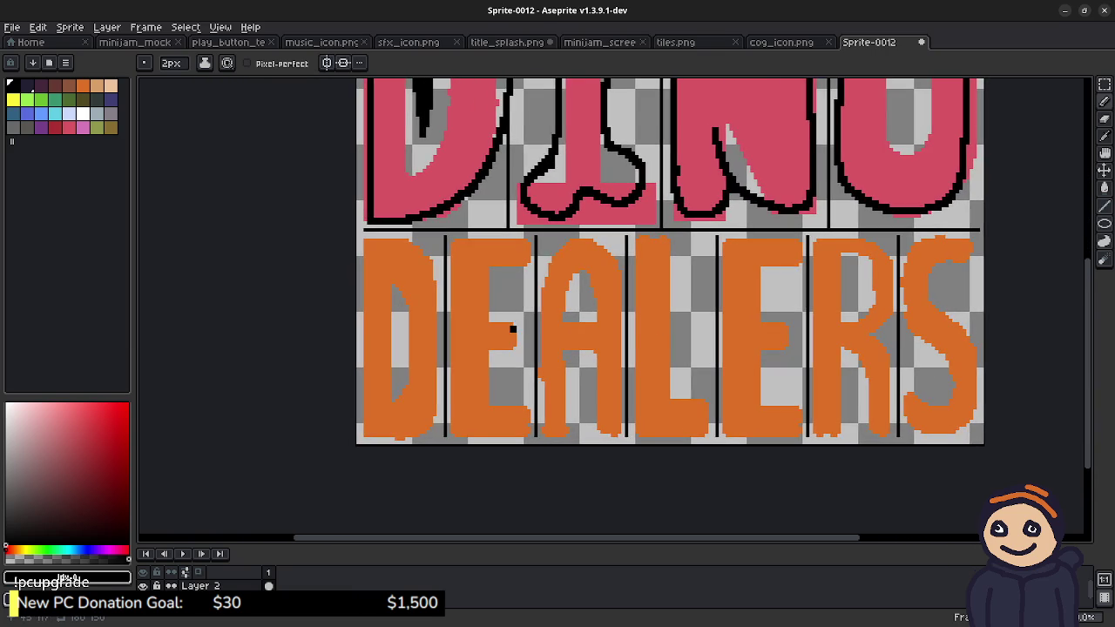
pyautogui.moveTo(510, 323); pyautogui.dragTo(604, 291)
pyautogui.scroll(2, 525, 311)
pyautogui.scroll(3, 533, 293)
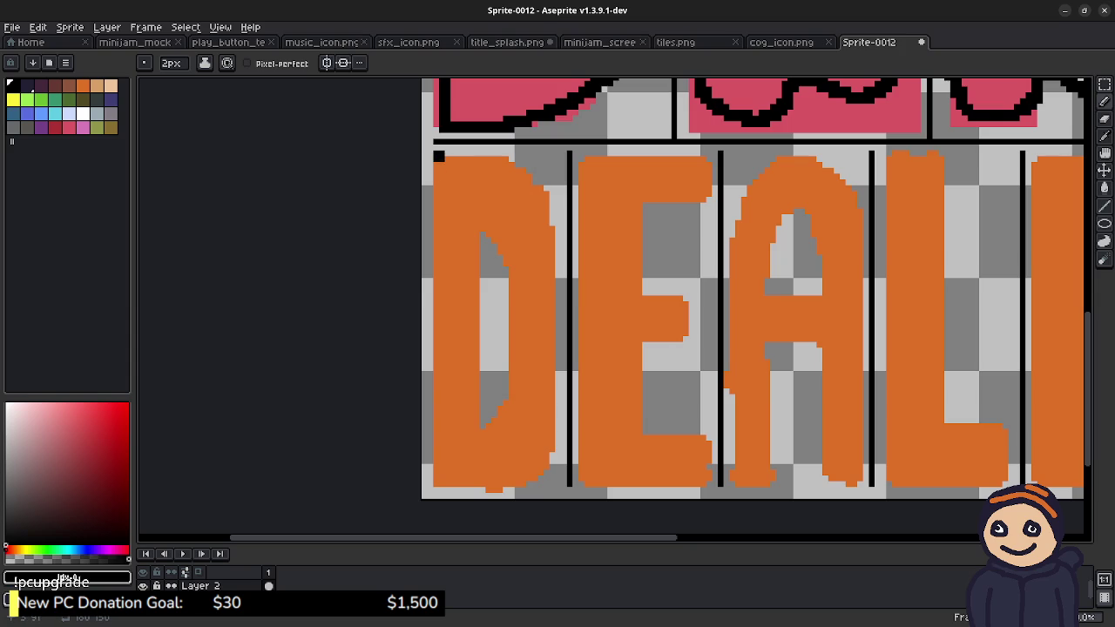
pyautogui.press('b')
pyautogui.moveTo(439, 162)
pyautogui.mouseDown()
pyautogui.moveTo(539, 214)
pyautogui.moveTo(549, 427)
pyautogui.moveTo(456, 482)
pyautogui.mouseUp()
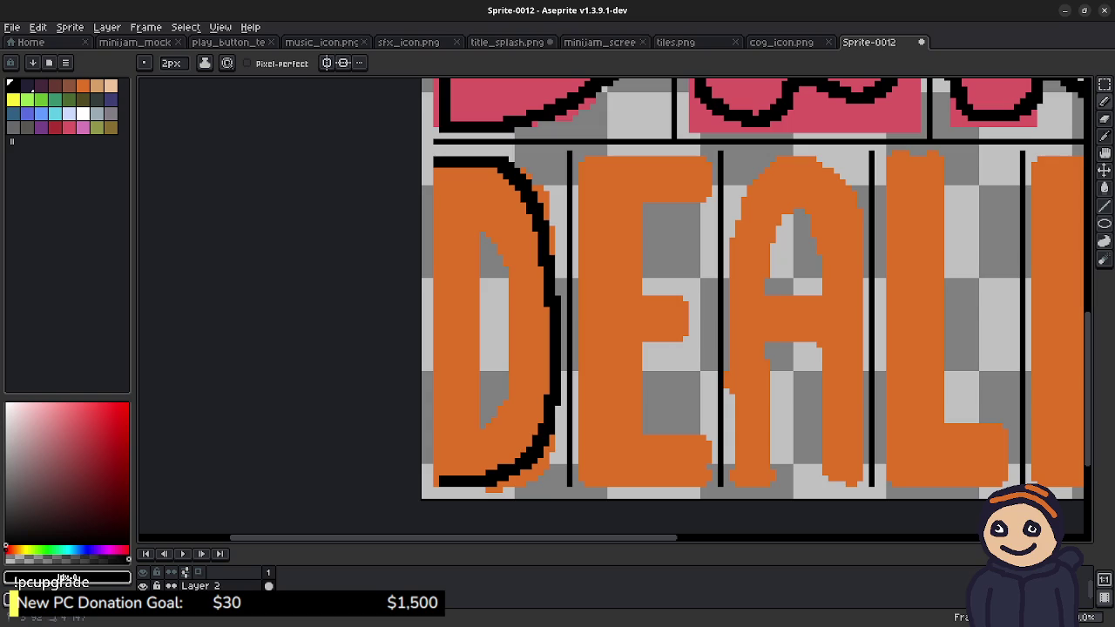
pyautogui.moveTo(439, 478); pyautogui.dragTo(439, 169)
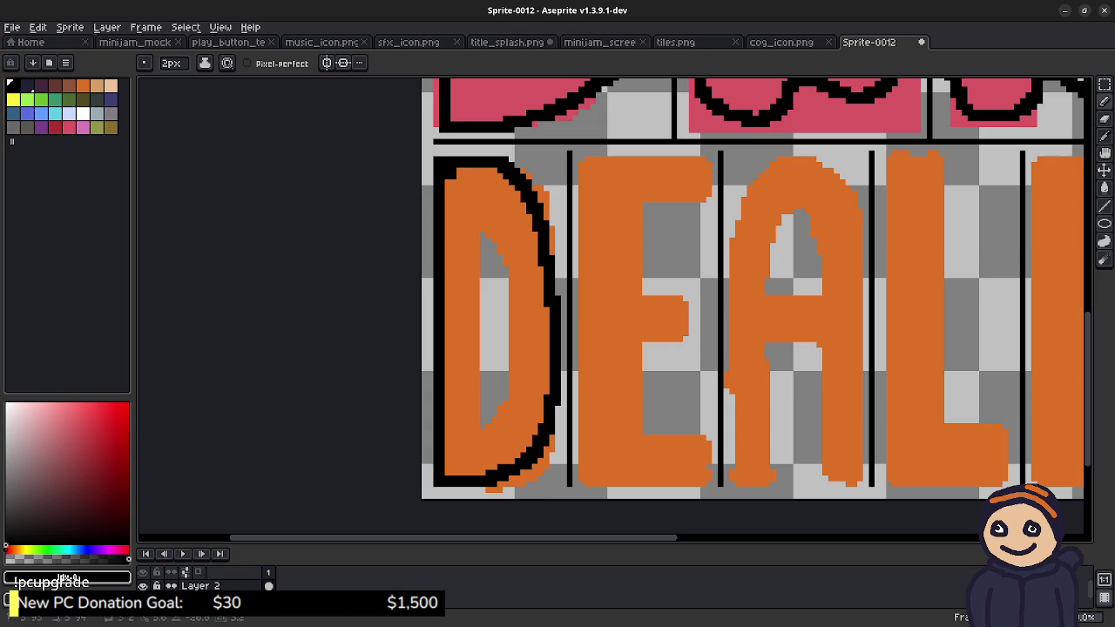
pyautogui.hscroll(5, 627, 253)
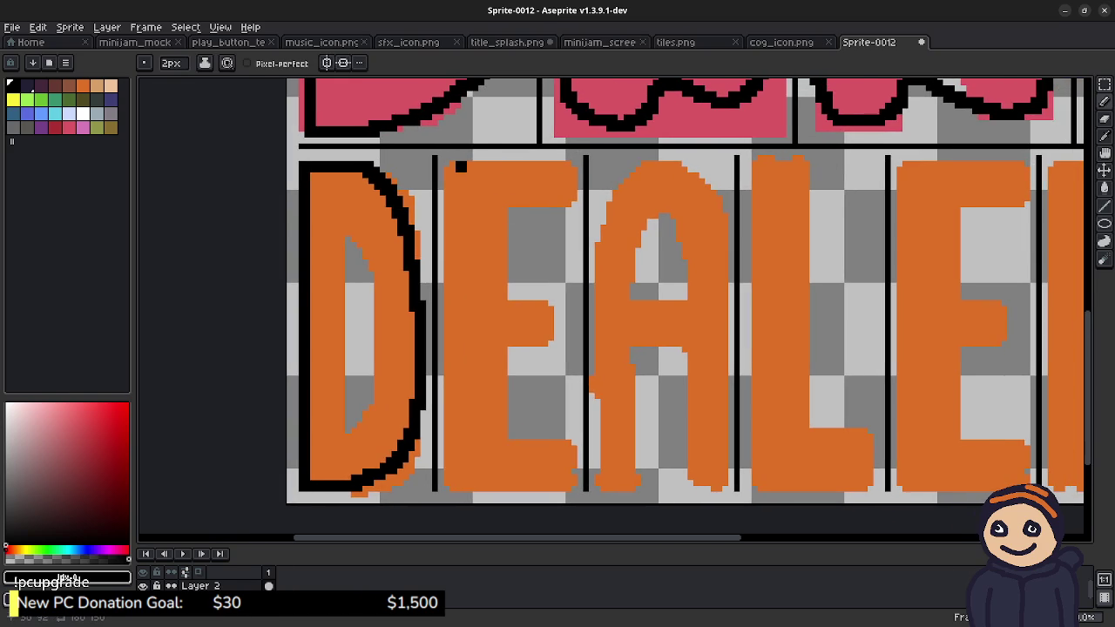
pyautogui.moveTo(455, 167)
pyautogui.mouseDown()
pyautogui.moveTo(544, 165)
pyautogui.moveTo(554, 221)
pyautogui.mouseUp()
# Step: Redraw the E's top outline, curving down the right side and around the middle bar
pyautogui.hotkey('ctrl', 'z')
pyautogui.moveTo(451, 167)
pyautogui.mouseDown()
pyautogui.moveTo(470, 167)
pyautogui.moveTo(514, 225)
pyautogui.moveTo(497, 224)
pyautogui.mouseUp()
pyautogui.press('v')
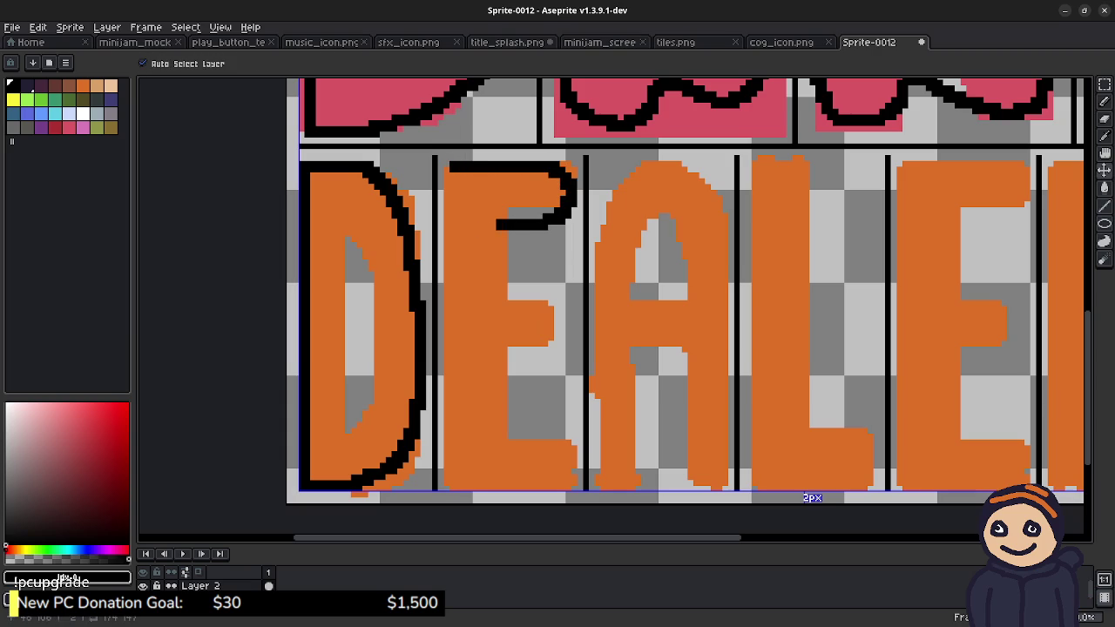
pyautogui.hotkey('ctrl', 'z')
pyautogui.press('b')
pyautogui.moveTo(448, 160)
pyautogui.mouseDown()
pyautogui.moveTo(582, 176)
pyautogui.moveTo(580, 223)
pyautogui.moveTo(514, 248)
pyautogui.mouseUp()
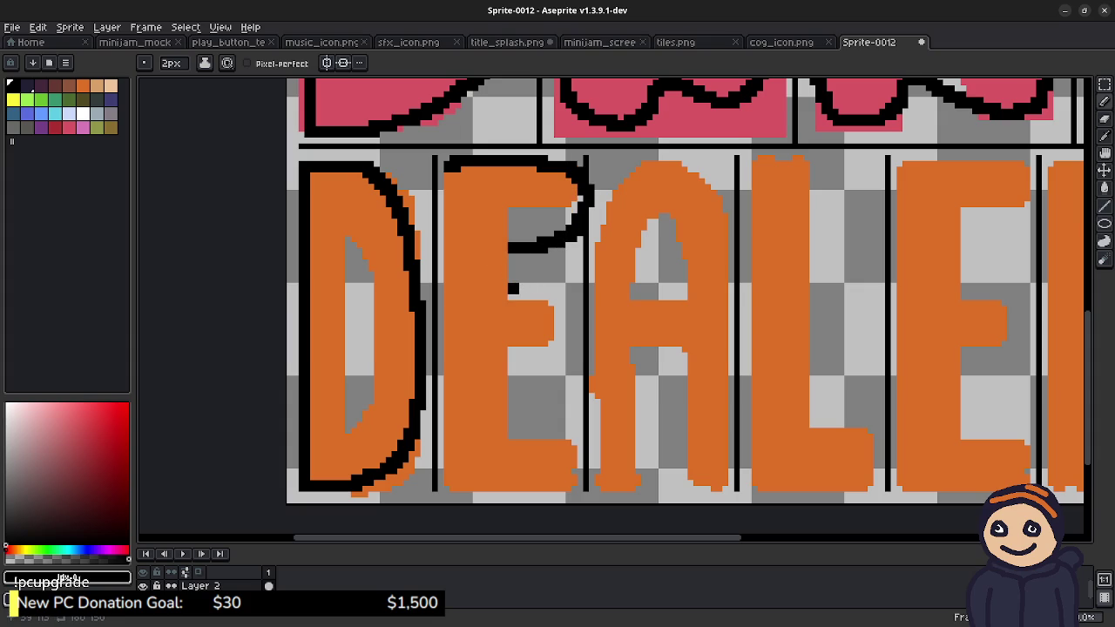
pyautogui.moveTo(505, 282)
pyautogui.mouseDown()
pyautogui.moveTo(563, 310)
pyautogui.moveTo(556, 343)
pyautogui.moveTo(504, 352)
pyautogui.mouseUp()
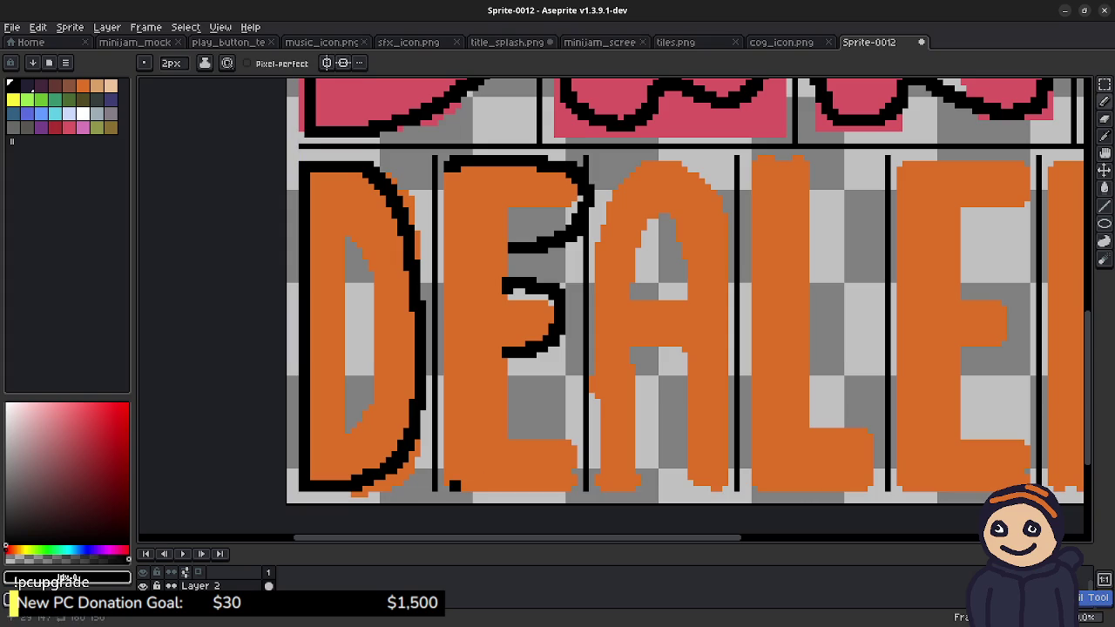
# Step: Outline the E's bottom and left side, undo them, and retrace the top edge
pyautogui.moveTo(458, 485); pyautogui.dragTo(557, 480)
pyautogui.hotkey('ctrl', 'z')
pyautogui.moveTo(461, 485)
pyautogui.mouseDown()
pyautogui.moveTo(540, 480)
pyautogui.moveTo(571, 453)
pyautogui.moveTo(574, 431)
pyautogui.moveTo(499, 406)
pyautogui.mouseUp()
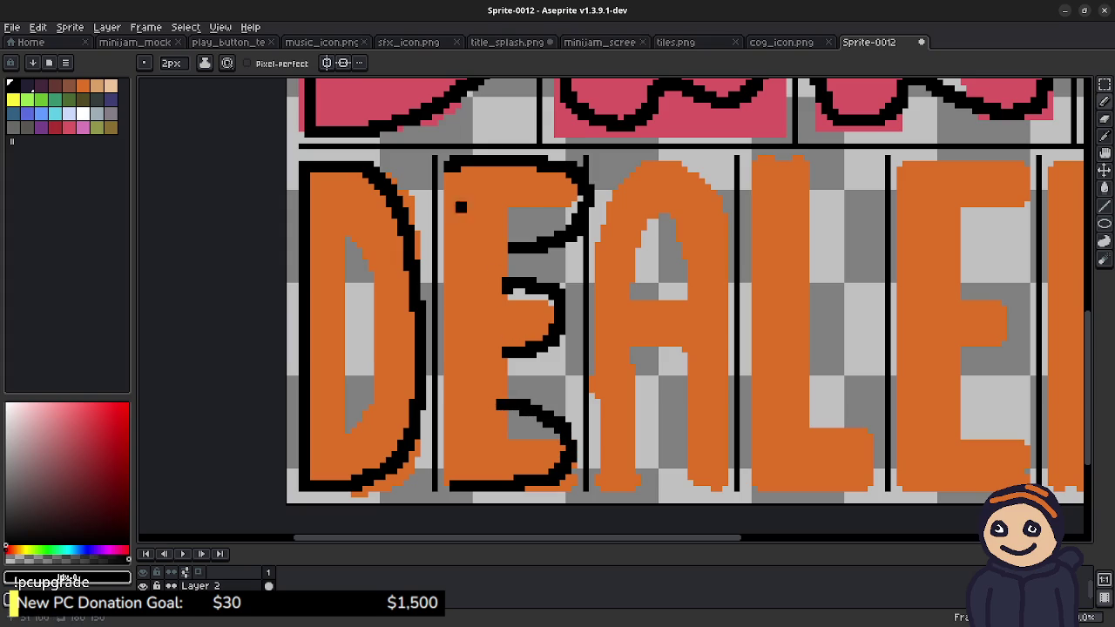
pyautogui.moveTo(449, 172); pyautogui.dragTo(449, 469)
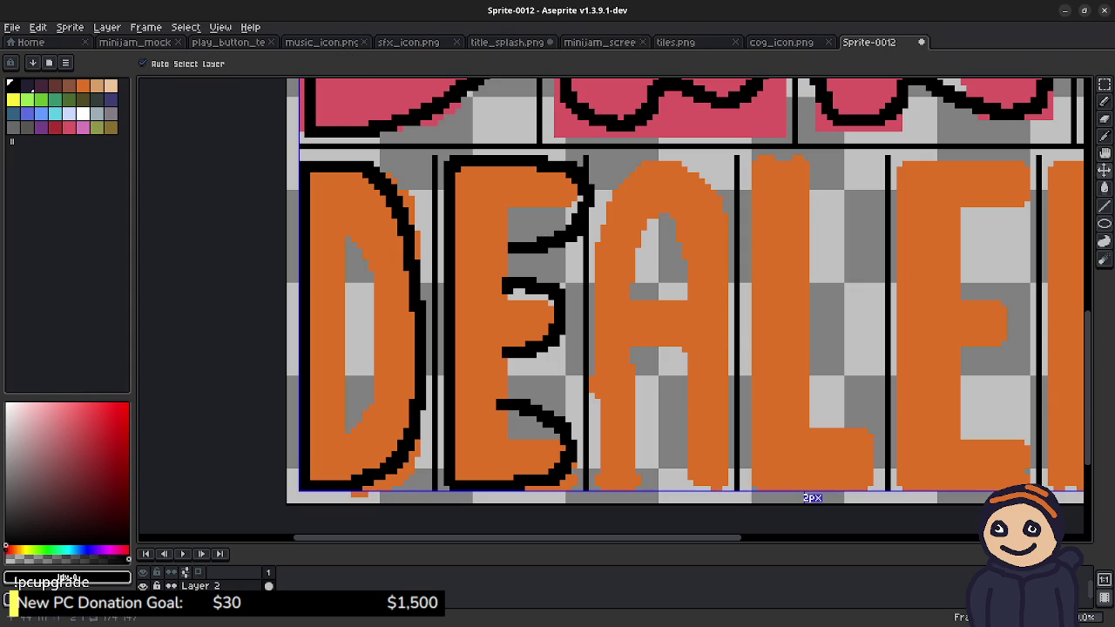
pyautogui.hotkey('ctrl', 'z')
pyautogui.hotkey('ctrl', 'z')
pyautogui.hotkey('ctrl', 'z')
pyautogui.hotkey('ctrl', 'z')
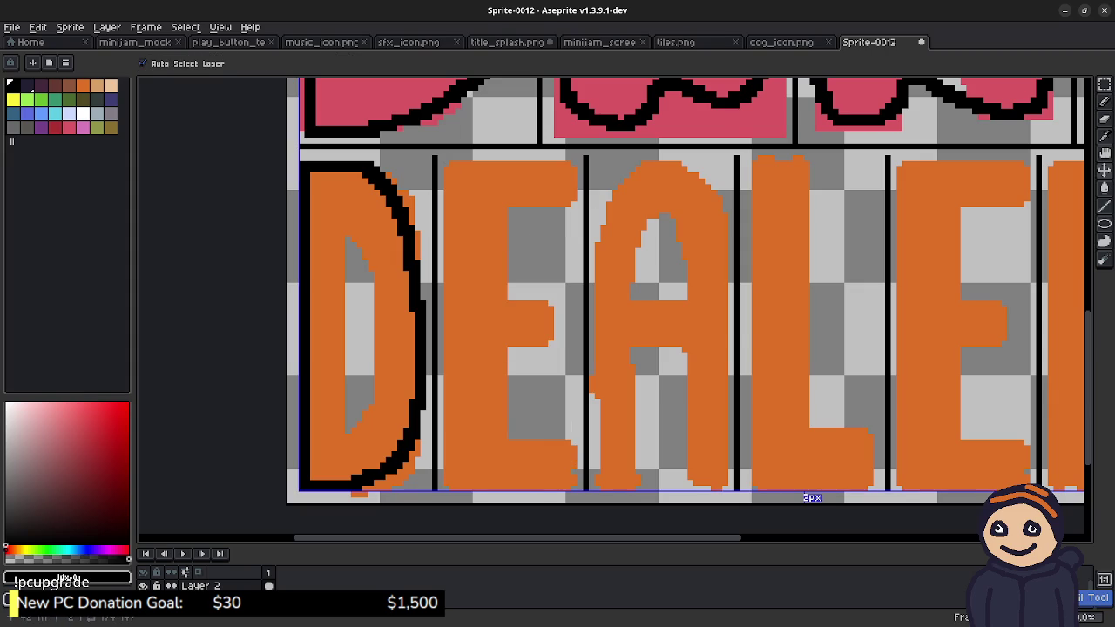
pyautogui.press('b')
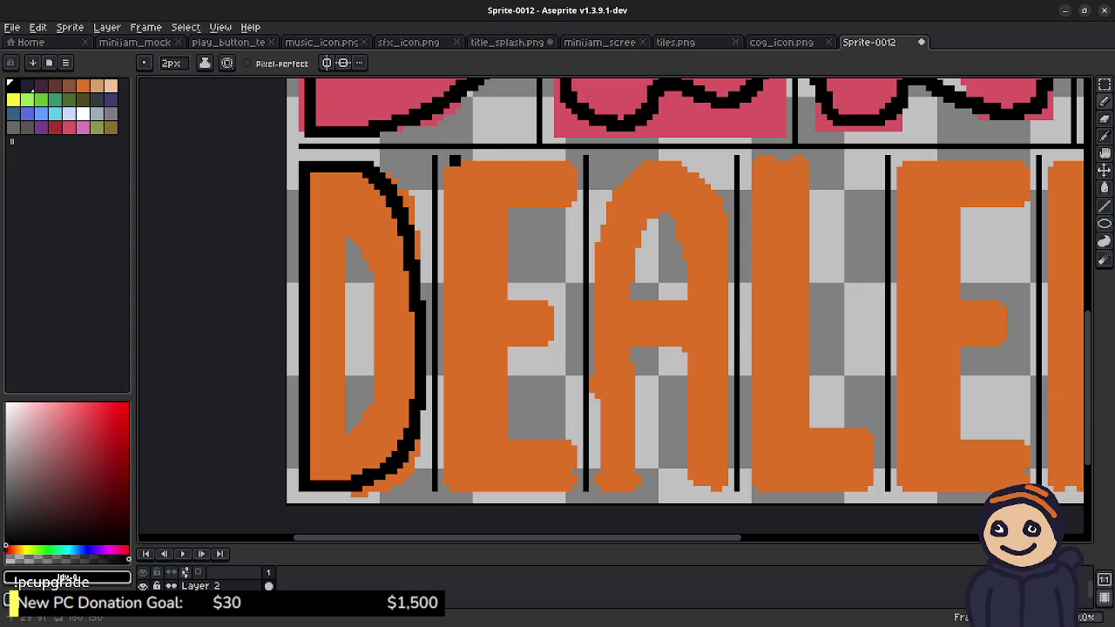
pyautogui.press('b')
pyautogui.moveTo(455, 166)
pyautogui.mouseDown()
pyautogui.moveTo(541, 167)
pyautogui.moveTo(561, 188)
pyautogui.moveTo(560, 223)
pyautogui.moveTo(503, 254)
pyautogui.moveTo(560, 305)
pyautogui.moveTo(557, 349)
pyautogui.moveTo(498, 377)
pyautogui.moveTo(565, 420)
pyautogui.moveTo(558, 457)
pyautogui.moveTo(526, 479)
pyautogui.mouseUp()
# Step: Trim the overlong stroke below the E's bar and re-outline the E's bottom
pyautogui.hotkey('ctrl', 'z')
pyautogui.hotkey('ctrl', 'z')
pyautogui.hotkey('ctrl', 'z')
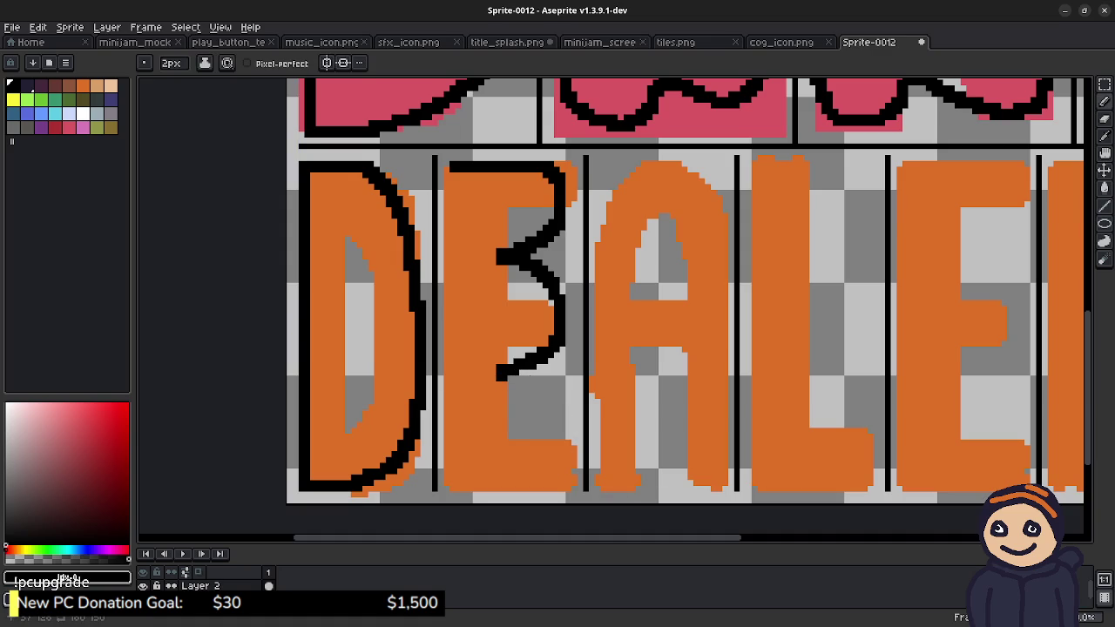
pyautogui.moveTo(526, 376); pyautogui.dragTo(576, 439)
pyautogui.hotkey('ctrl', 'z')
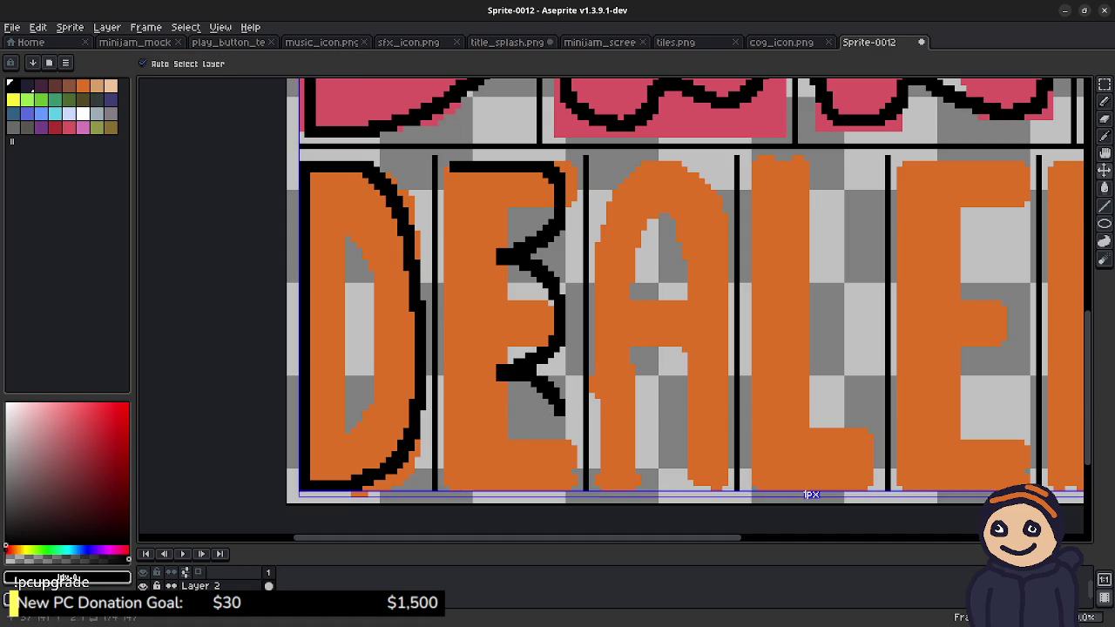
pyautogui.hotkey('ctrl', 'z')
pyautogui.hotkey('ctrl', 'z')
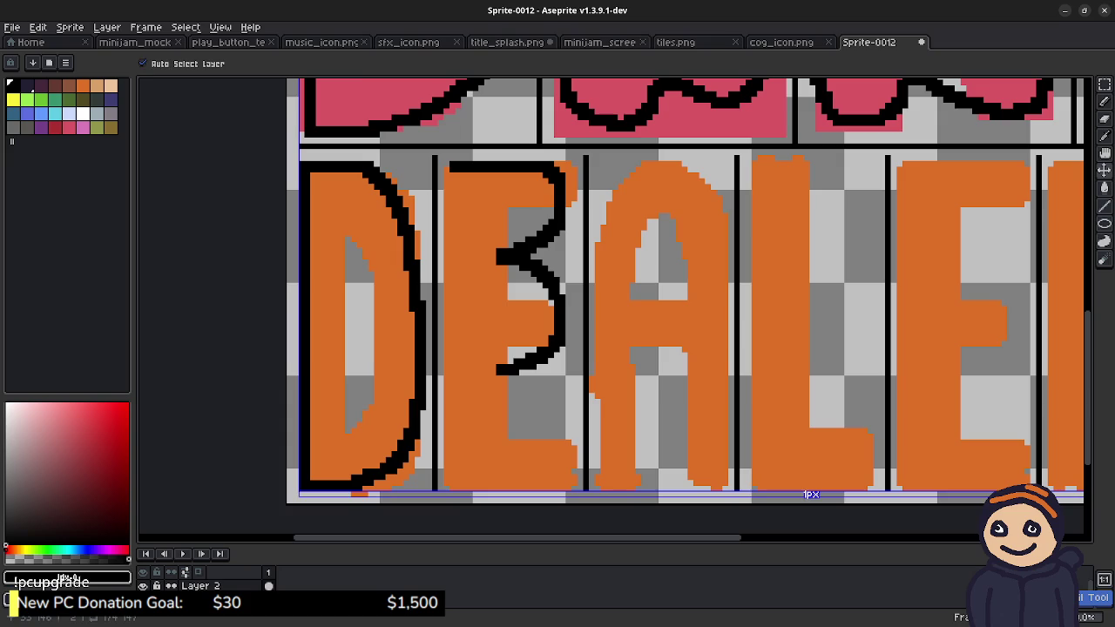
pyautogui.moveTo(453, 485)
pyautogui.mouseDown()
pyautogui.moveTo(545, 480)
pyautogui.moveTo(574, 440)
pyautogui.moveTo(557, 396)
pyautogui.moveTo(484, 369)
pyautogui.mouseUp()
pyautogui.moveTo(507, 255); pyautogui.dragTo(479, 242)
pyautogui.hotkey('ctrl', 'z')
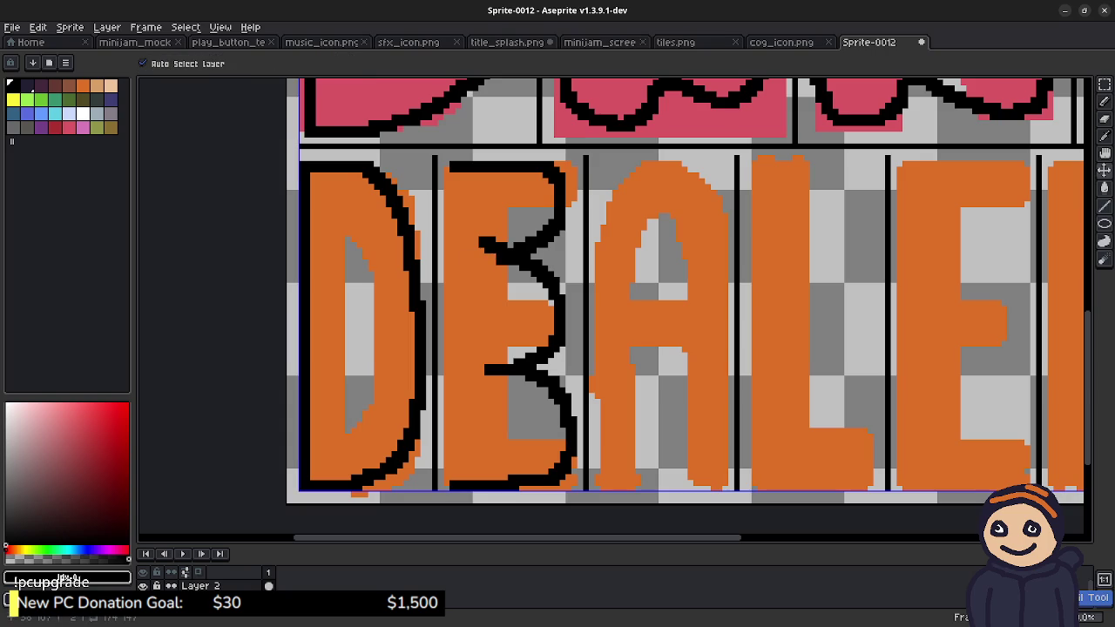
# Step: Extend the E's top-arm outline leftward, discarding stray pixels and a left-edge stroke
pyautogui.moveTo(497, 252); pyautogui.dragTo(480, 253)
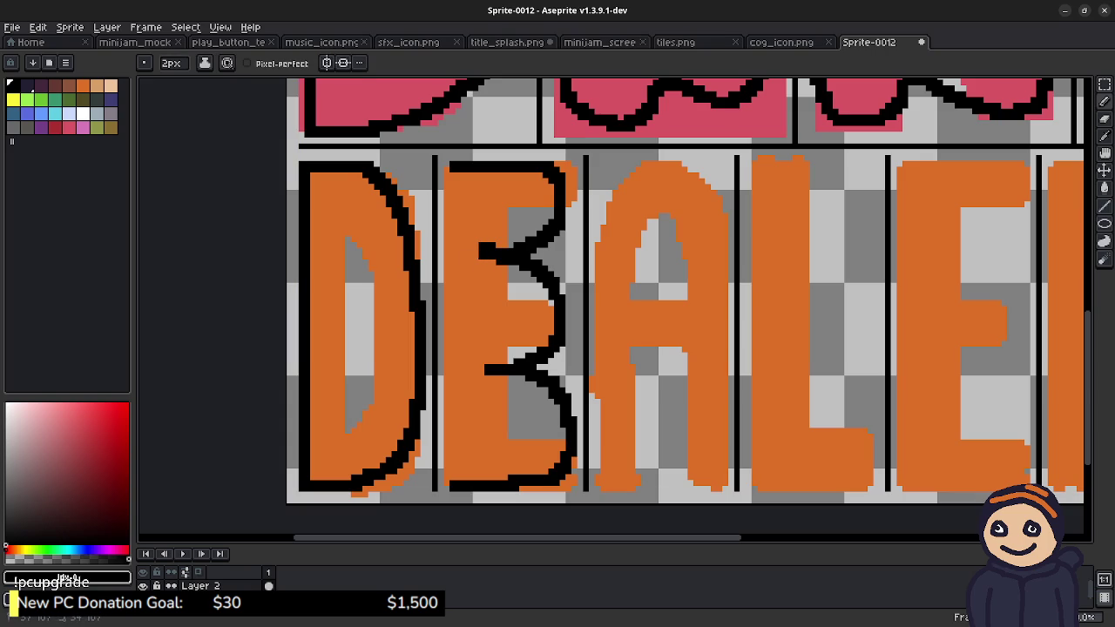
pyautogui.moveTo(488, 263); pyautogui.dragTo(481, 268)
pyautogui.hotkey('ctrl', 'z')
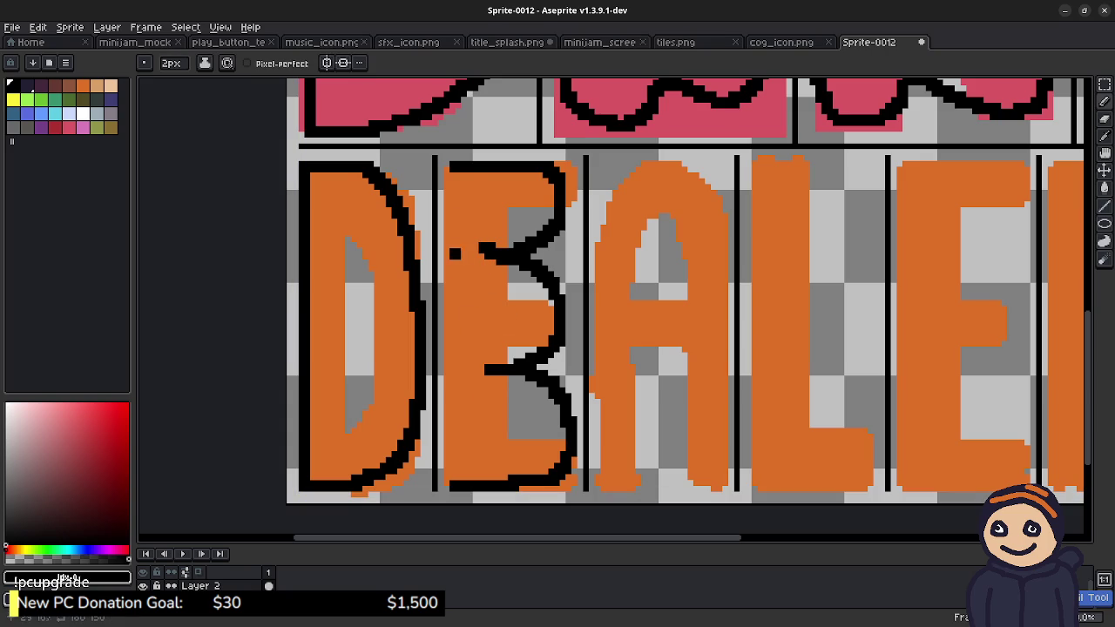
pyautogui.moveTo(446, 164); pyautogui.dragTo(446, 484)
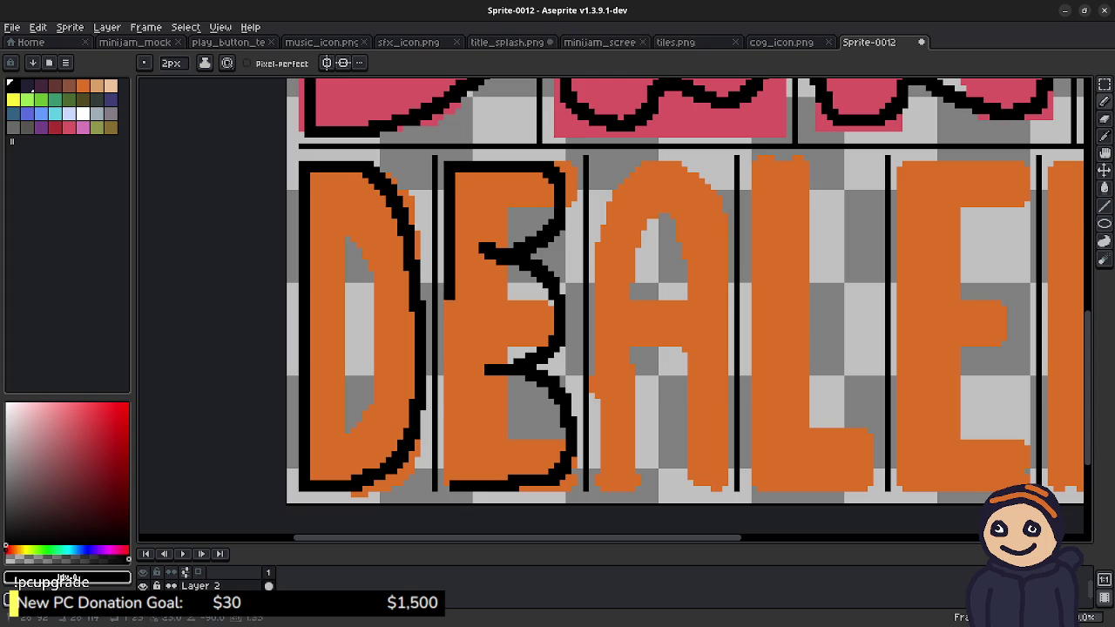
pyautogui.hotkey('ctrl', 'z')
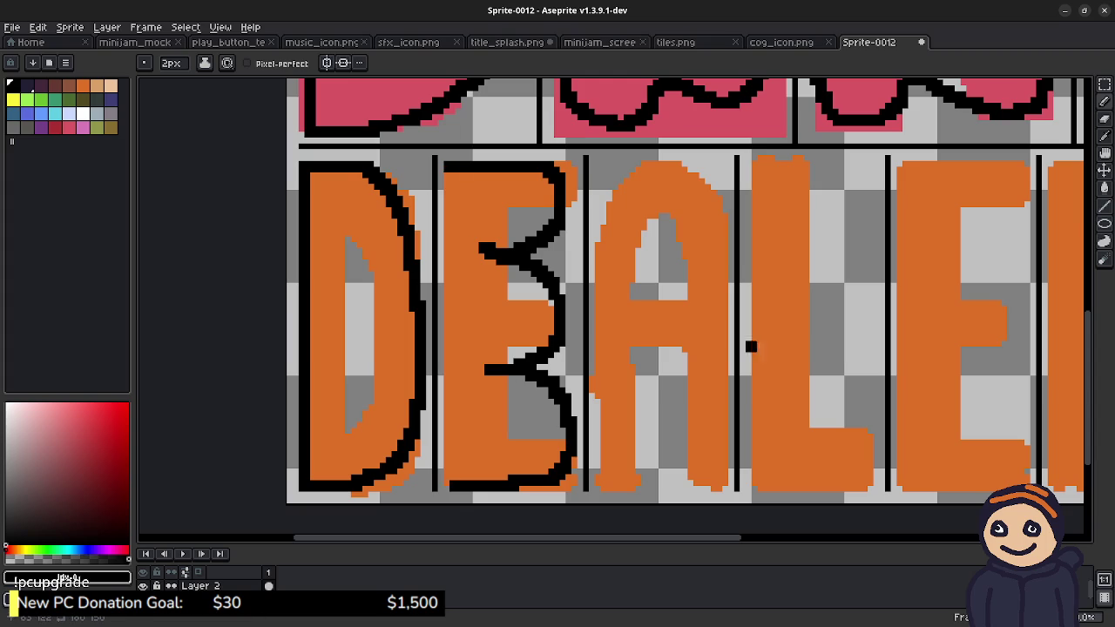
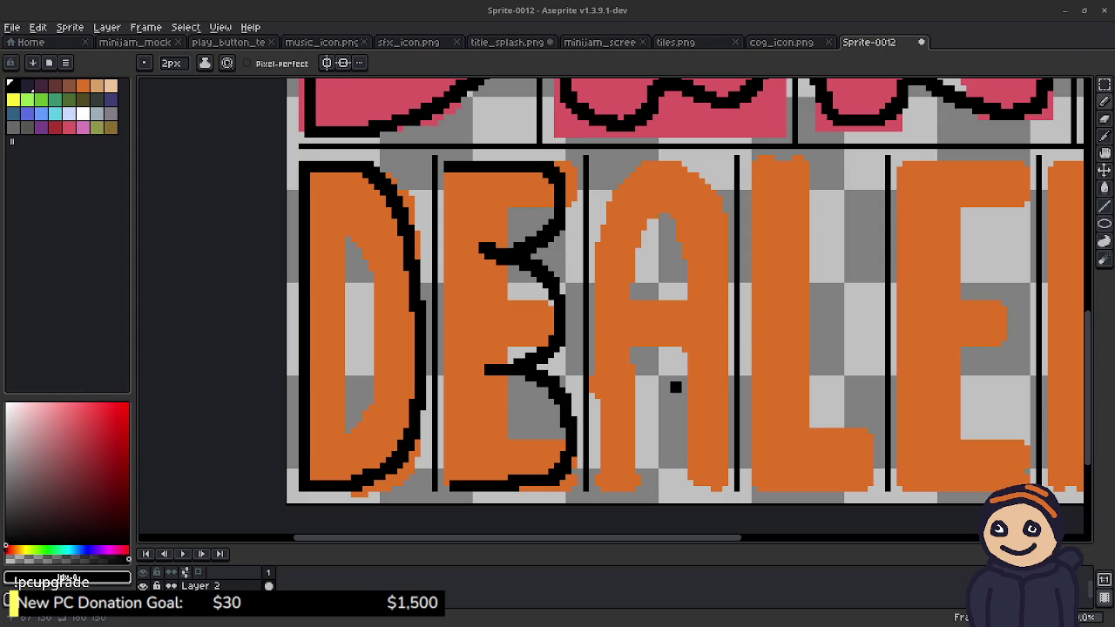
# Step: Outline the left edge of the orange E in black and erase its stray stroke ends
pyautogui.moveTo(447, 176); pyautogui.dragTo(446, 483)
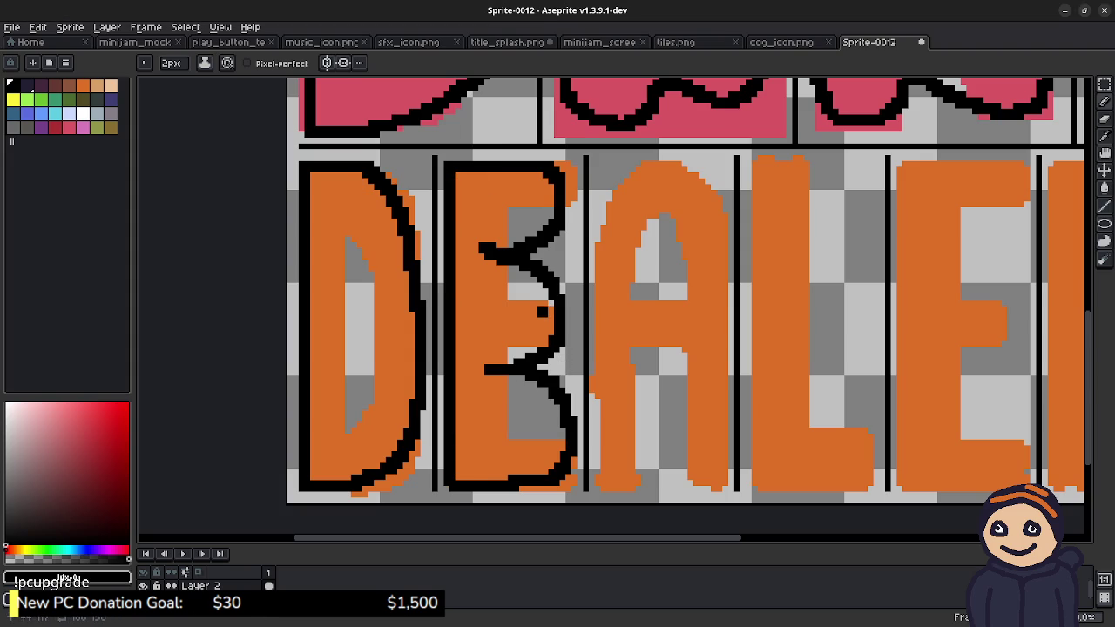
pyautogui.press('e')
pyautogui.click(489, 249)
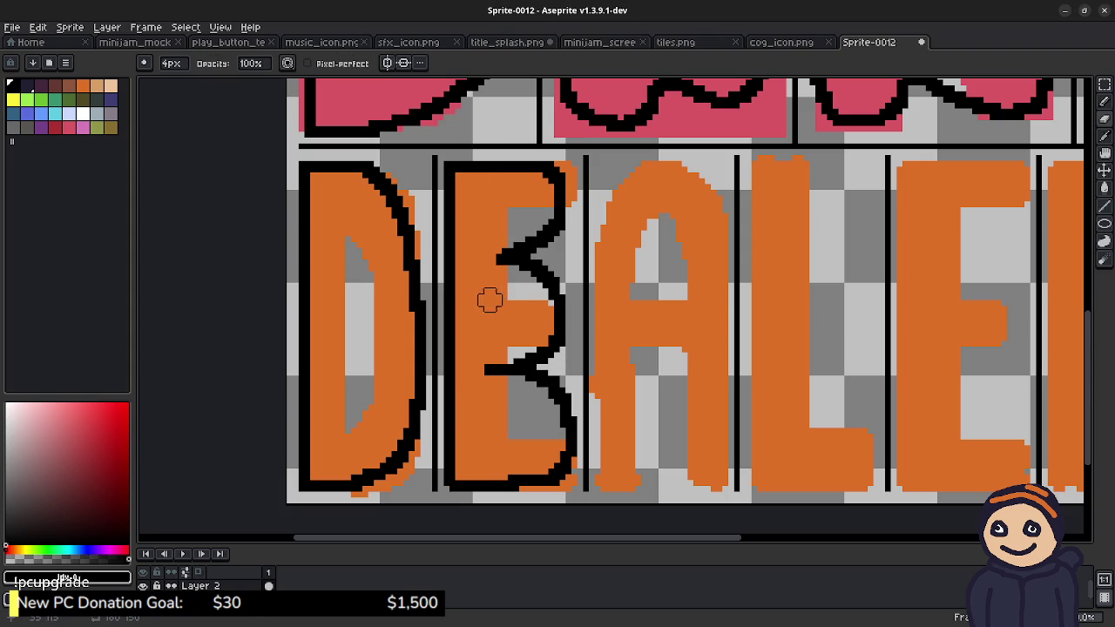
pyautogui.click(486, 371)
# Step: Outline the top and left edge of the A in black, redoing the stroke until it fits
pyautogui.press('b')
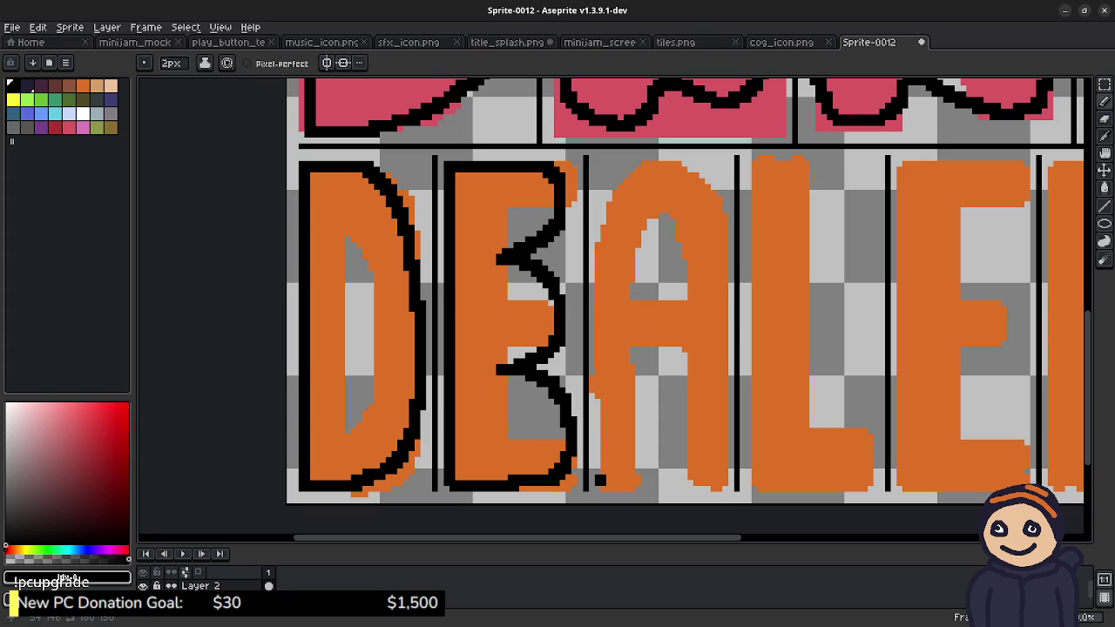
pyautogui.click(664, 166)
pyautogui.moveTo(650, 165)
pyautogui.mouseDown()
pyautogui.moveTo(599, 247)
pyautogui.moveTo(593, 336)
pyautogui.mouseUp()
pyautogui.hotkey('ctrl', 'z')
pyautogui.moveTo(652, 163)
pyautogui.mouseDown()
pyautogui.moveTo(615, 206)
pyautogui.moveTo(592, 288)
pyautogui.moveTo(600, 471)
pyautogui.mouseUp()
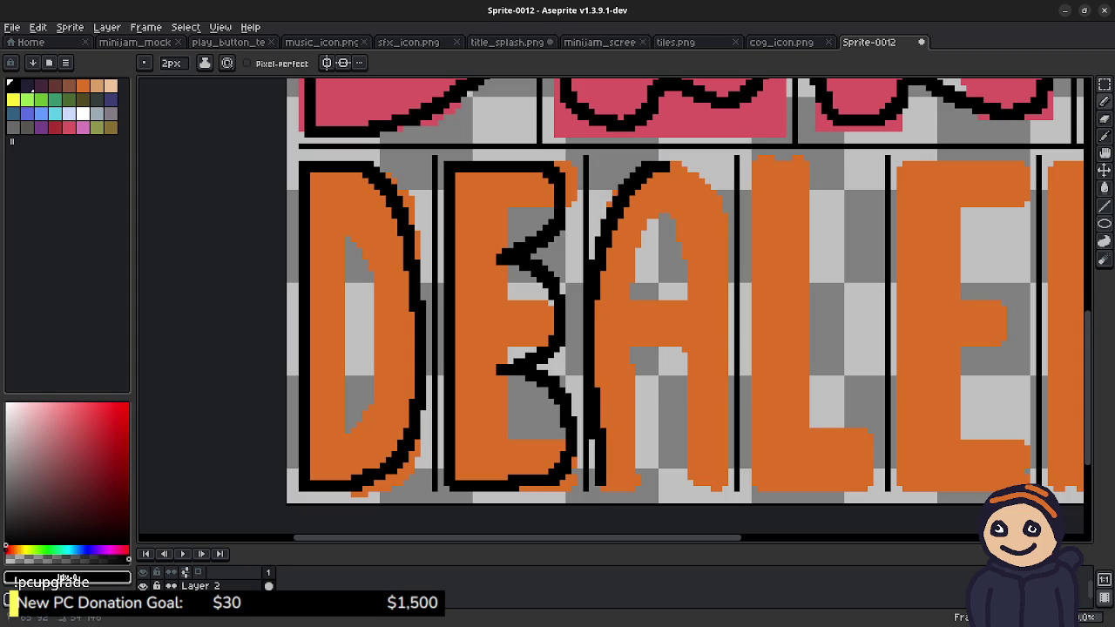
pyautogui.hotkey('ctrl', 'z')
pyautogui.moveTo(667, 165)
pyautogui.mouseDown()
pyautogui.moveTo(620, 186)
pyautogui.moveTo(602, 230)
pyautogui.moveTo(594, 427)
pyautogui.moveTo(599, 467)
pyautogui.moveTo(627, 489)
pyautogui.moveTo(652, 470)
pyautogui.moveTo(670, 370)
pyautogui.moveTo(667, 441)
pyautogui.moveTo(693, 485)
pyautogui.moveTo(726, 458)
pyautogui.moveTo(717, 231)
pyautogui.moveTo(671, 164)
pyautogui.moveTo(644, 157)
pyautogui.mouseUp()
# Step: Add small black pixels inside the A and a vertical line in the D's counter
pyautogui.moveTo(659, 247); pyautogui.dragTo(659, 282)
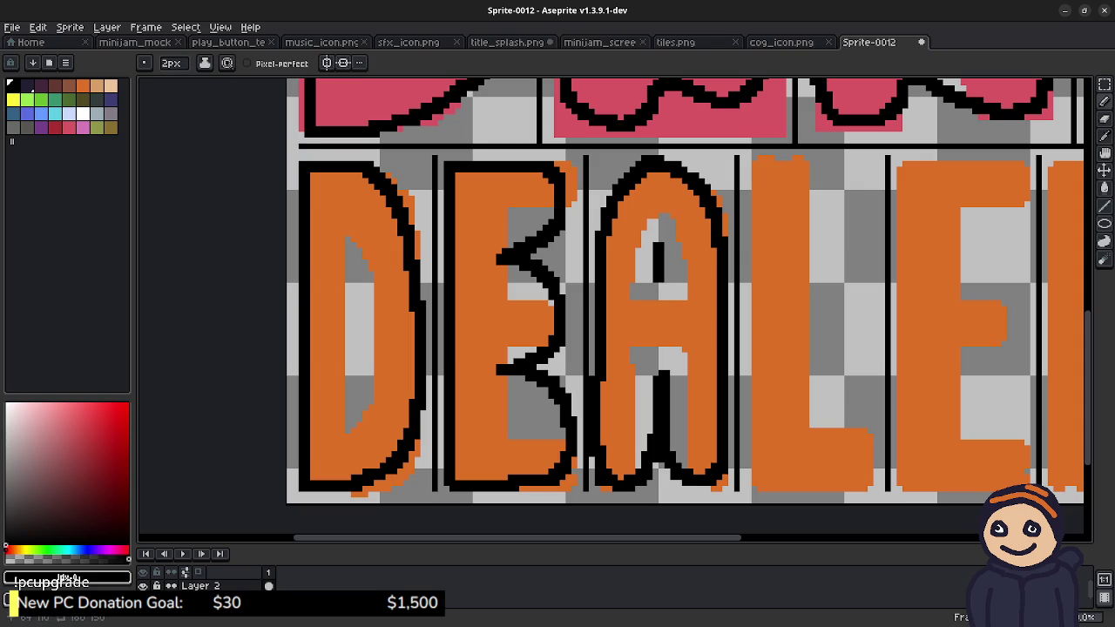
pyautogui.press('v')
pyautogui.hotkey('ctrl', 'z')
pyautogui.press('b')
pyautogui.click(660, 260)
pyautogui.click(650, 259)
pyautogui.moveTo(653, 266)
pyautogui.mouseDown()
pyautogui.moveTo(662, 283)
pyautogui.moveTo(646, 281)
pyautogui.moveTo(664, 277)
pyautogui.mouseUp()
pyautogui.hotkey('ctrl', 'z')
pyautogui.moveTo(659, 263); pyautogui.dragTo(651, 280)
pyautogui.hotkey('ctrl', 'z')
pyautogui.hotkey('ctrl', 'z')
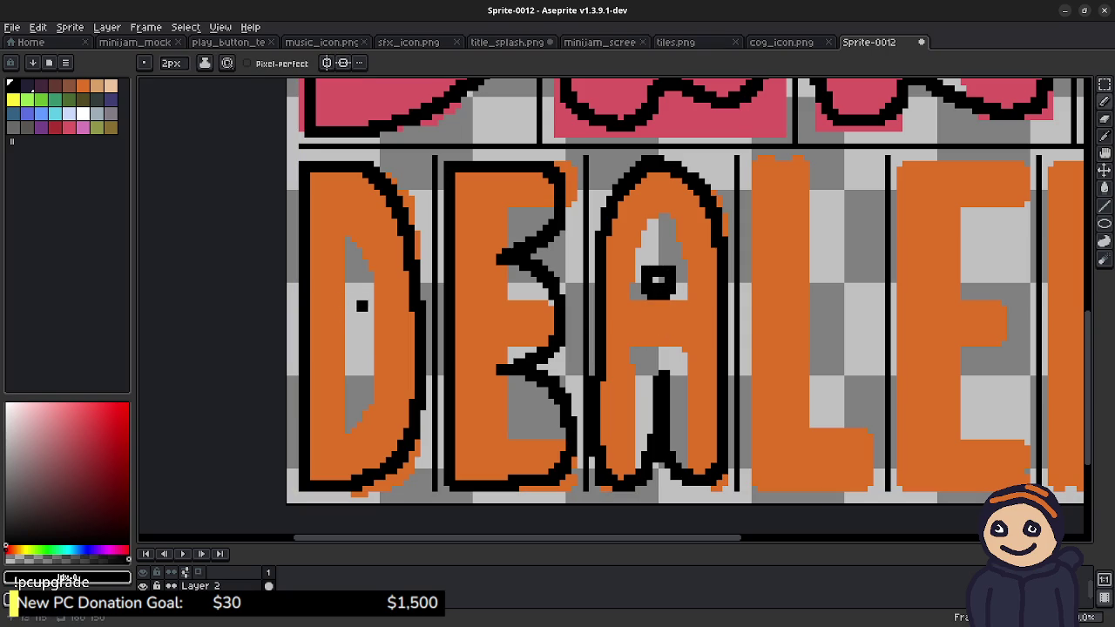
pyautogui.moveTo(356, 299); pyautogui.dragTo(357, 371)
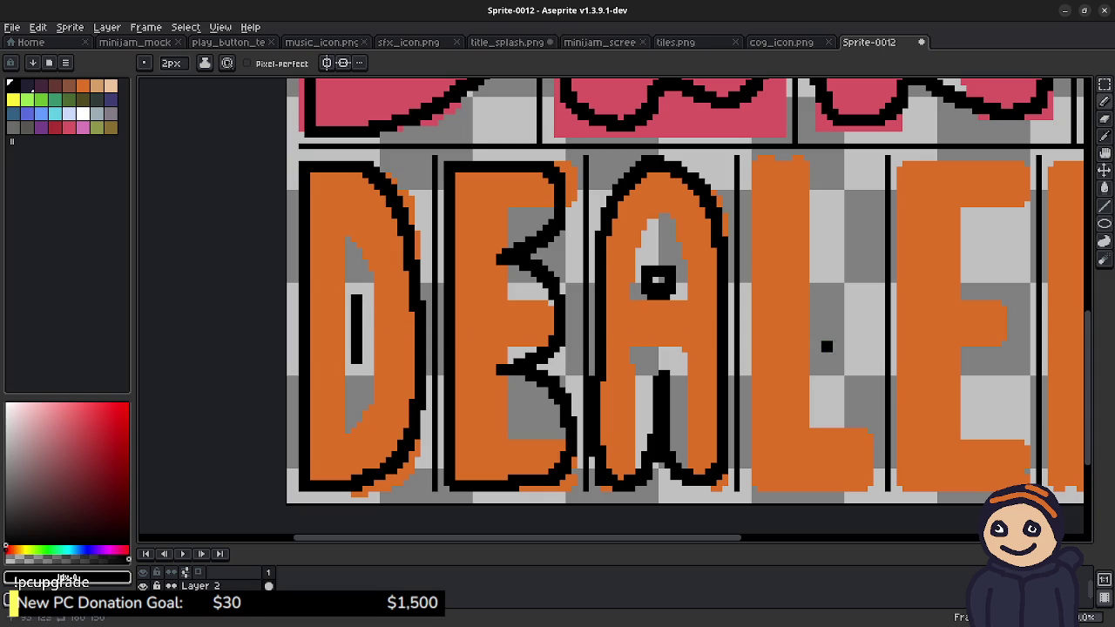
pyautogui.moveTo(855, 328); pyautogui.dragTo(672, 315)
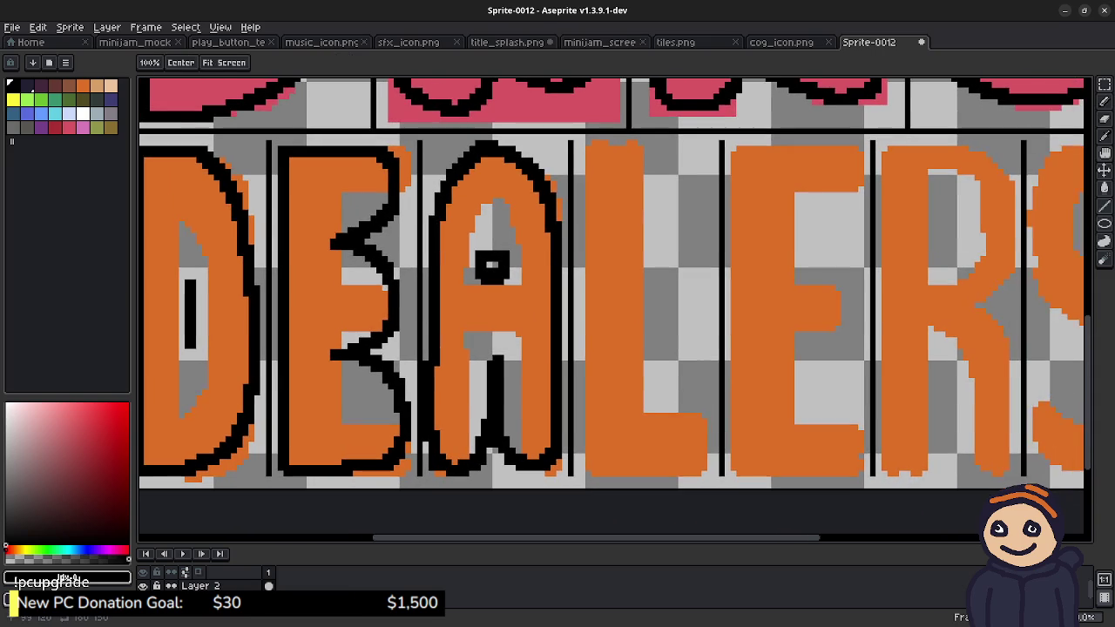
# Step: Trace black outlines along the L's inner edge, lower right edge and curled foot
pyautogui.moveTo(625, 272); pyautogui.dragTo(614, 267)
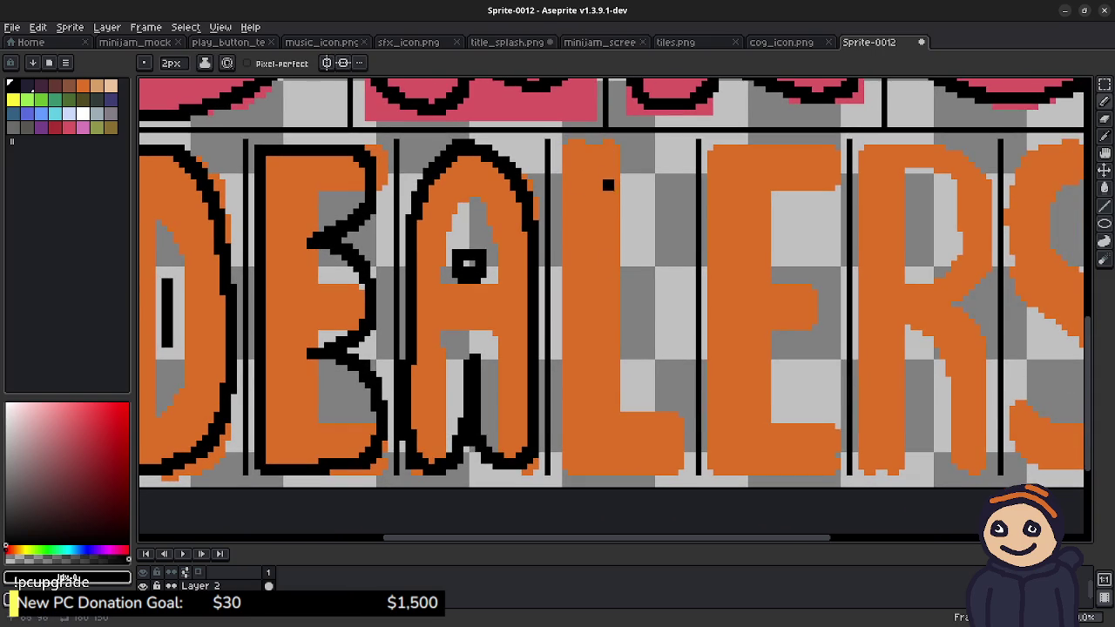
pyautogui.moveTo(619, 208)
pyautogui.mouseDown()
pyautogui.moveTo(611, 172)
pyautogui.moveTo(574, 335)
pyautogui.mouseUp()
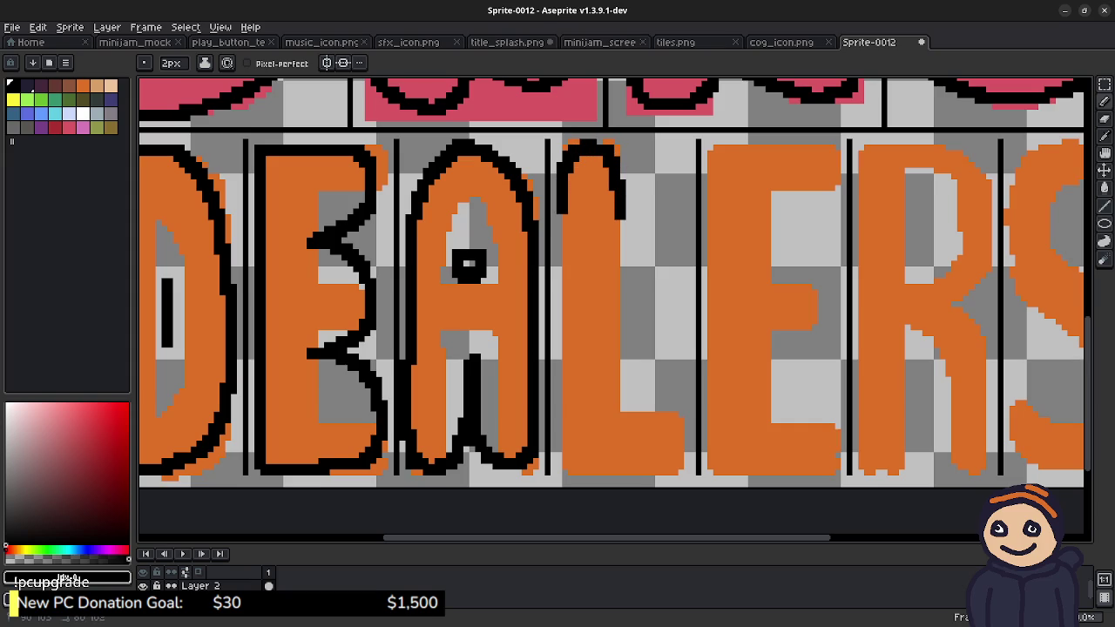
pyautogui.hotkey('ctrl', 'z')
pyautogui.hotkey('ctrl', 'z')
pyautogui.moveTo(620, 211)
pyautogui.mouseDown()
pyautogui.moveTo(599, 141)
pyautogui.moveTo(564, 150)
pyautogui.moveTo(564, 461)
pyautogui.moveTo(596, 475)
pyautogui.mouseUp()
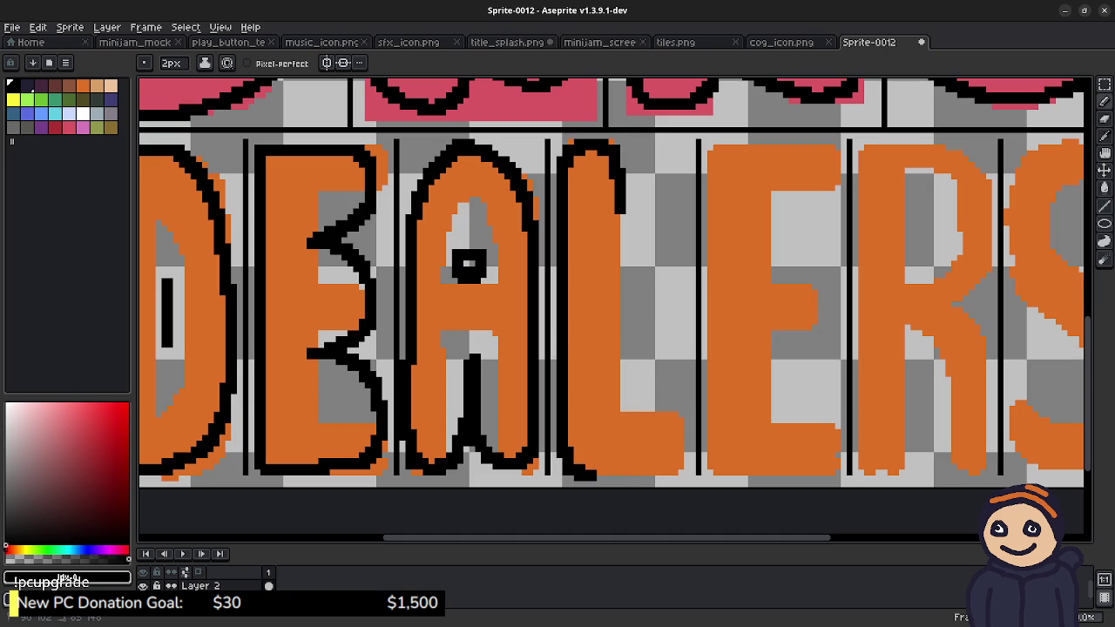
pyautogui.moveTo(681, 446)
pyautogui.mouseDown()
pyautogui.moveTo(681, 402)
pyautogui.moveTo(649, 393)
pyautogui.moveTo(618, 406)
pyautogui.mouseUp()
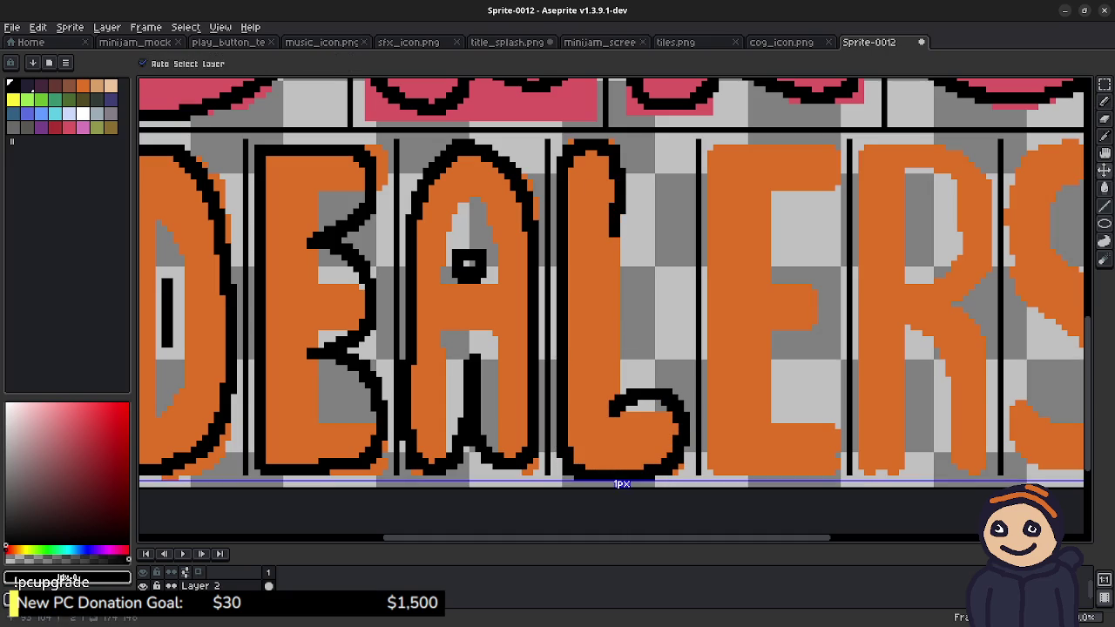
pyautogui.moveTo(619, 214); pyautogui.dragTo(619, 359)
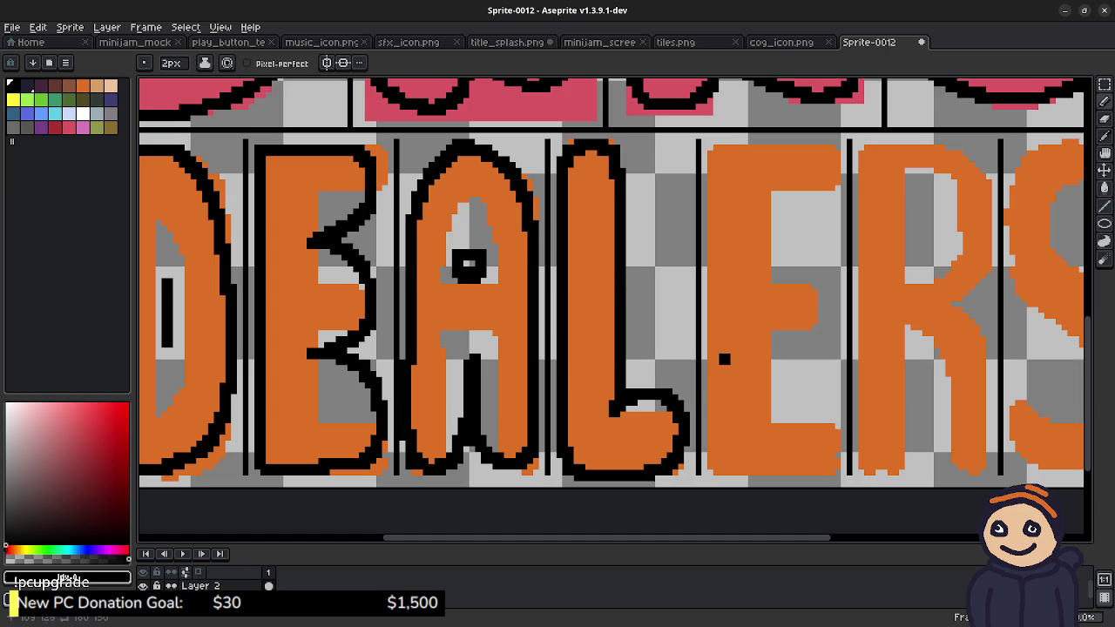
pyautogui.press('space')
# Step: Duplicate the outlined first E over the second E, nudge it left to align, and drop it
pyautogui.press('m')
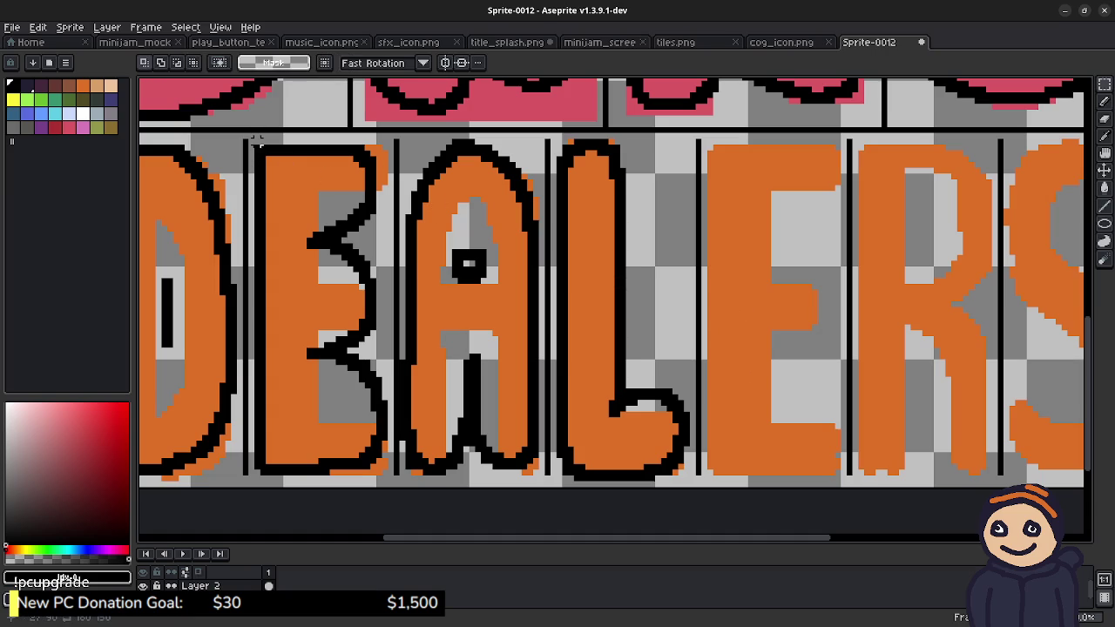
pyautogui.moveTo(257, 141); pyautogui.dragTo(385, 477)
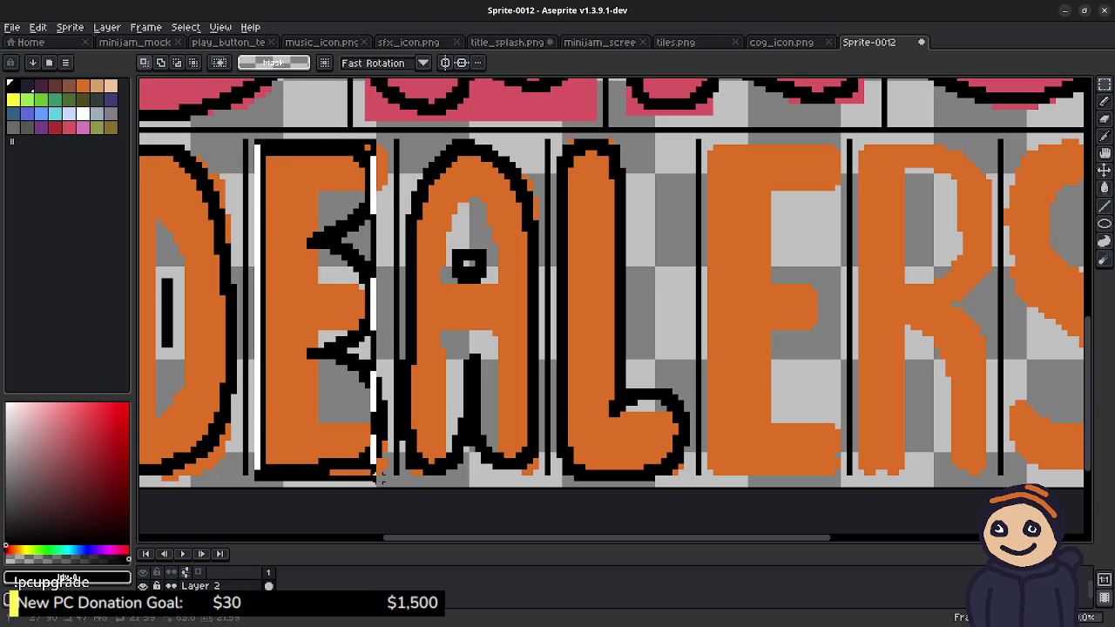
pyautogui.moveTo(386, 478); pyautogui.dragTo(390, 484)
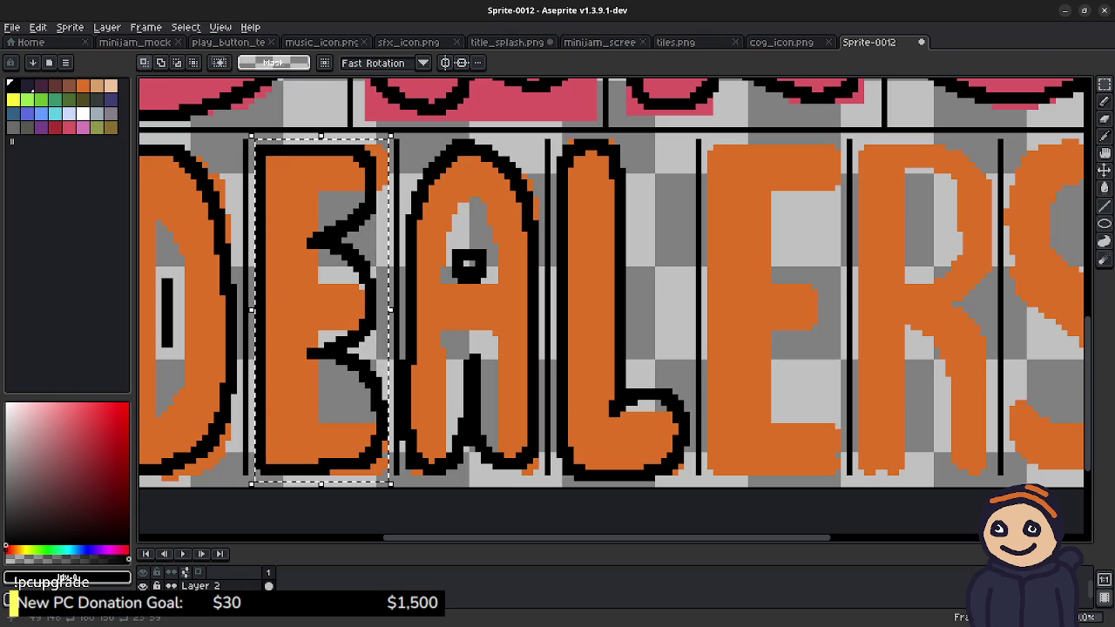
pyautogui.moveTo(387, 246); pyautogui.dragTo(857, 246)
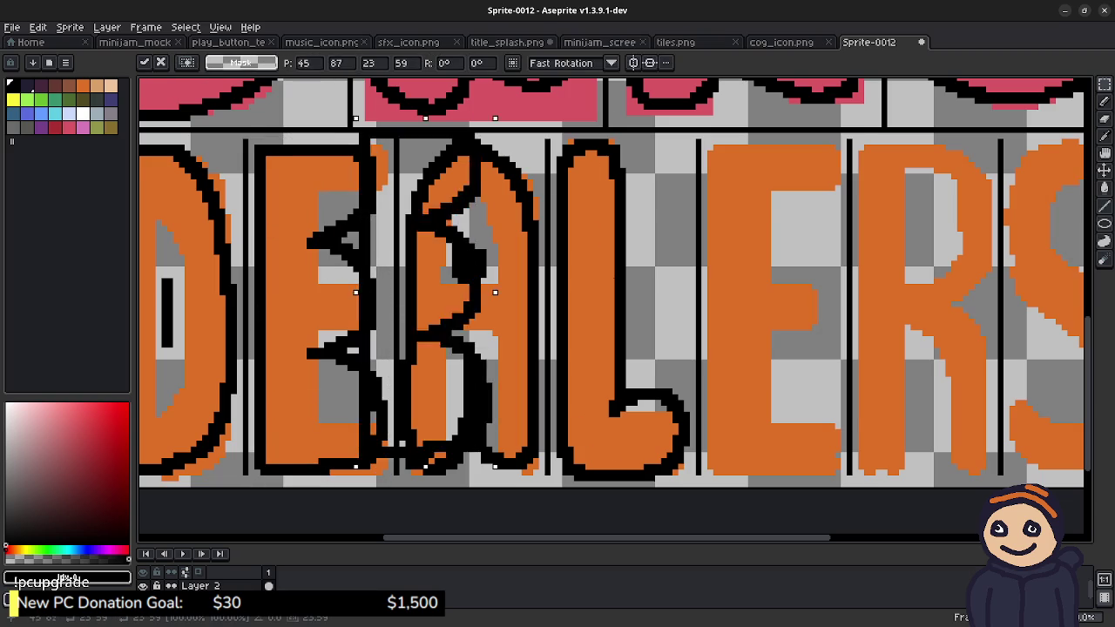
pyautogui.press('Left')
pyautogui.press('Left')
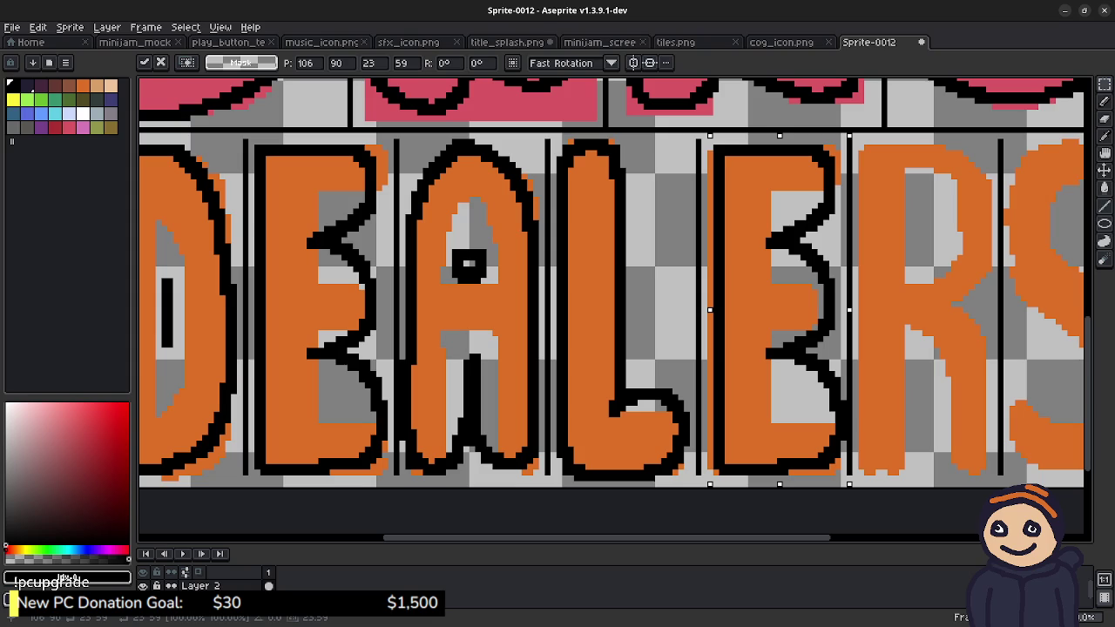
pyautogui.press('Left')
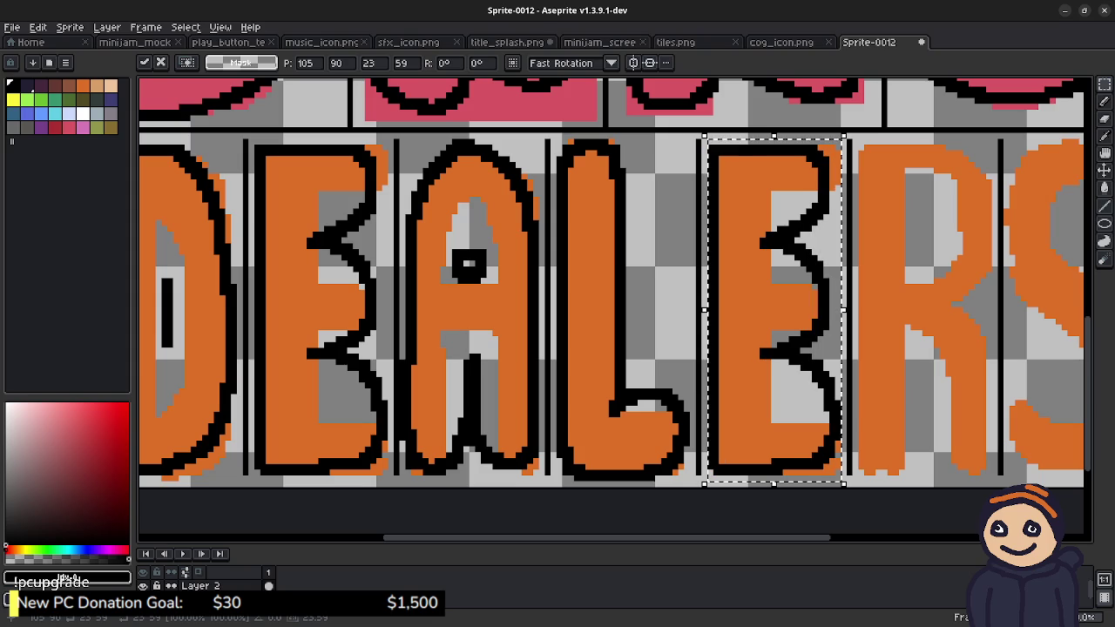
pyautogui.click(901, 397)
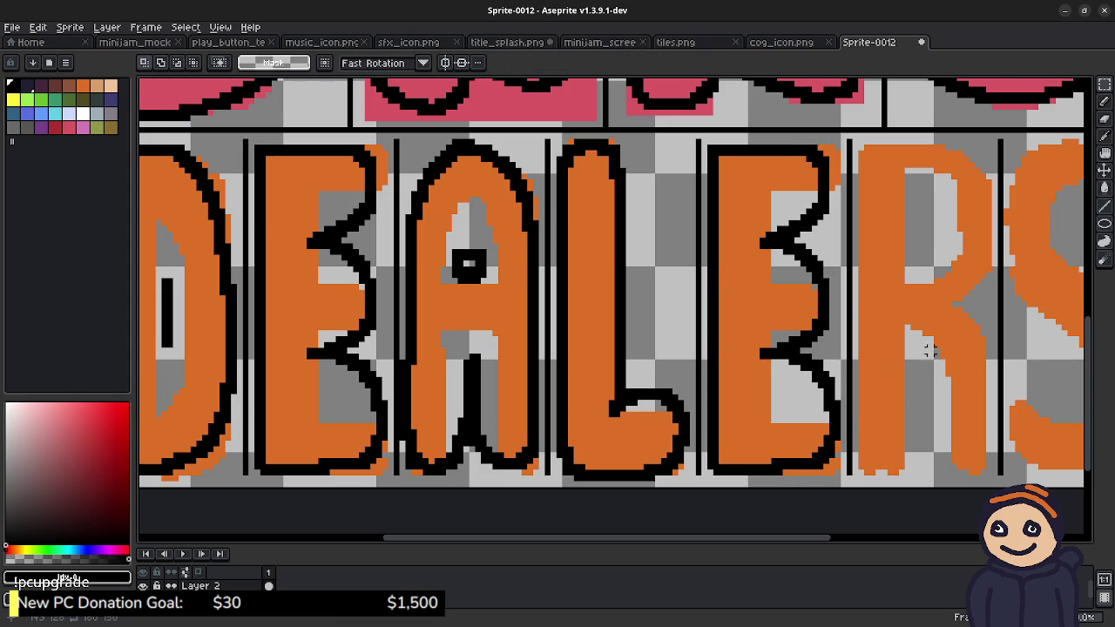
# Step: Draw a black outline down the left edge of the R
pyautogui.hscroll(5, 901, 396)
pyautogui.hscroll(-5, 610, 296)
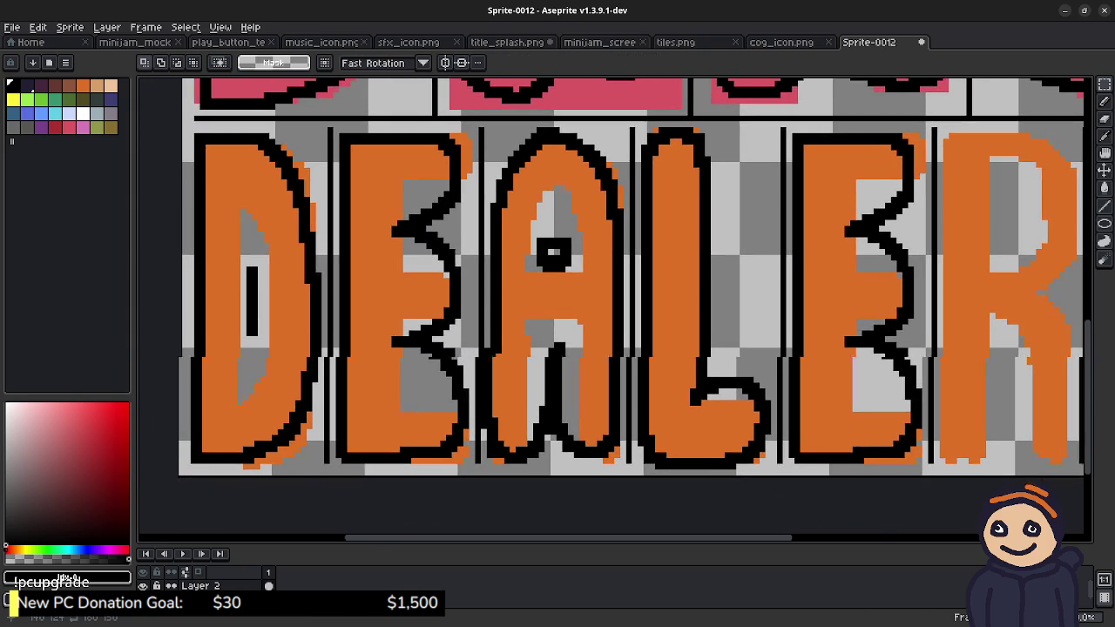
pyautogui.hscroll(5, 610, 296)
pyautogui.hscroll(2, 610, 296)
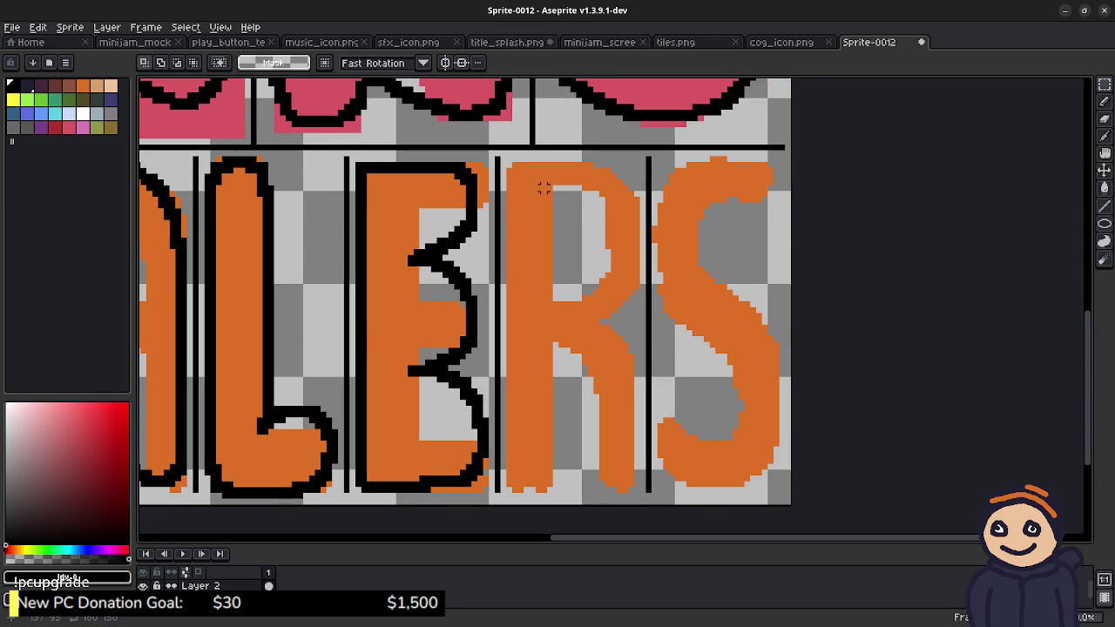
pyautogui.press('b')
pyautogui.moveTo(520, 168); pyautogui.dragTo(512, 303)
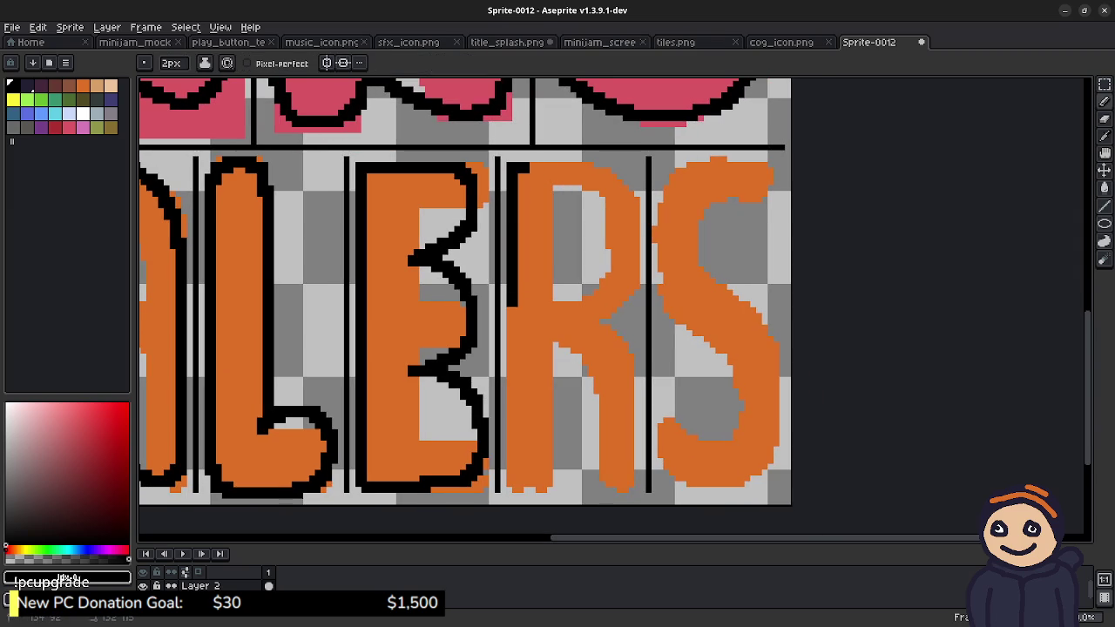
pyautogui.moveTo(512, 306); pyautogui.dragTo(513, 441)
pyautogui.hotkey('ctrl', 'z')
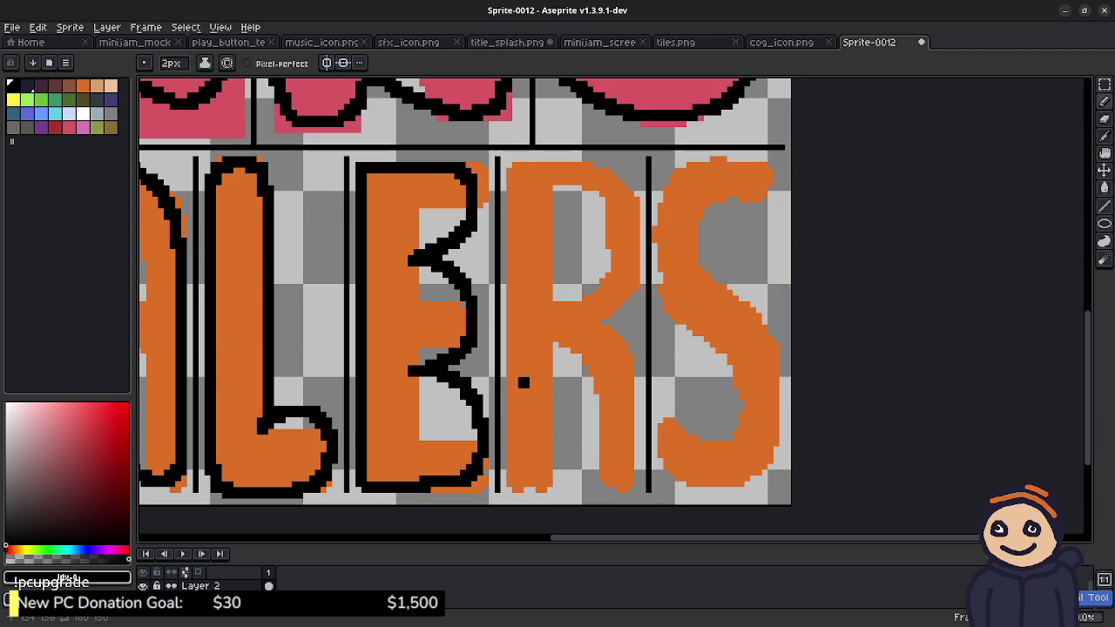
pyautogui.moveTo(527, 164); pyautogui.dragTo(512, 446)
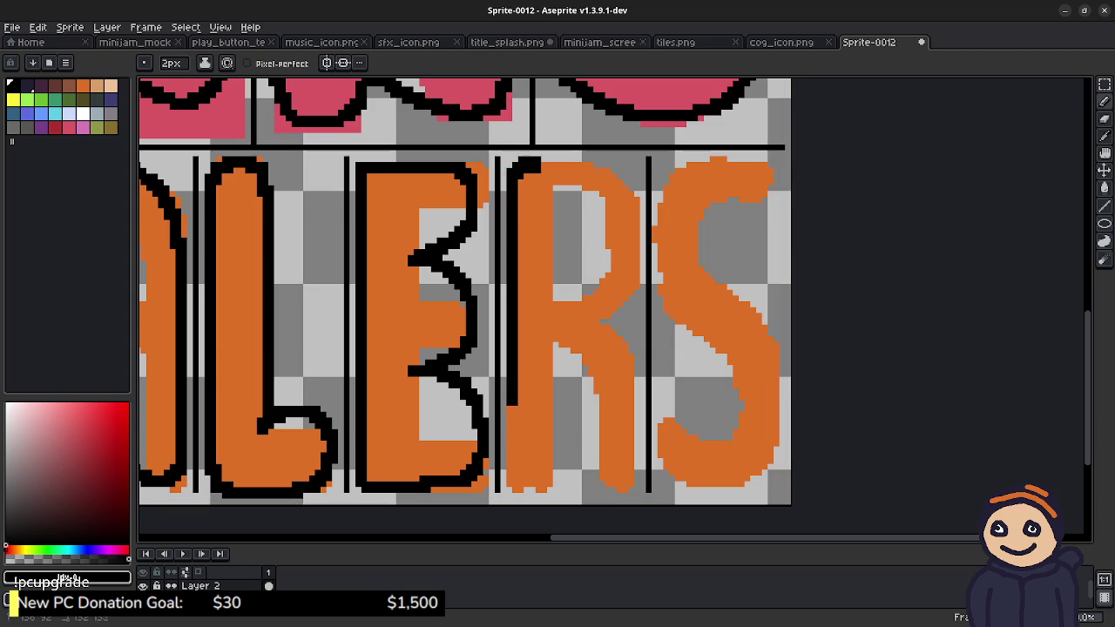
# Step: Outline the R's bowl and leg in black, redrawing the leg stroke
pyautogui.moveTo(554, 484)
pyautogui.mouseDown()
pyautogui.moveTo(567, 465)
pyautogui.moveTo(575, 366)
pyautogui.mouseUp()
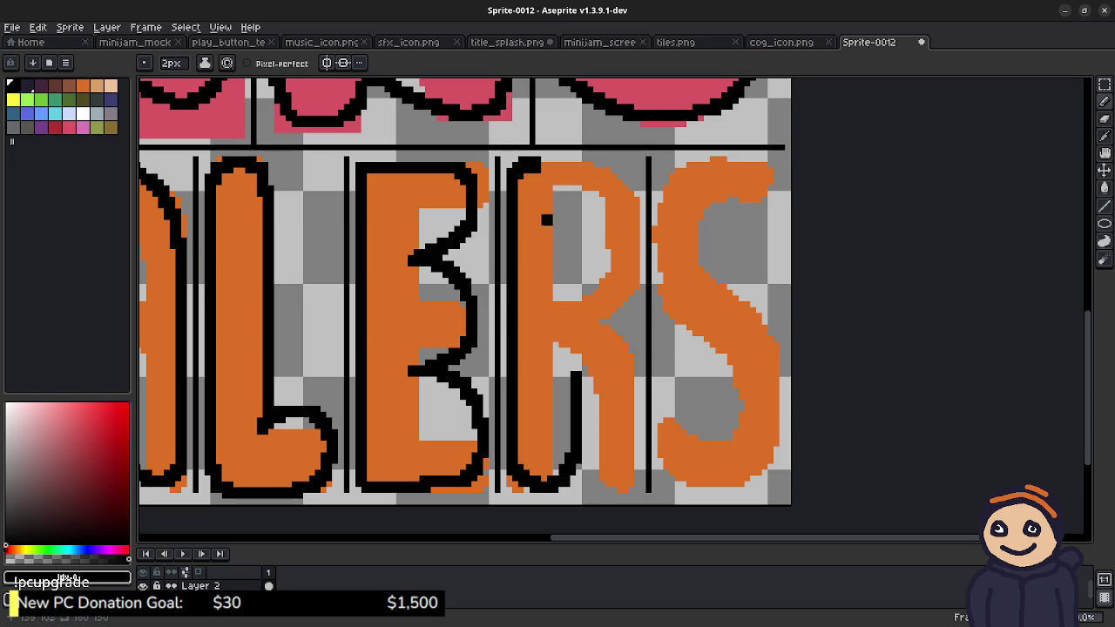
pyautogui.moveTo(571, 161)
pyautogui.mouseDown()
pyautogui.moveTo(608, 176)
pyautogui.moveTo(625, 211)
pyautogui.moveTo(614, 307)
pyautogui.moveTo(586, 327)
pyautogui.moveTo(620, 341)
pyautogui.moveTo(629, 416)
pyautogui.mouseUp()
pyautogui.moveTo(627, 477)
pyautogui.mouseDown()
pyautogui.moveTo(595, 491)
pyautogui.moveTo(577, 452)
pyautogui.mouseUp()
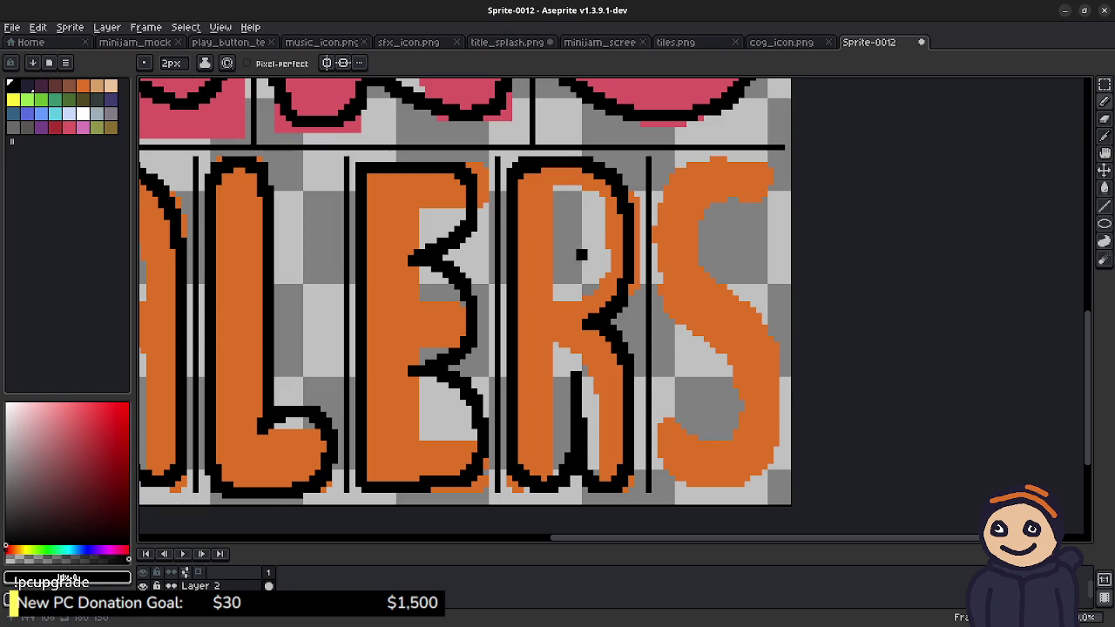
pyautogui.hotkey('ctrl', 'z')
pyautogui.hotkey('ctrl', 'z')
pyautogui.hotkey('ctrl', 'z')
pyautogui.moveTo(601, 326)
pyautogui.mouseDown()
pyautogui.moveTo(633, 383)
pyautogui.moveTo(634, 425)
pyautogui.moveTo(629, 463)
pyautogui.moveTo(596, 478)
pyautogui.mouseUp()
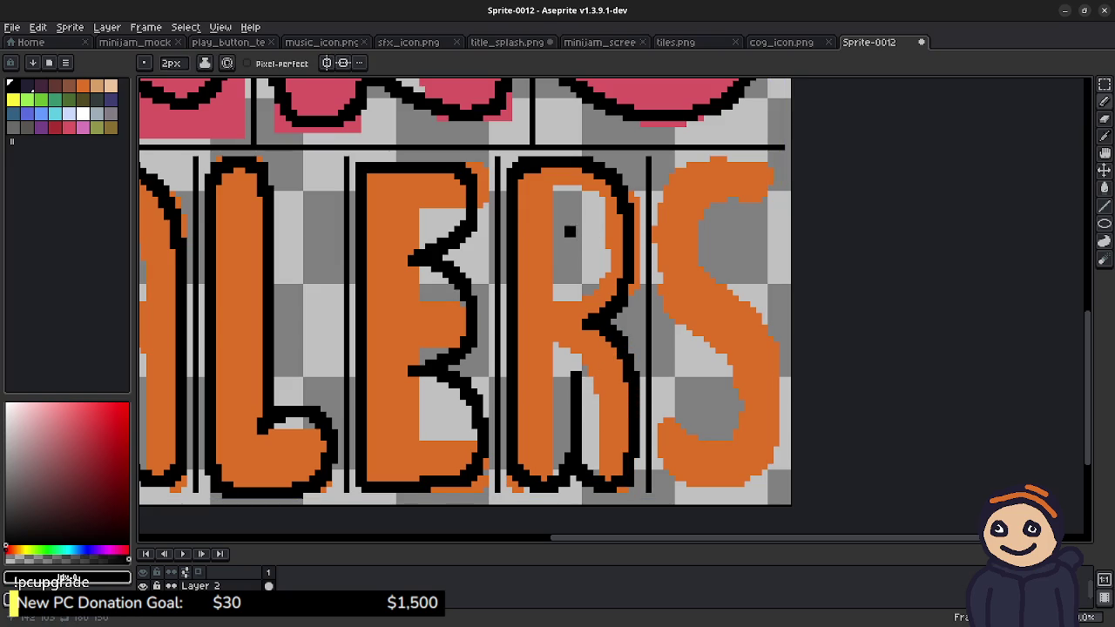
pyautogui.moveTo(570, 228); pyautogui.dragTo(570, 245)
pyautogui.hotkey('ctrl', 'z')
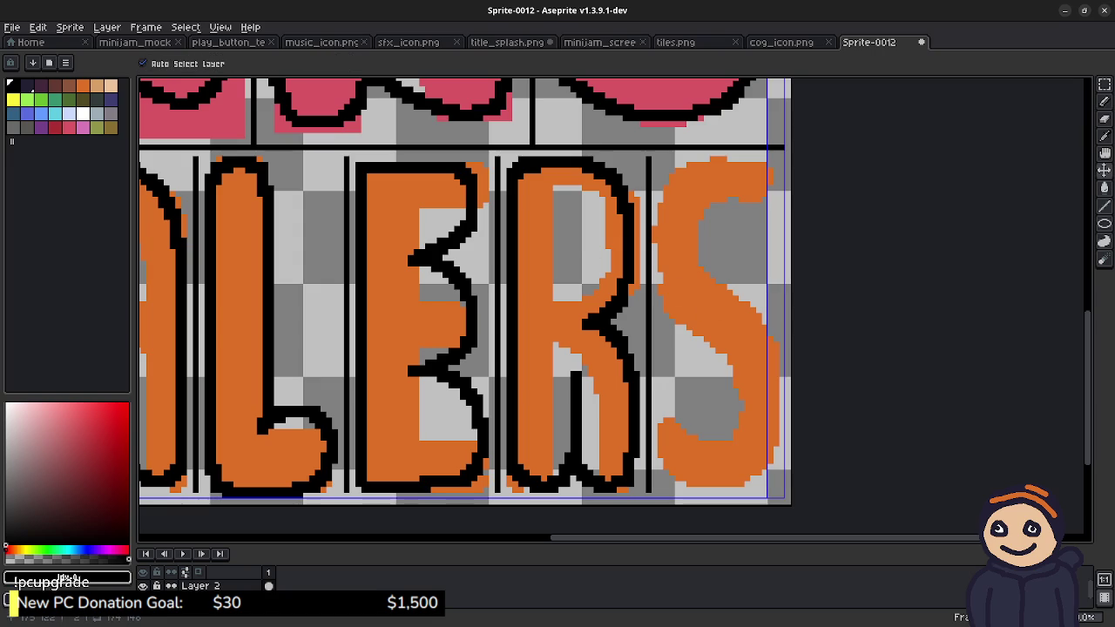
# Step: Try black outlines on the S's top and lower curve, undoing the attempts
pyautogui.press('b')
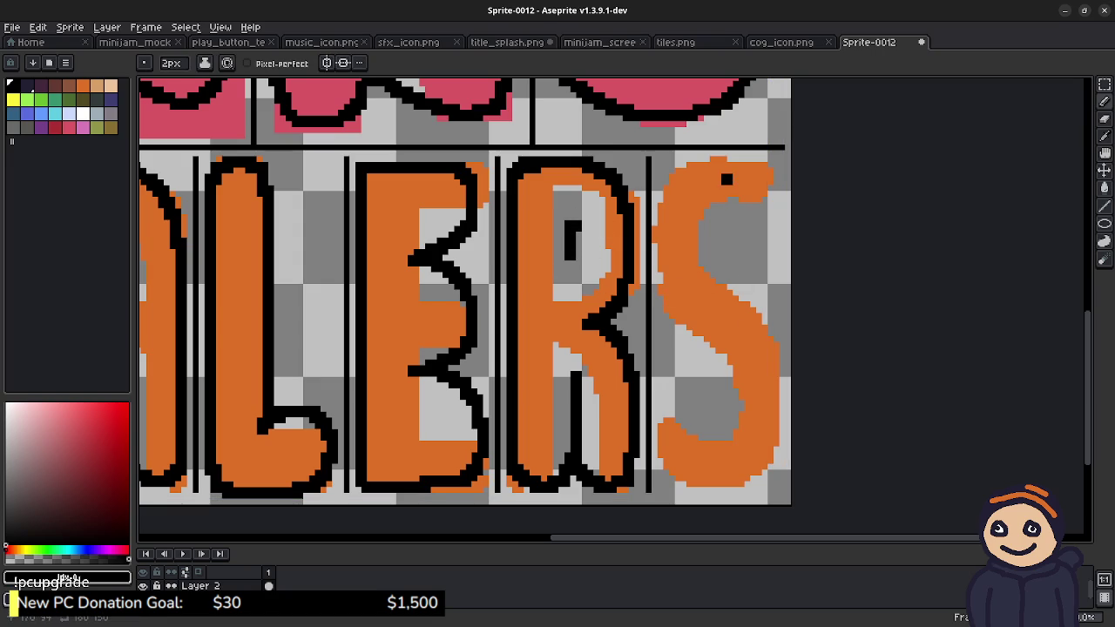
pyautogui.moveTo(762, 162)
pyautogui.mouseDown()
pyautogui.moveTo(692, 162)
pyautogui.moveTo(663, 190)
pyautogui.moveTo(655, 237)
pyautogui.moveTo(667, 299)
pyautogui.moveTo(733, 377)
pyautogui.moveTo(740, 411)
pyautogui.moveTo(727, 431)
pyautogui.mouseUp()
pyautogui.hotkey('ctrl', 'z')
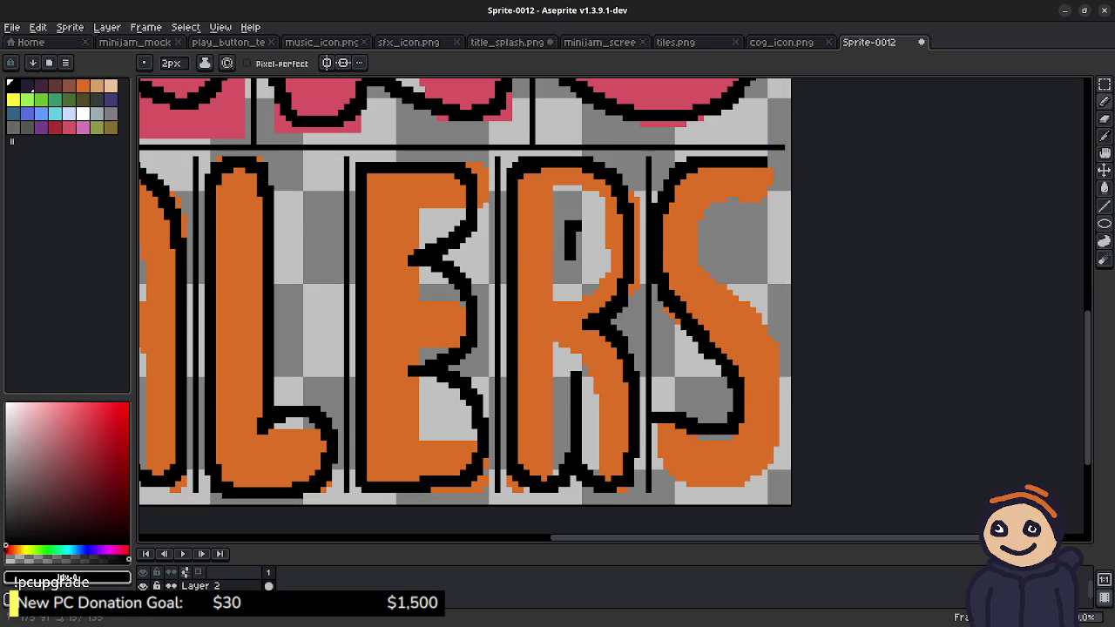
pyautogui.moveTo(655, 440)
pyautogui.mouseDown()
pyautogui.moveTo(683, 487)
pyautogui.moveTo(739, 493)
pyautogui.moveTo(769, 460)
pyautogui.moveTo(784, 406)
pyautogui.moveTo(771, 357)
pyautogui.moveTo(702, 263)
pyautogui.moveTo(699, 215)
pyautogui.mouseUp()
pyautogui.hotkey('ctrl', 'z')
pyautogui.moveTo(772, 174)
pyautogui.mouseDown()
pyautogui.moveTo(676, 171)
pyautogui.moveTo(661, 237)
pyautogui.moveTo(662, 286)
pyautogui.moveTo(729, 380)
pyautogui.moveTo(727, 388)
pyautogui.moveTo(679, 372)
pyautogui.moveTo(659, 396)
pyautogui.moveTo(669, 453)
pyautogui.moveTo(738, 470)
pyautogui.moveTo(770, 418)
pyautogui.moveTo(749, 314)
pyautogui.moveTo(696, 250)
pyautogui.moveTo(761, 183)
pyautogui.moveTo(755, 258)
pyautogui.moveTo(716, 268)
pyautogui.mouseUp()
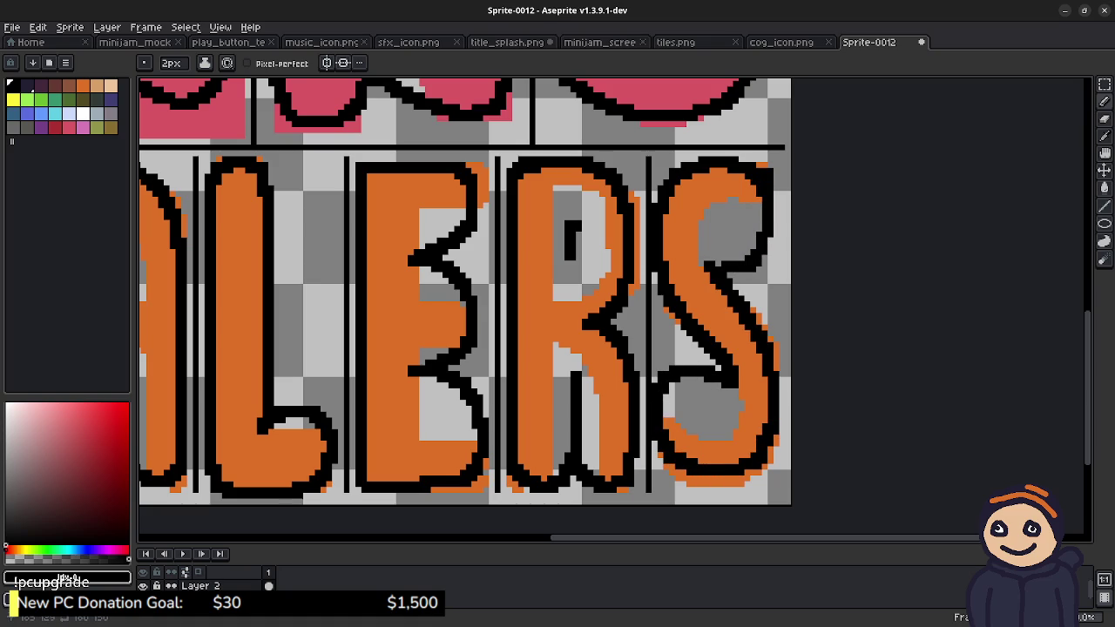
pyautogui.press('v')
pyautogui.hotkey('ctrl', 'z')
pyautogui.hotkey('ctrl', 'z')
pyautogui.hotkey('ctrl', 'z')
pyautogui.hotkey('ctrl', 'z')
# Step: Attempt new outline strokes inside and along the S's right side, then undo them
pyautogui.press('b')
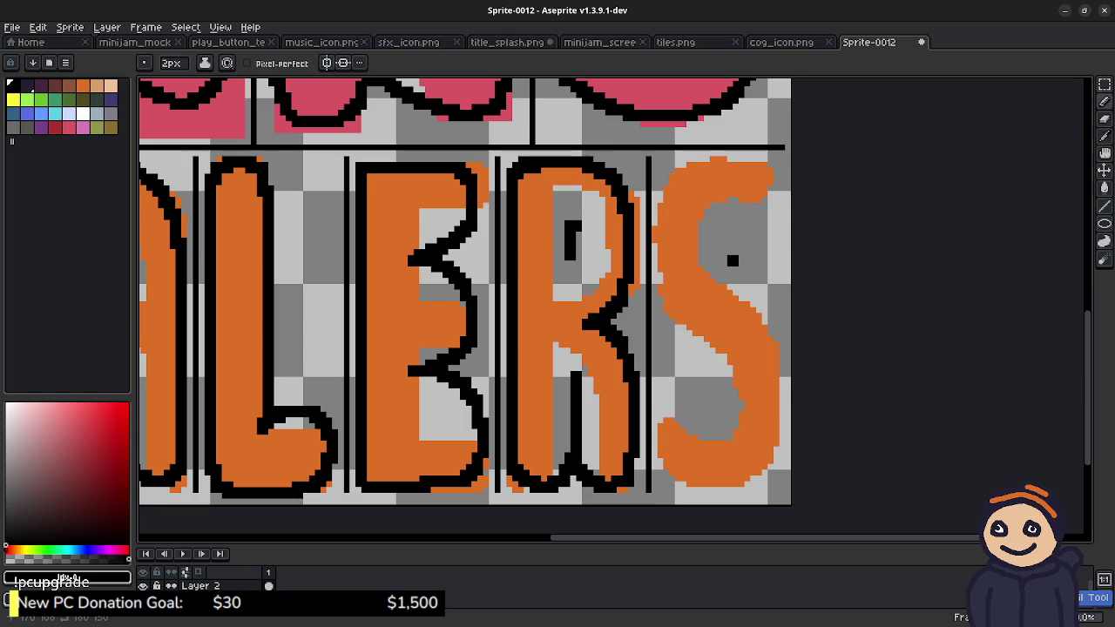
pyautogui.moveTo(726, 255)
pyautogui.mouseDown()
pyautogui.moveTo(742, 275)
pyautogui.moveTo(765, 277)
pyautogui.moveTo(771, 216)
pyautogui.moveTo(761, 178)
pyautogui.moveTo(711, 159)
pyautogui.moveTo(676, 185)
pyautogui.moveTo(660, 261)
pyautogui.moveTo(734, 369)
pyautogui.moveTo(740, 426)
pyautogui.mouseUp()
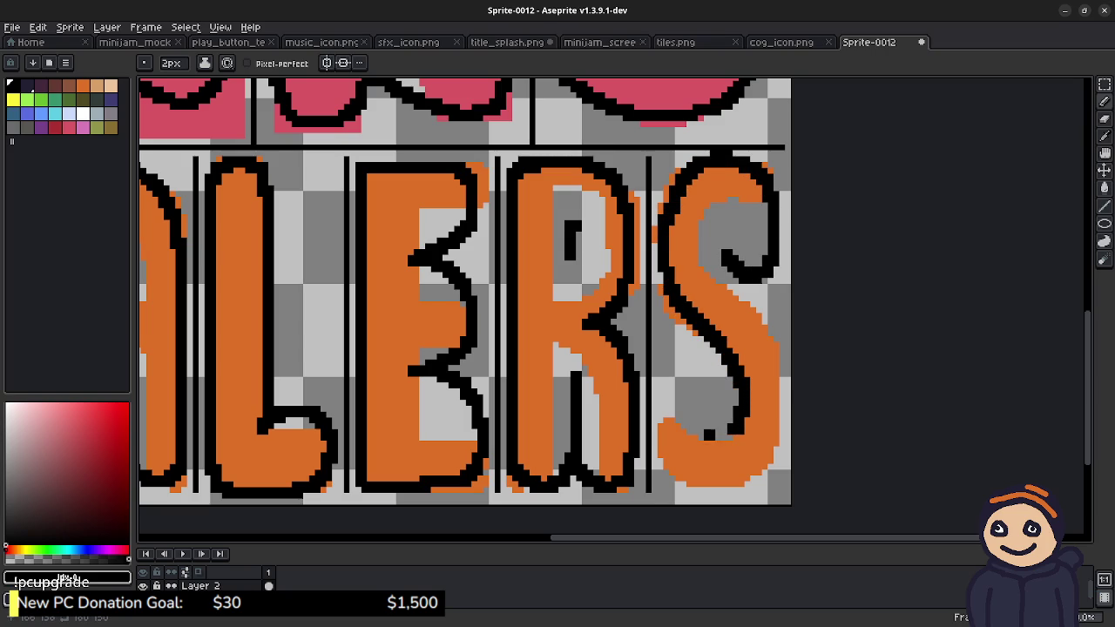
pyautogui.moveTo(720, 428)
pyautogui.mouseDown()
pyautogui.moveTo(695, 399)
pyautogui.moveTo(655, 423)
pyautogui.moveTo(656, 464)
pyautogui.moveTo(721, 482)
pyautogui.moveTo(767, 465)
pyautogui.moveTo(773, 338)
pyautogui.moveTo(716, 266)
pyautogui.mouseUp()
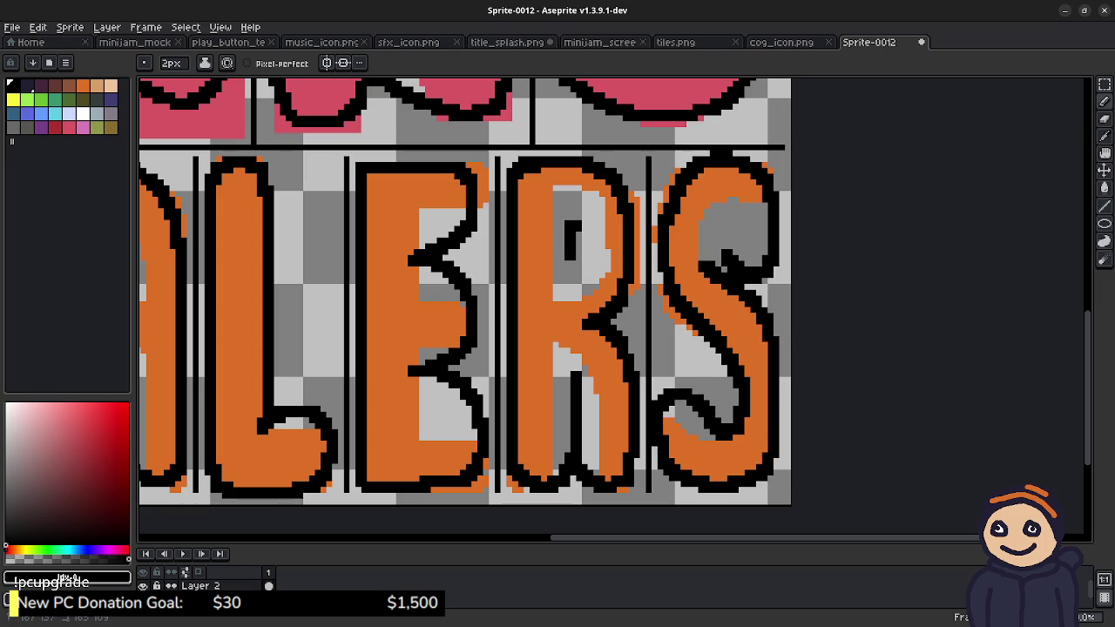
pyautogui.hotkey('ctrl', 'z')
pyautogui.hotkey('ctrl', 'z')
pyautogui.hotkey('ctrl', 'z')
pyautogui.hotkey('ctrl', 'z')
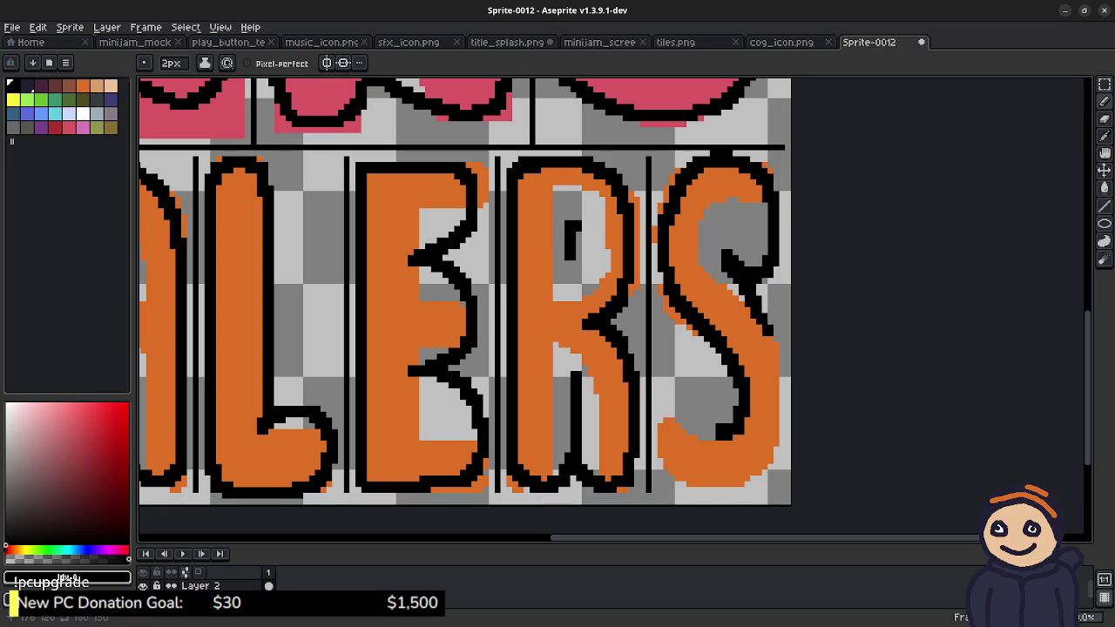
pyautogui.moveTo(723, 274)
pyautogui.mouseDown()
pyautogui.moveTo(748, 291)
pyautogui.moveTo(775, 336)
pyautogui.moveTo(786, 439)
pyautogui.mouseUp()
pyautogui.hotkey('ctrl', 'z')
pyautogui.hotkey('ctrl', 'z')
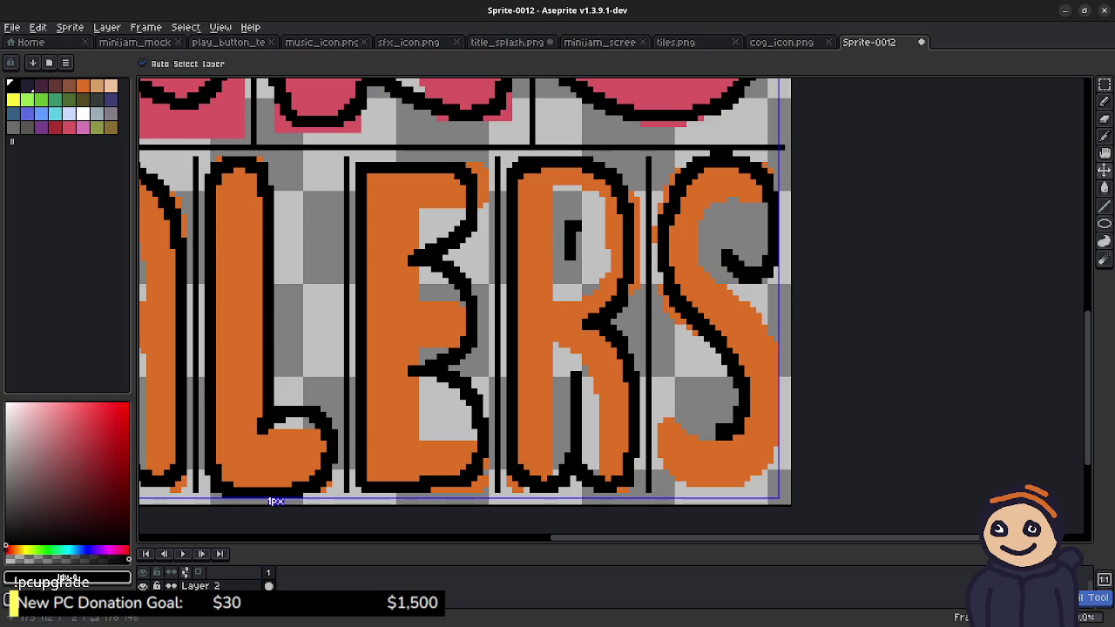
pyautogui.moveTo(726, 272)
pyautogui.mouseDown()
pyautogui.moveTo(770, 326)
pyautogui.moveTo(779, 367)
pyautogui.mouseUp()
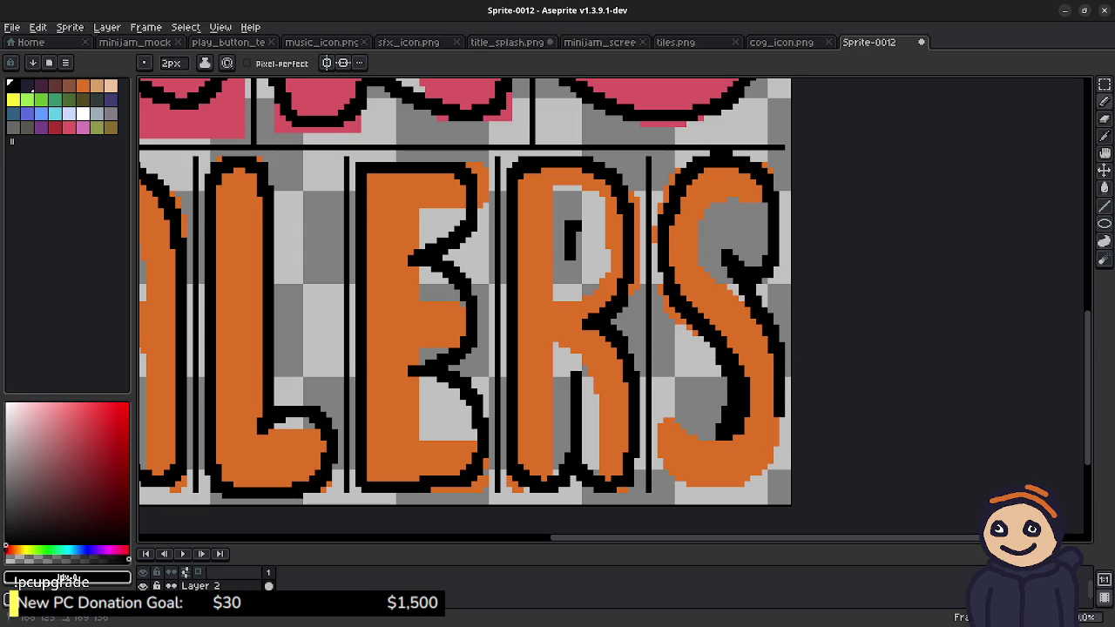
pyautogui.hotkey('ctrl', 'z')
pyautogui.hotkey('ctrl', 'z')
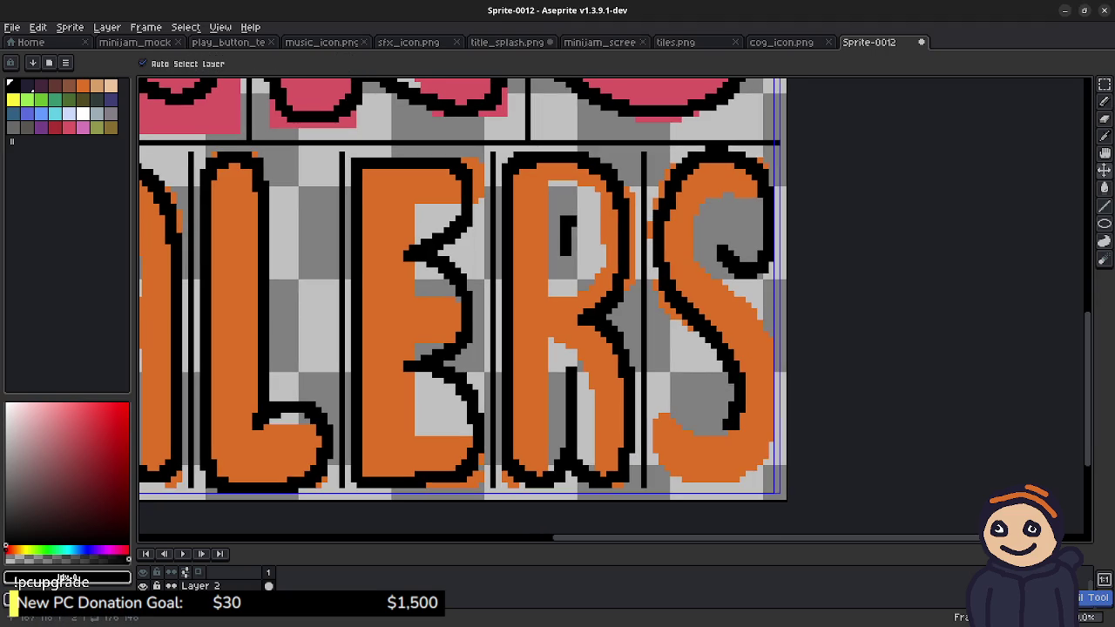
pyautogui.hotkey('ctrl', 'z')
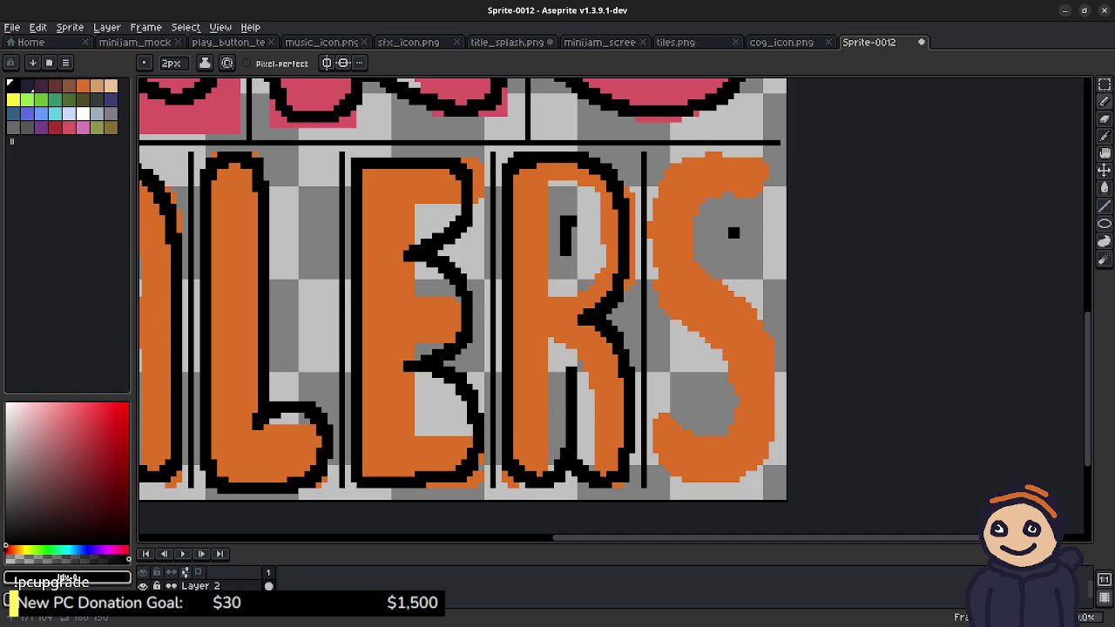
# Step: Draw a black curl at the S's top, a diagonal middle stroke and its right side
pyautogui.moveTo(728, 236)
pyautogui.mouseDown()
pyautogui.moveTo(753, 164)
pyautogui.moveTo(649, 214)
pyautogui.mouseUp()
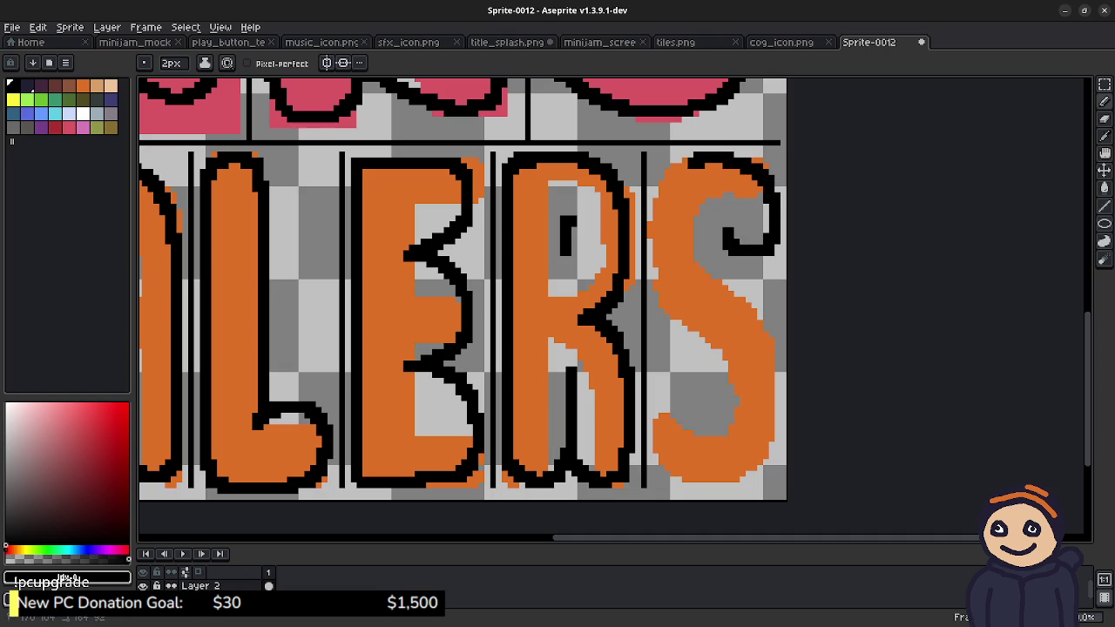
pyautogui.moveTo(649, 303); pyautogui.dragTo(716, 381)
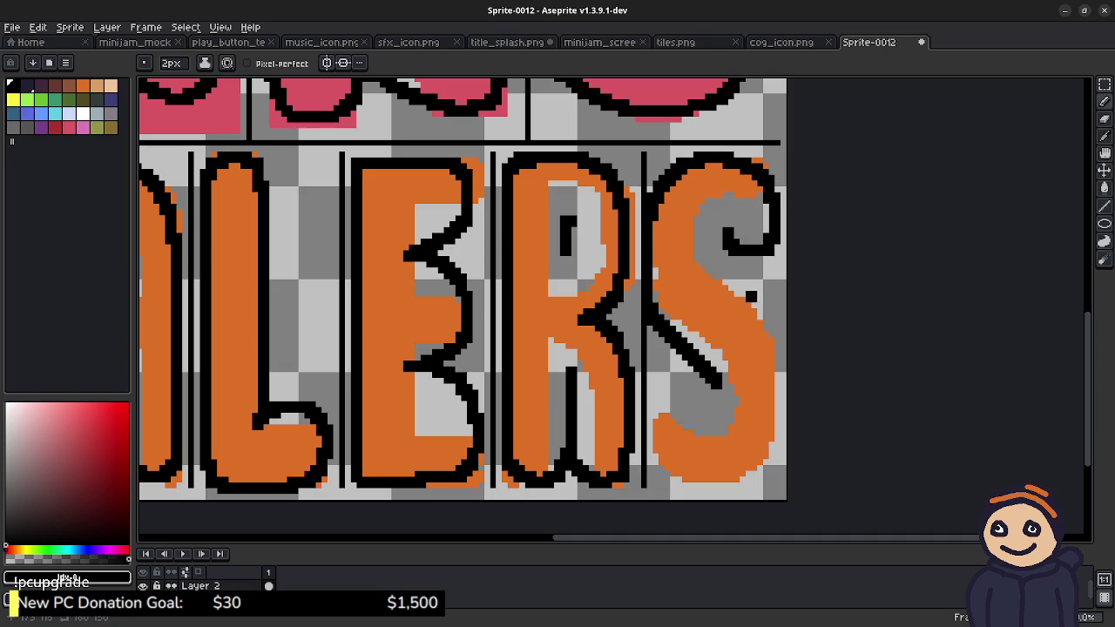
pyautogui.moveTo(709, 232)
pyautogui.mouseDown()
pyautogui.moveTo(716, 270)
pyautogui.moveTo(769, 342)
pyautogui.mouseUp()
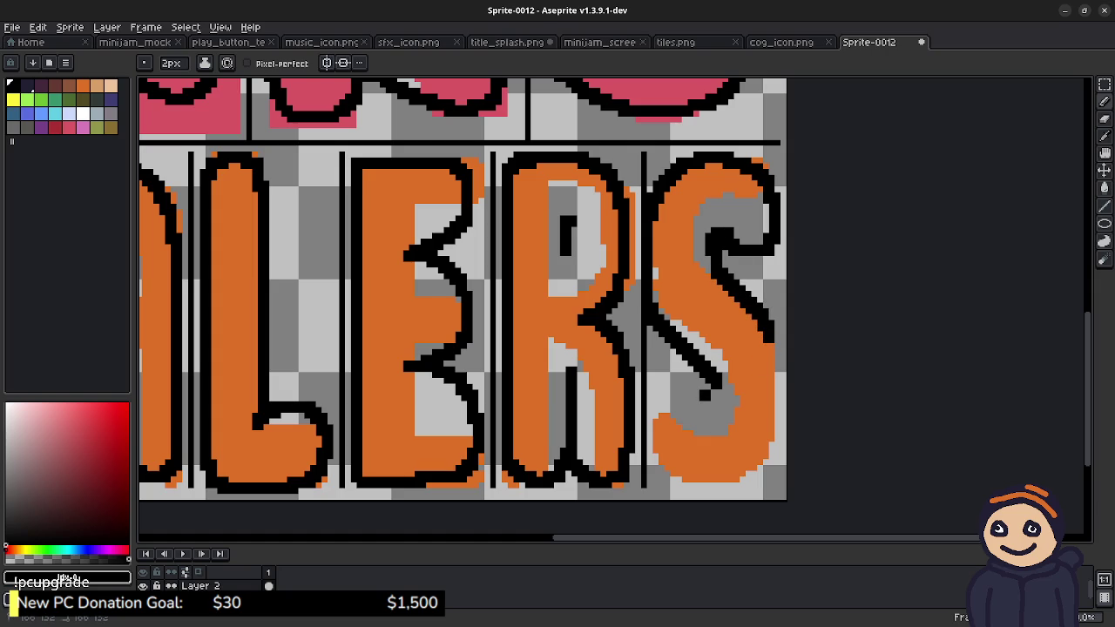
pyautogui.moveTo(649, 442)
pyautogui.mouseDown()
pyautogui.moveTo(688, 474)
pyautogui.moveTo(726, 479)
pyautogui.moveTo(759, 464)
pyautogui.moveTo(775, 433)
pyautogui.moveTo(781, 338)
pyautogui.moveTo(745, 319)
pyautogui.mouseUp()
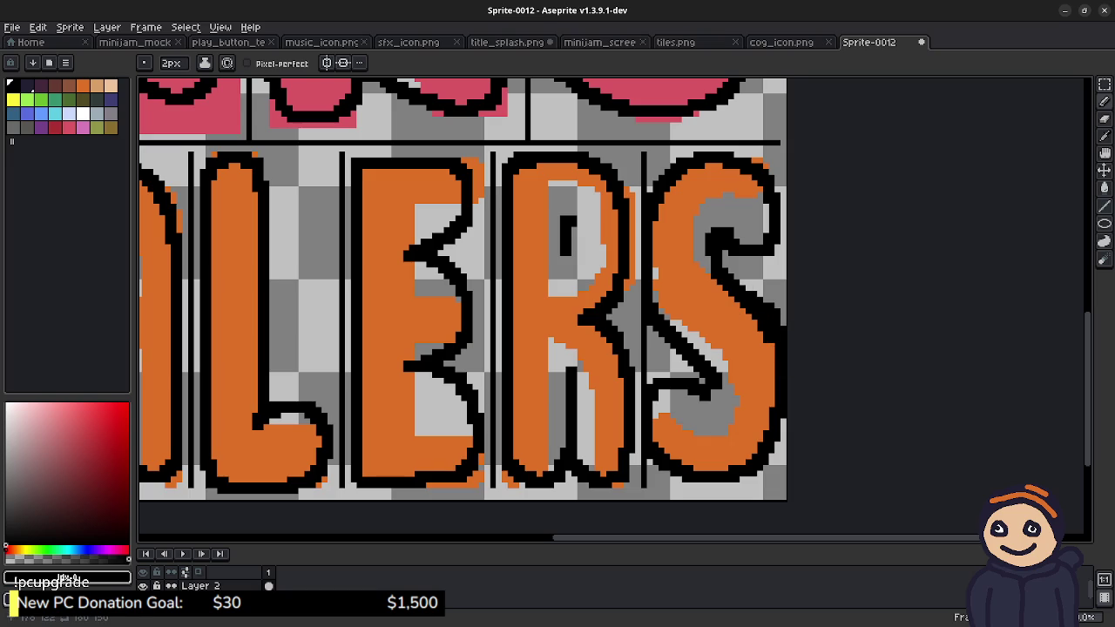
pyautogui.hotkey('ctrl', 'z')
pyautogui.hotkey('ctrl', 'z')
# Step: Thicken the black outline along the S's right edge
pyautogui.moveTo(769, 347); pyautogui.dragTo(780, 419)
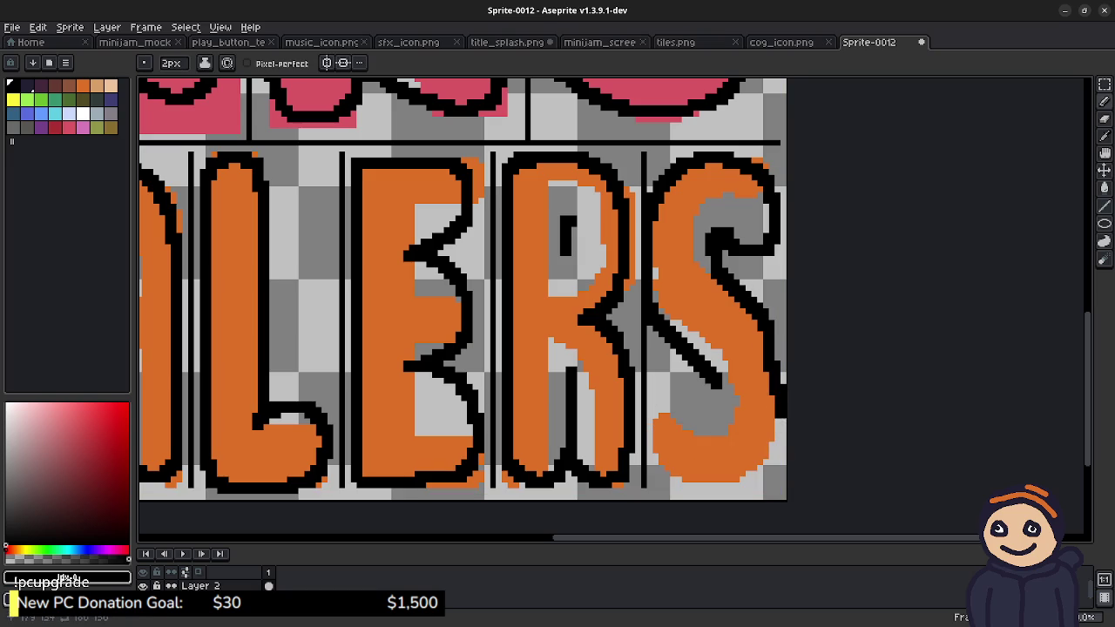
pyautogui.moveTo(769, 345); pyautogui.dragTo(774, 401)
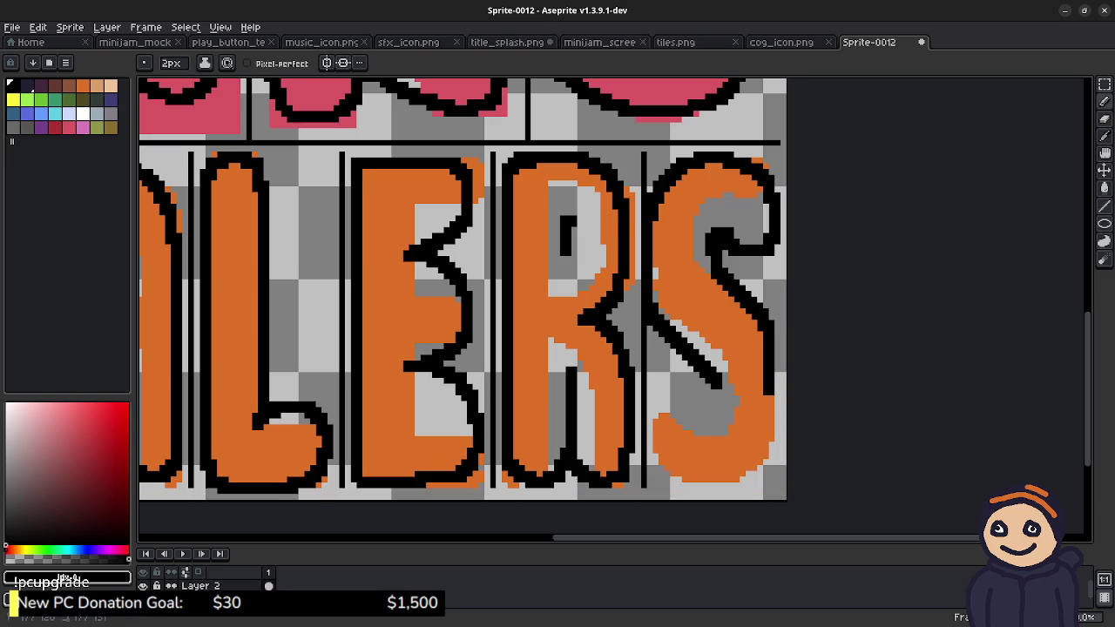
pyautogui.moveTo(774, 344)
pyautogui.mouseDown()
pyautogui.moveTo(774, 390)
pyautogui.moveTo(666, 386)
pyautogui.moveTo(652, 420)
pyautogui.moveTo(679, 471)
pyautogui.moveTo(742, 477)
pyautogui.moveTo(771, 439)
pyautogui.moveTo(781, 392)
pyautogui.mouseUp()
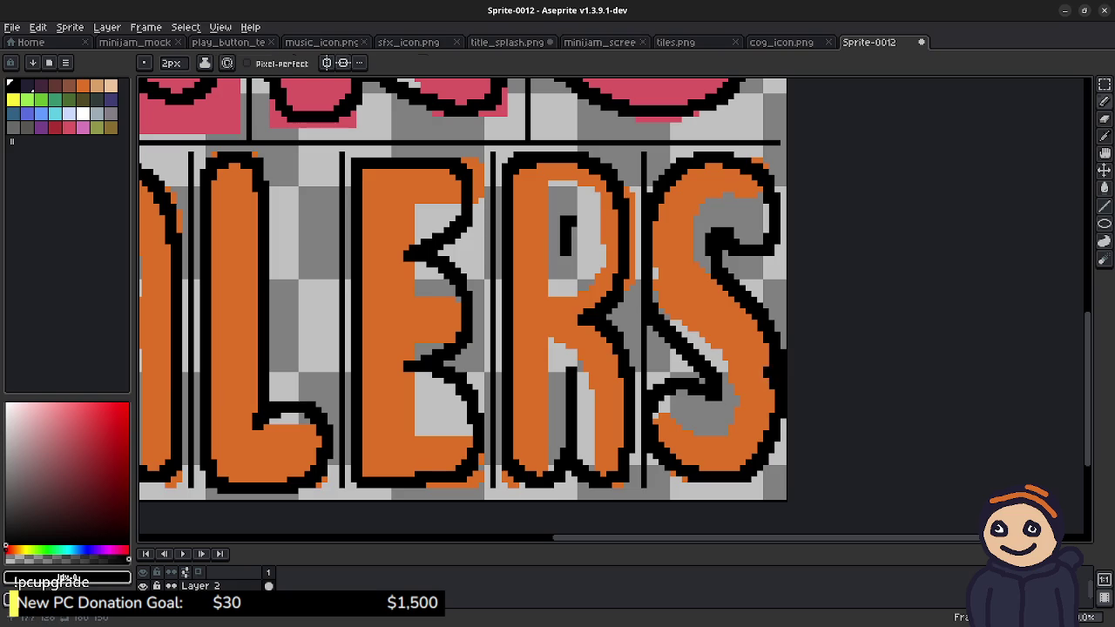
pyautogui.press('e')
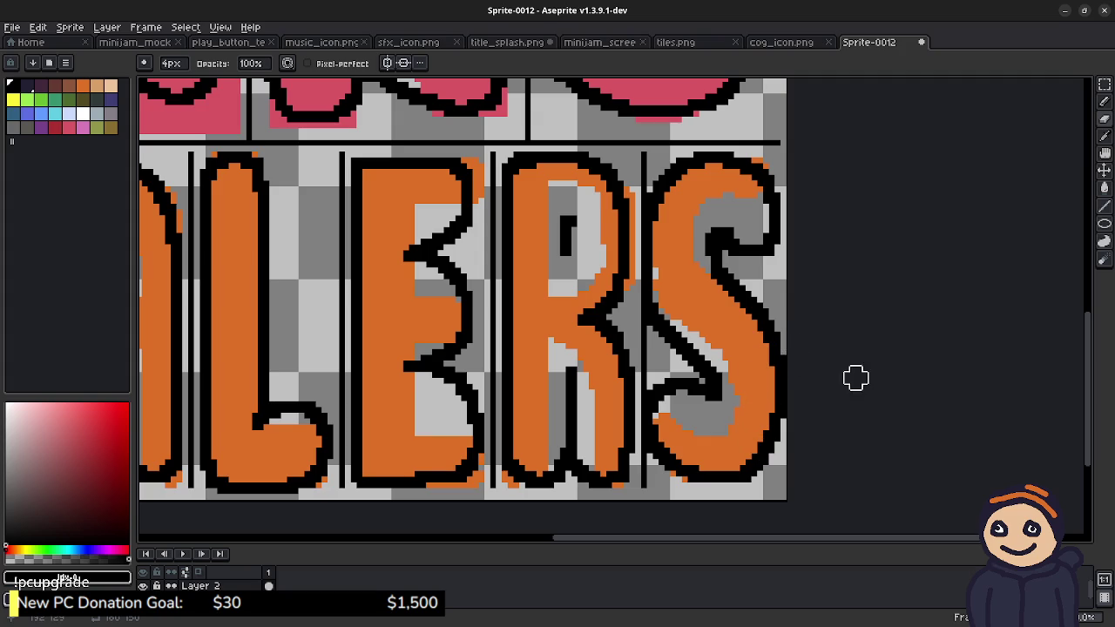
# Step: Delete the old coloured fills from the logo letters
pyautogui.moveTo(708, 309); pyautogui.dragTo(834, 335)
pyautogui.scroll(-1, 741, 294)
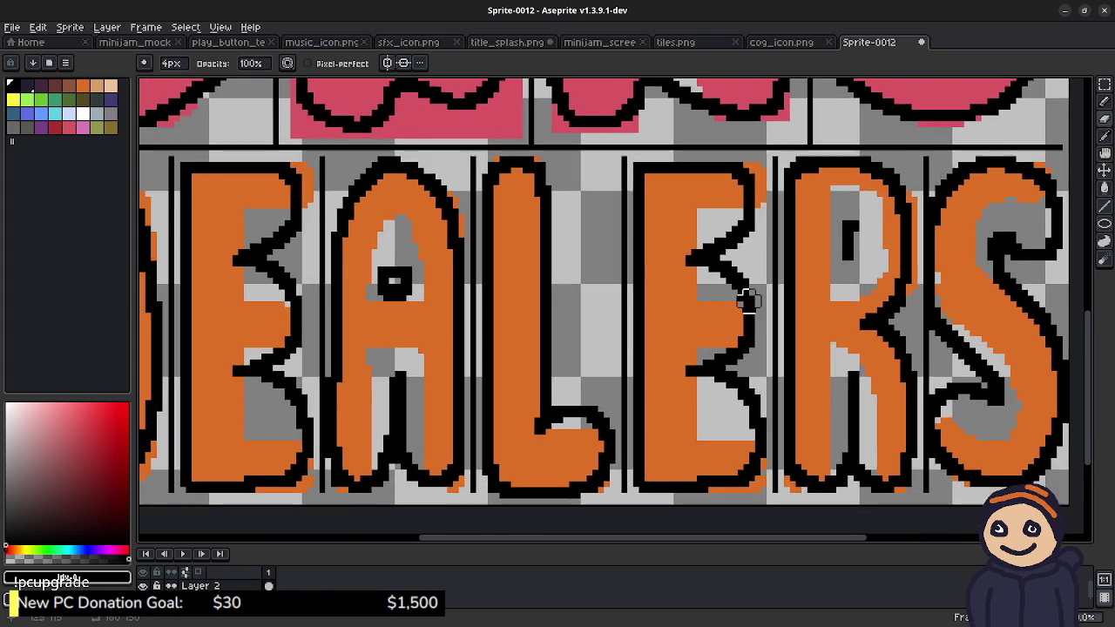
pyautogui.scroll(-1, 615, 326)
pyautogui.scroll(1, 614, 325)
pyautogui.scroll(-1, 644, 353)
pyautogui.scroll(-1, 644, 353)
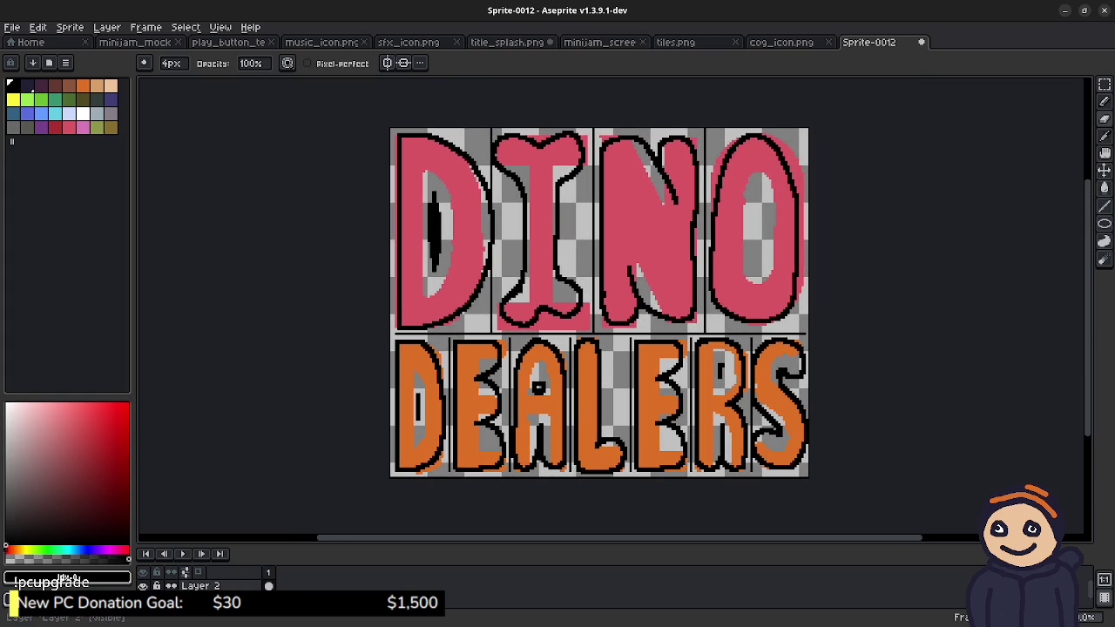
pyautogui.press('Delete')
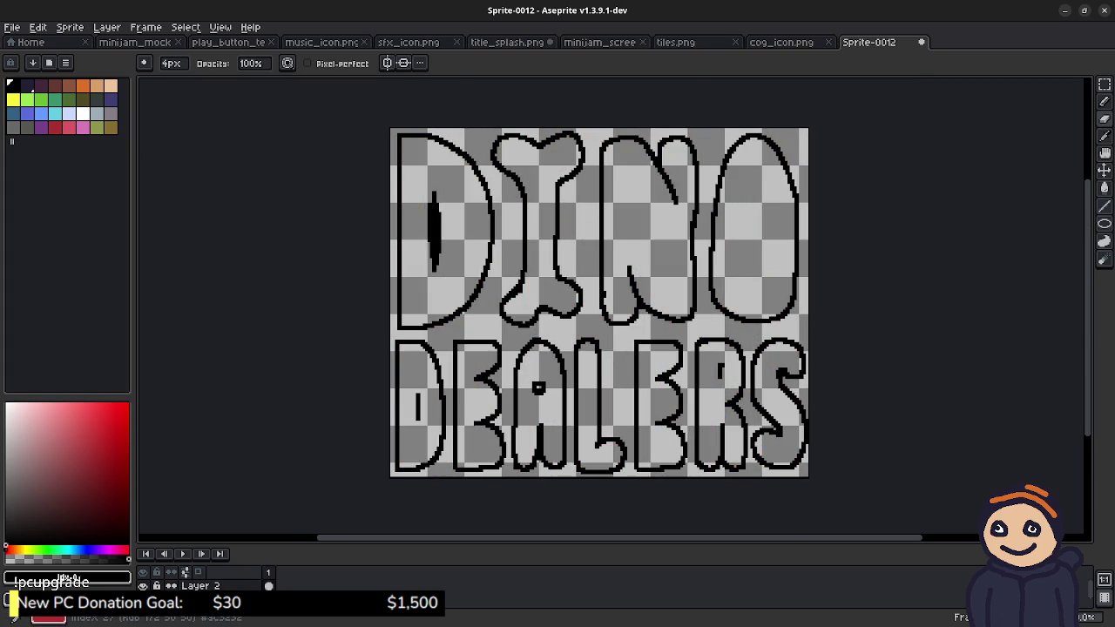
# Step: Bucket-fill every letter of DEALERS pink
pyautogui.click(69, 128)
pyautogui.press('g')
pyautogui.click(427, 358)
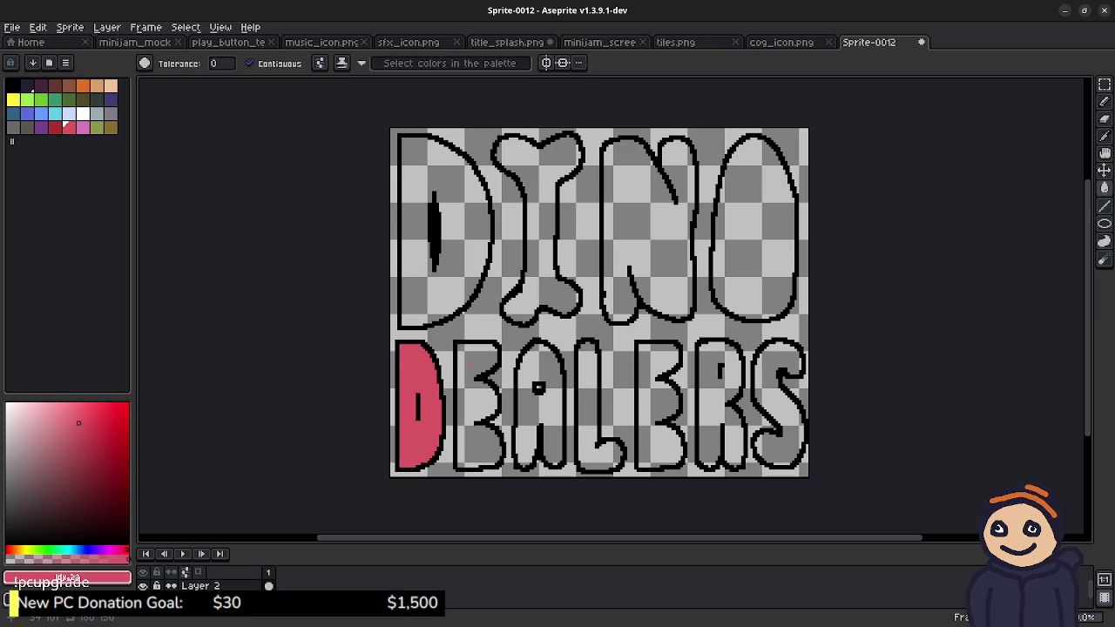
pyautogui.click(466, 400)
pyautogui.click(527, 418)
pyautogui.click(588, 400)
pyautogui.click(657, 400)
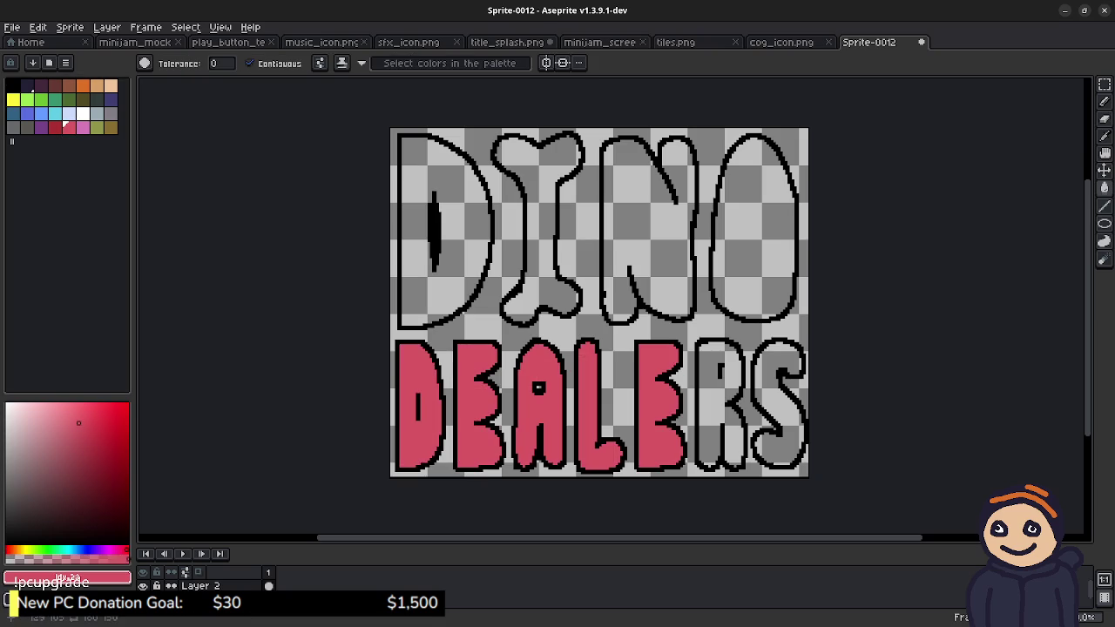
pyautogui.click(721, 418)
pyautogui.click(780, 410)
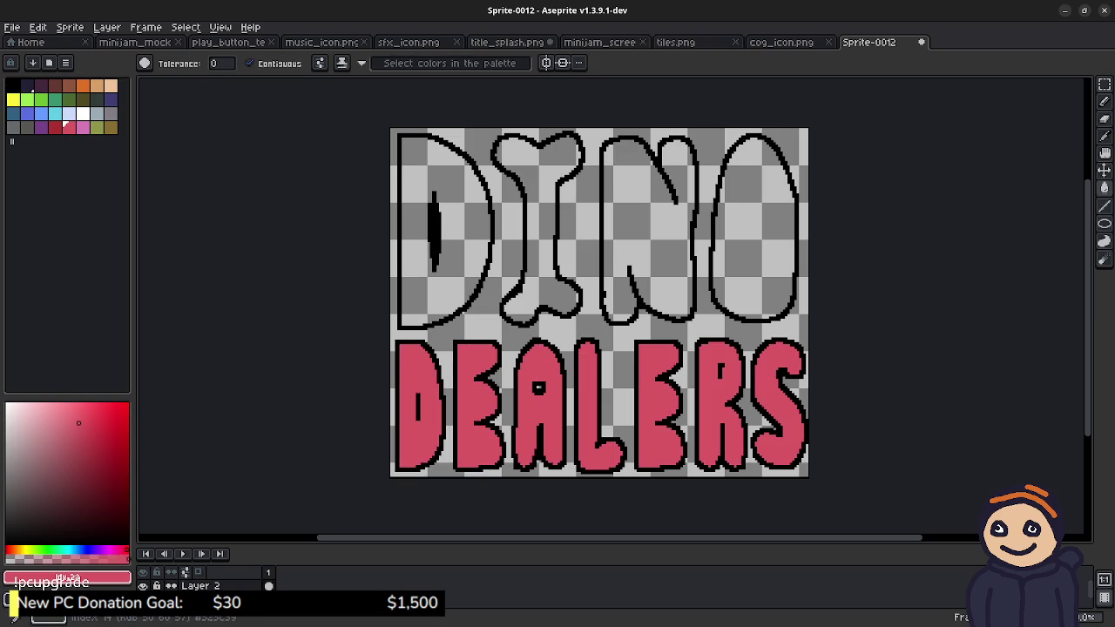
# Step: Fill DINO's D and N orange and its bone-shaped I and O light blue
pyautogui.click(83, 84)
pyautogui.click(462, 218)
pyautogui.click(620, 261)
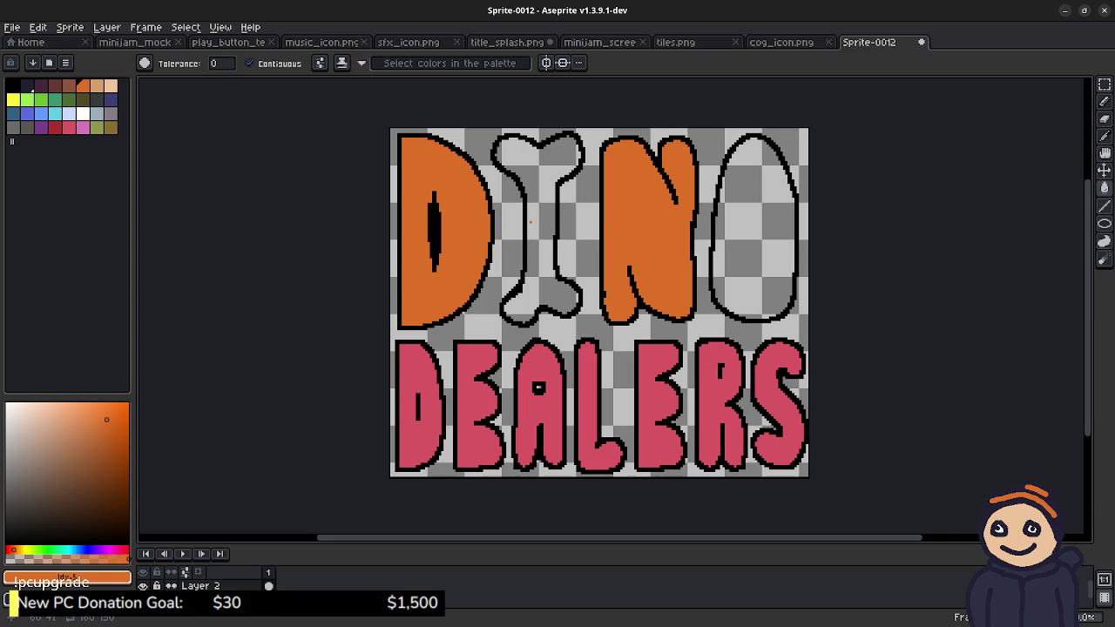
pyautogui.click(69, 112)
pyautogui.click(535, 226)
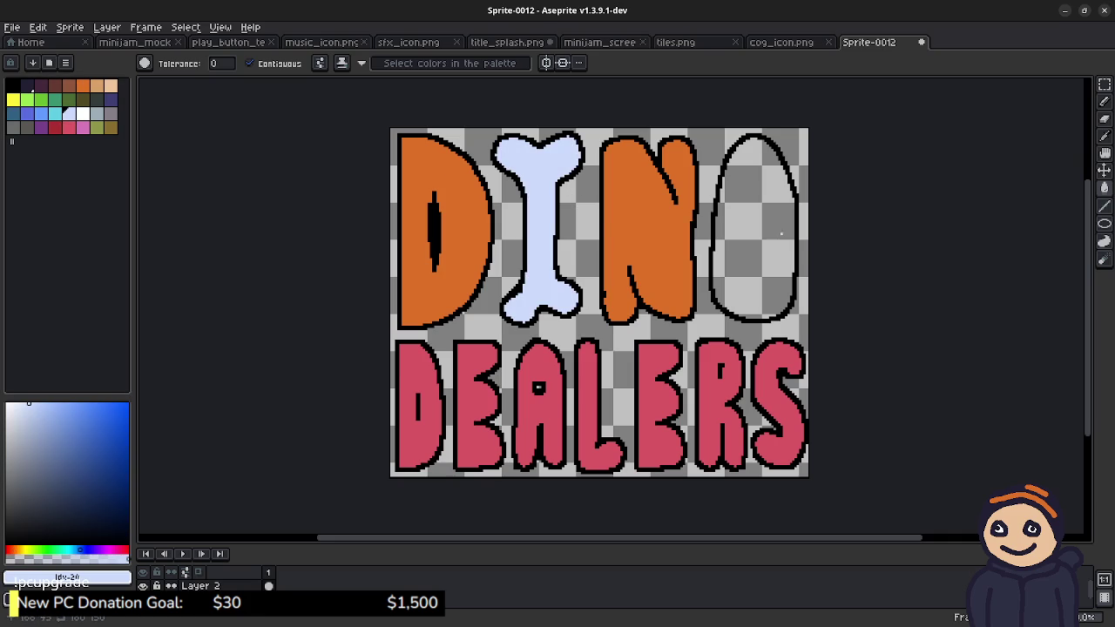
pyautogui.click(723, 207)
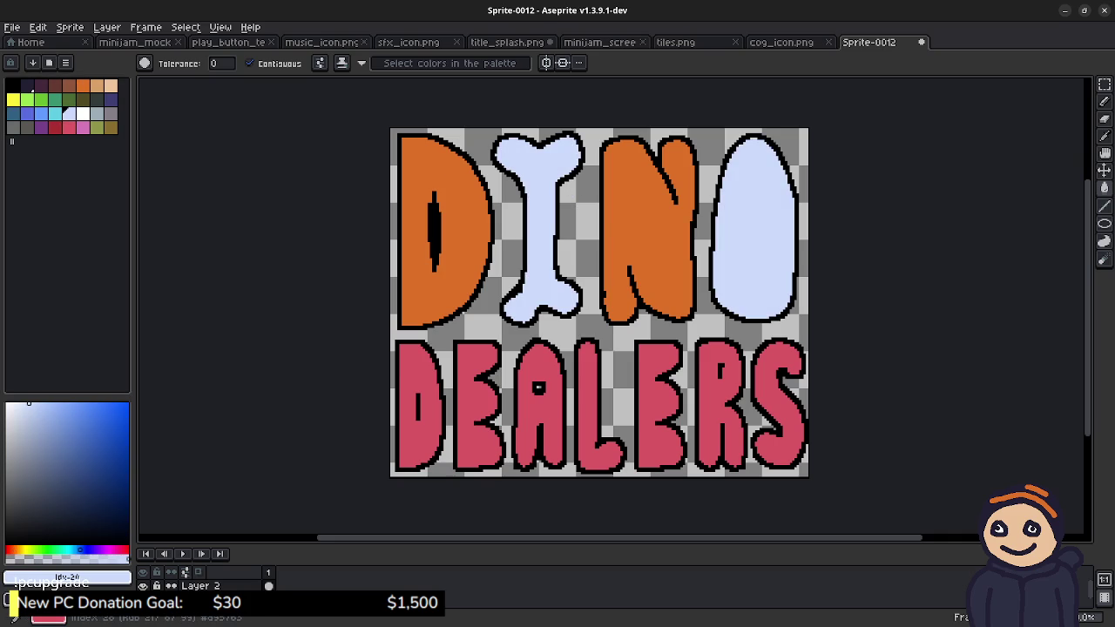
# Step: Refill the DEALERS letters blue
pyautogui.click(69, 127)
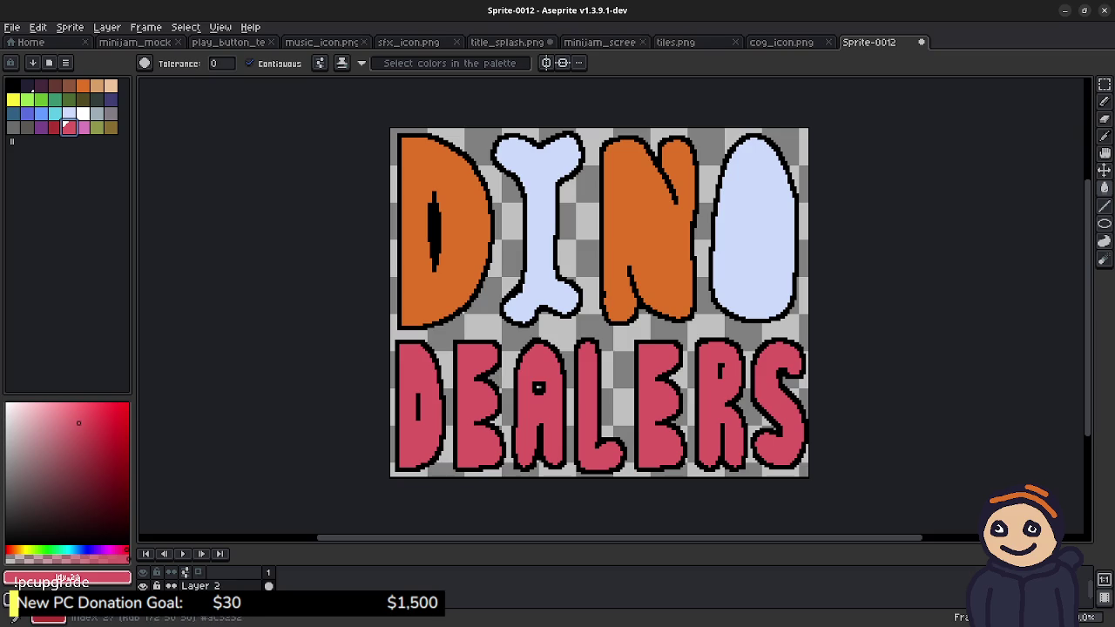
pyautogui.click(27, 113)
pyautogui.click(412, 435)
pyautogui.click(470, 409)
pyautogui.click(533, 431)
pyautogui.click(588, 401)
pyautogui.click(651, 409)
pyautogui.click(755, 372)
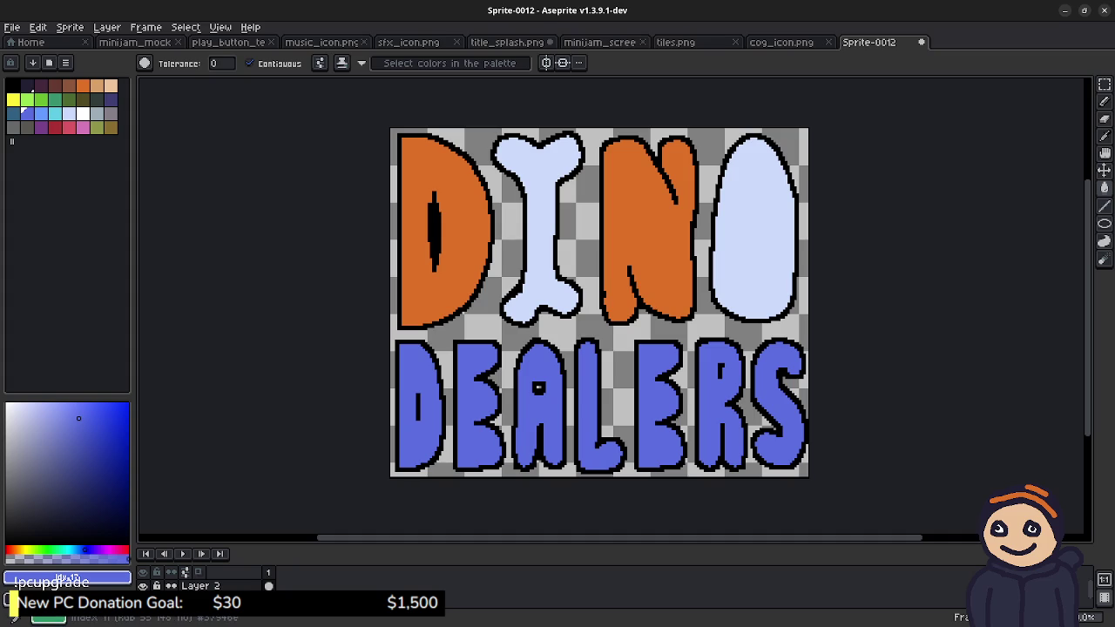
# Step: Select black as the drawing colour
pyautogui.click(68, 127)
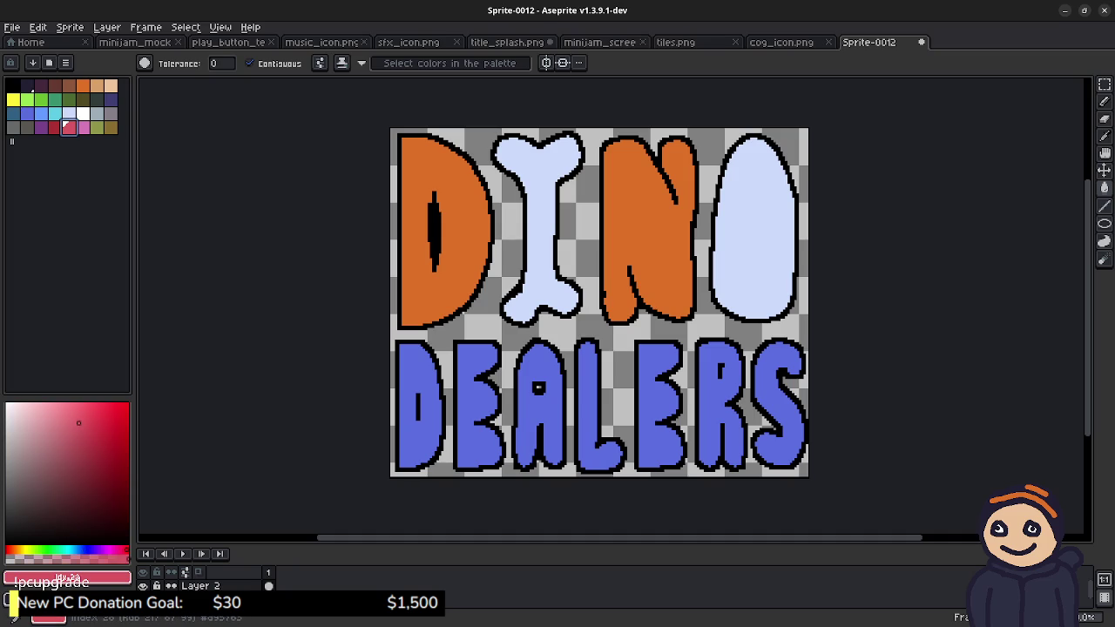
pyautogui.click(13, 84)
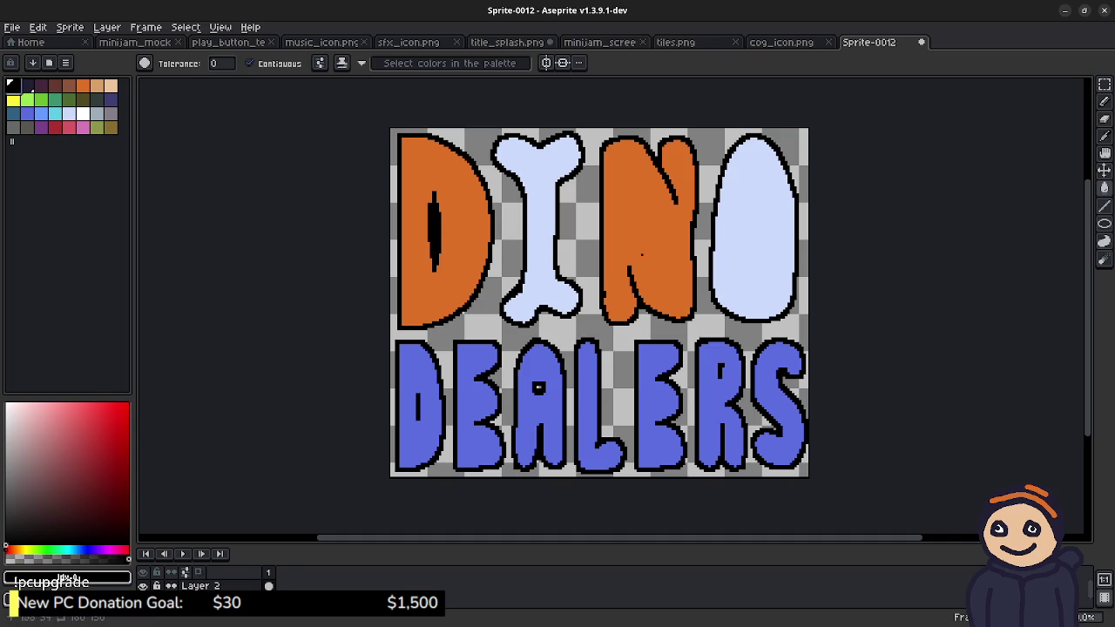
pyautogui.scroll(-1, 642, 255)
pyautogui.scroll(1, 543, 293)
pyautogui.scroll(2, 543, 294)
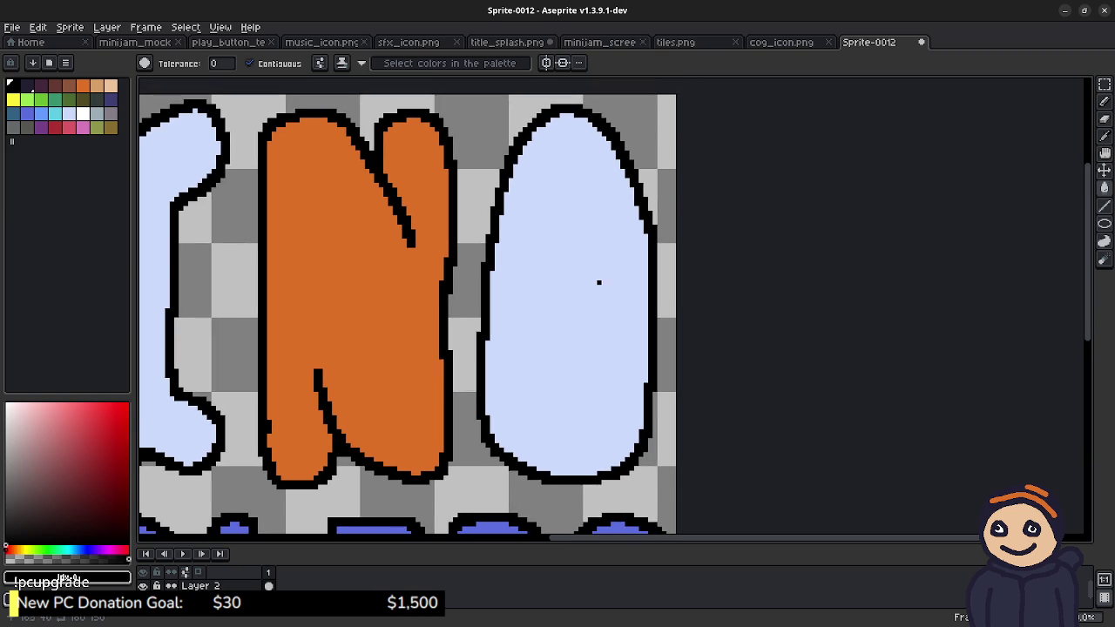
# Step: Draw three black spot outlines inside the egg-shaped O
pyautogui.press('b')
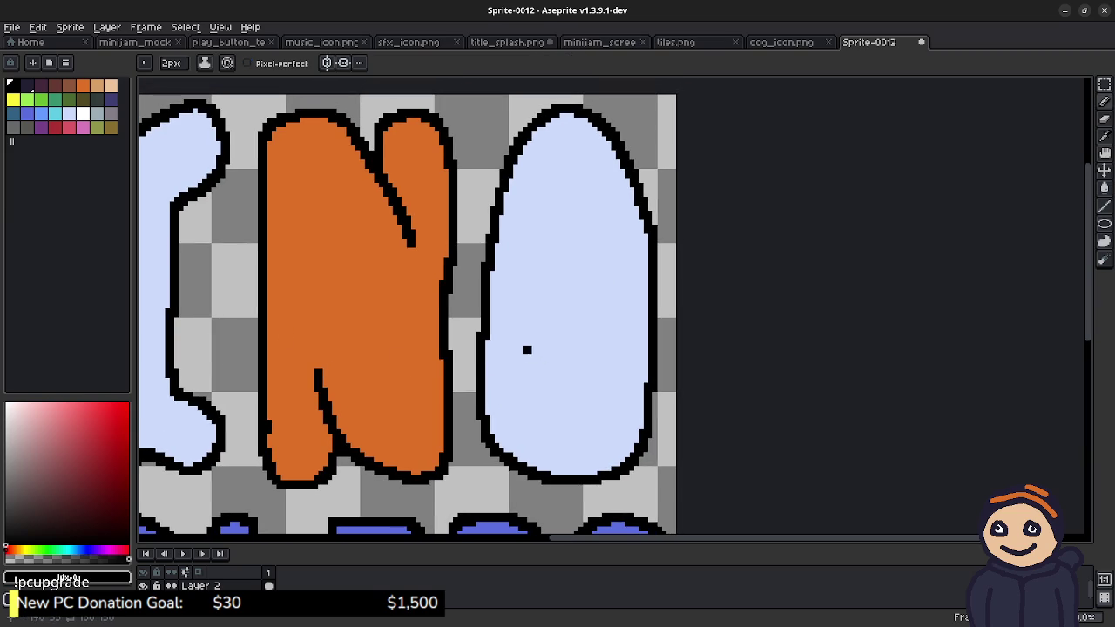
pyautogui.moveTo(491, 328)
pyautogui.mouseDown()
pyautogui.moveTo(522, 315)
pyautogui.moveTo(565, 342)
pyautogui.moveTo(576, 418)
pyautogui.moveTo(554, 457)
pyautogui.moveTo(535, 463)
pyautogui.mouseUp()
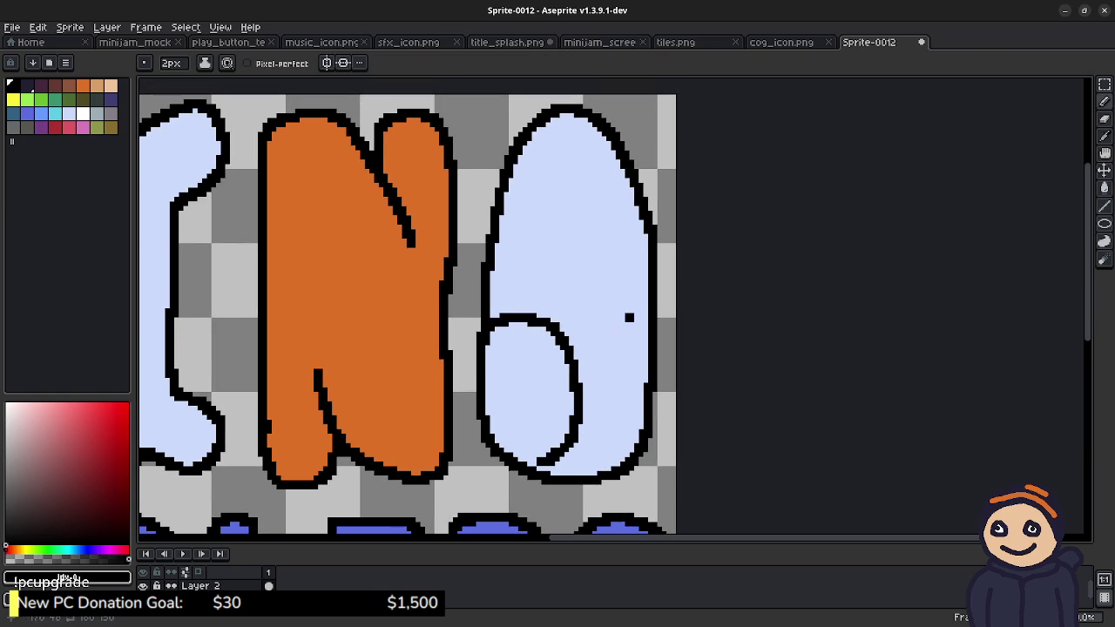
pyautogui.moveTo(646, 289)
pyautogui.mouseDown()
pyautogui.moveTo(620, 276)
pyautogui.moveTo(599, 336)
pyautogui.moveTo(627, 394)
pyautogui.moveTo(651, 392)
pyautogui.mouseUp()
pyautogui.moveTo(562, 202)
pyautogui.mouseDown()
pyautogui.moveTo(540, 203)
pyautogui.moveTo(531, 262)
pyautogui.moveTo(585, 224)
pyautogui.moveTo(563, 202)
pyautogui.mouseUp()
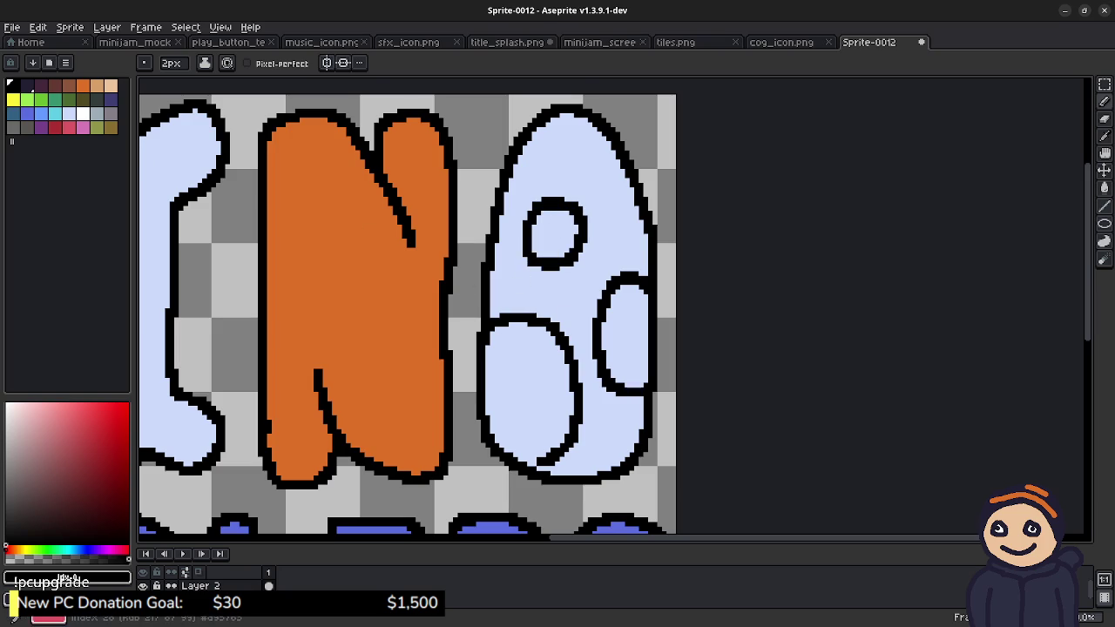
# Step: Fill the small circle and both ovals pink-red, then centre the whole logo in view
pyautogui.press('g')
pyautogui.click(68, 127)
pyautogui.click(554, 232)
pyautogui.click(528, 392)
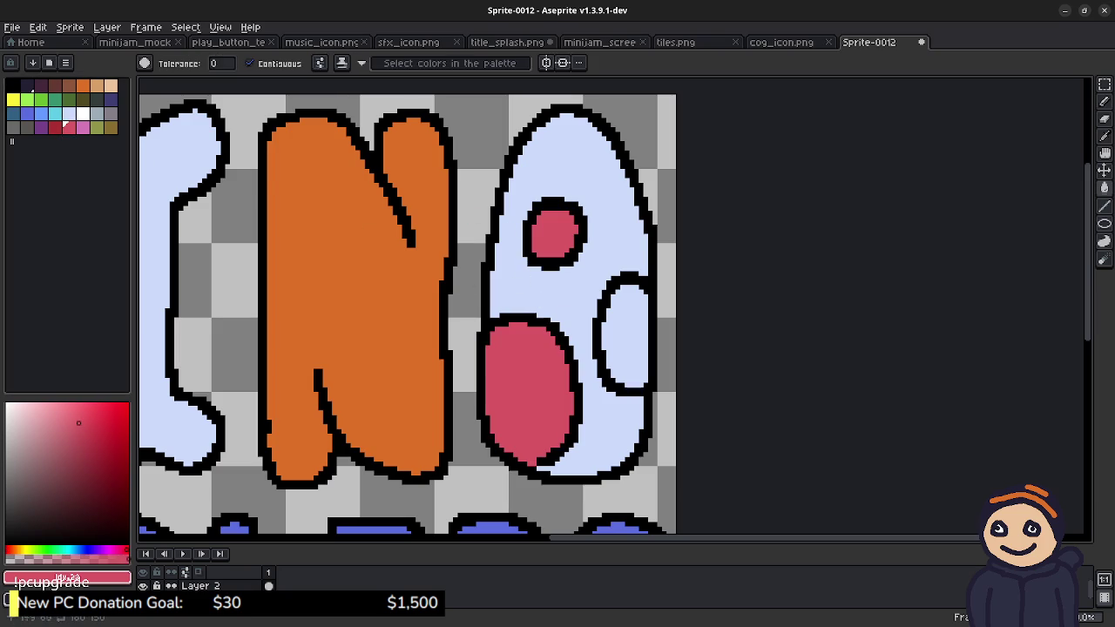
pyautogui.click(622, 335)
pyautogui.scroll(-2, 552, 331)
pyautogui.moveTo(404, 374)
pyautogui.mouseDown()
pyautogui.moveTo(582, 280)
pyautogui.moveTo(572, 294)
pyautogui.mouseUp()
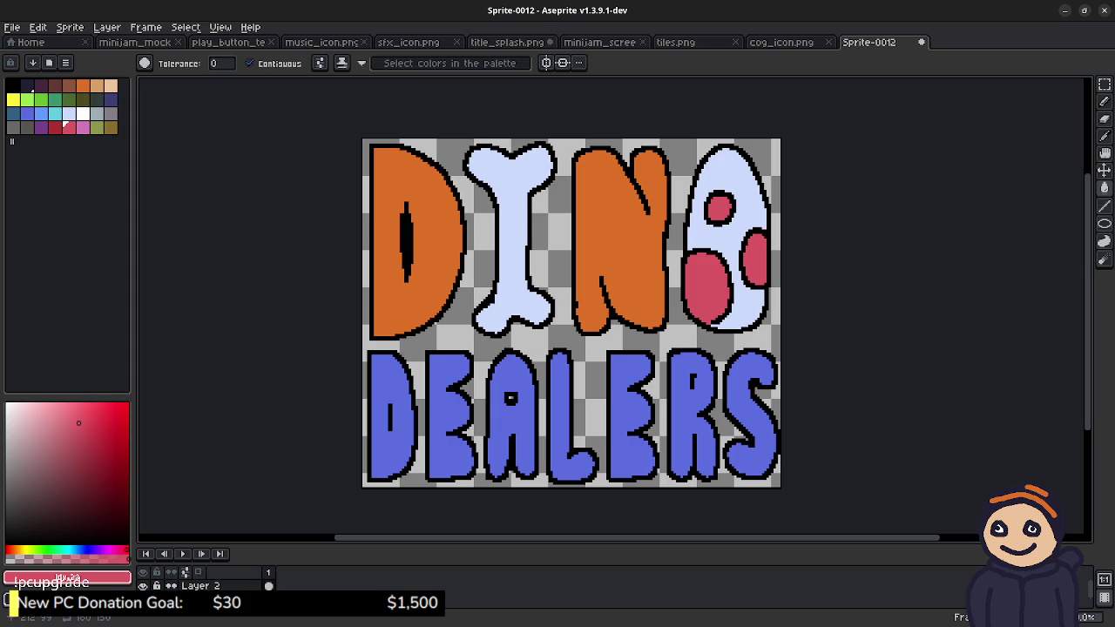
pyautogui.moveTo(681, 327); pyautogui.dragTo(531, 270)
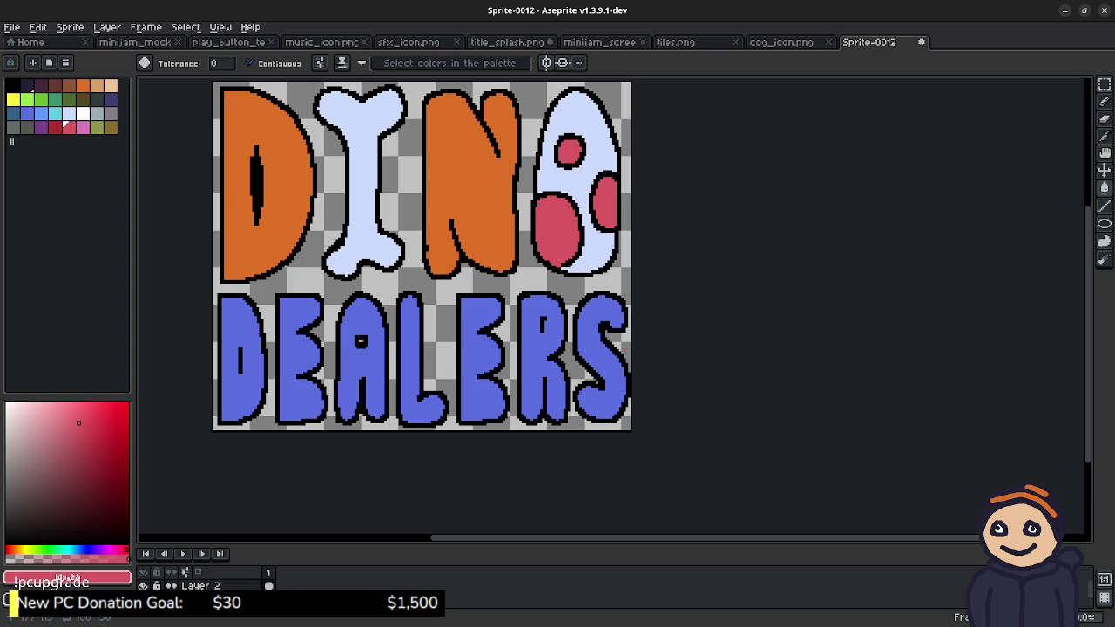
# Step: Select the final S of DEALERS with the rectangular marquee for transforming
pyautogui.scroll(2, 626, 347)
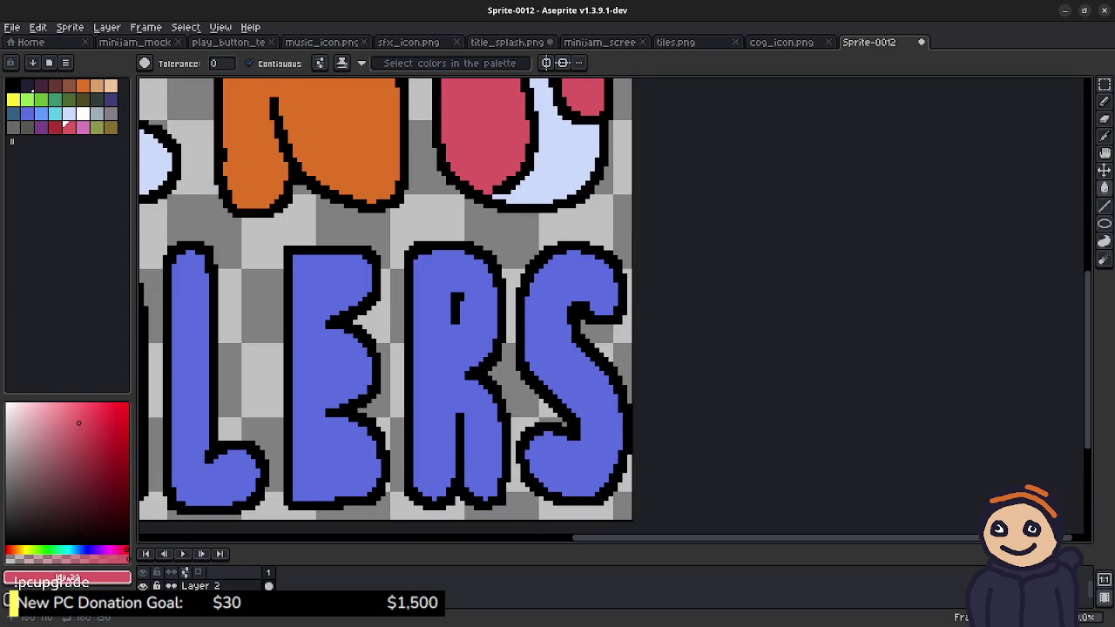
pyautogui.moveTo(395, 302); pyautogui.dragTo(416, 306)
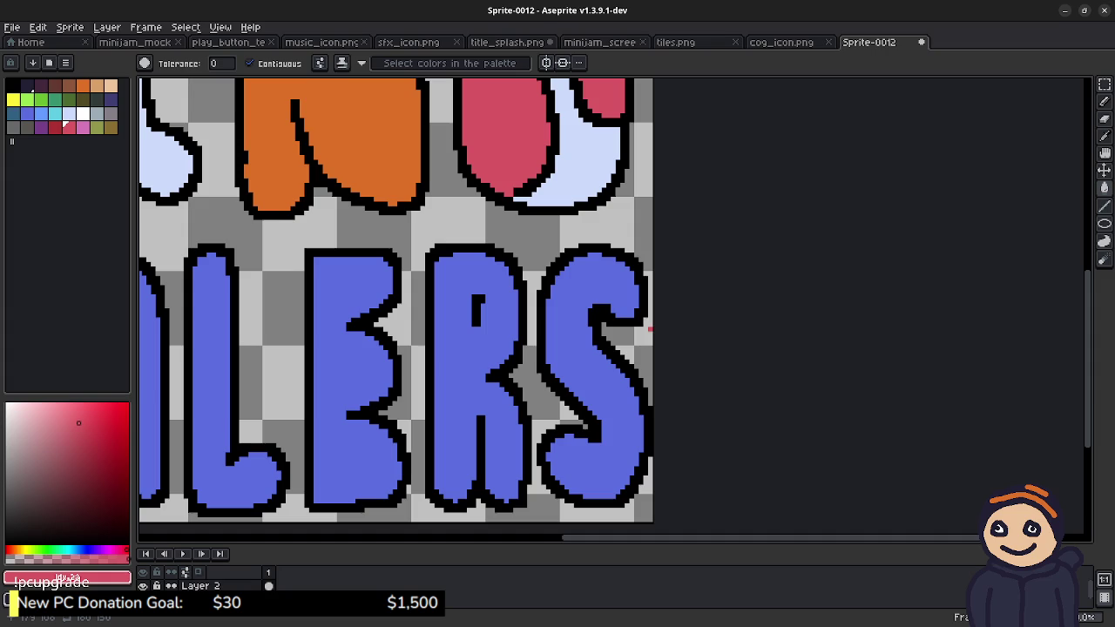
pyautogui.press('m')
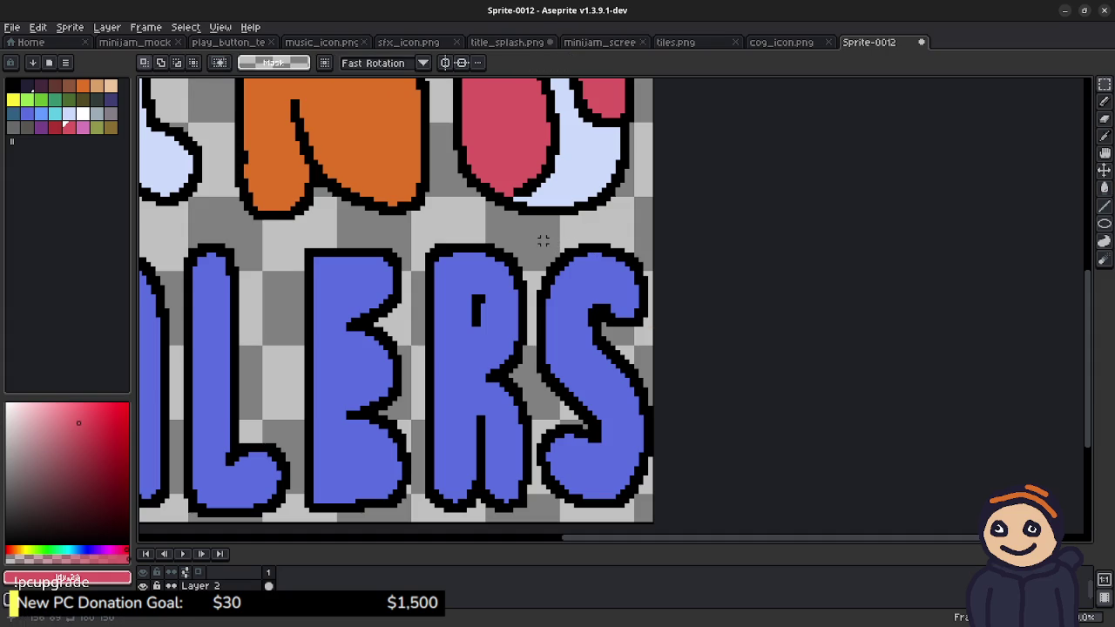
pyautogui.moveTo(538, 236); pyautogui.dragTo(656, 513)
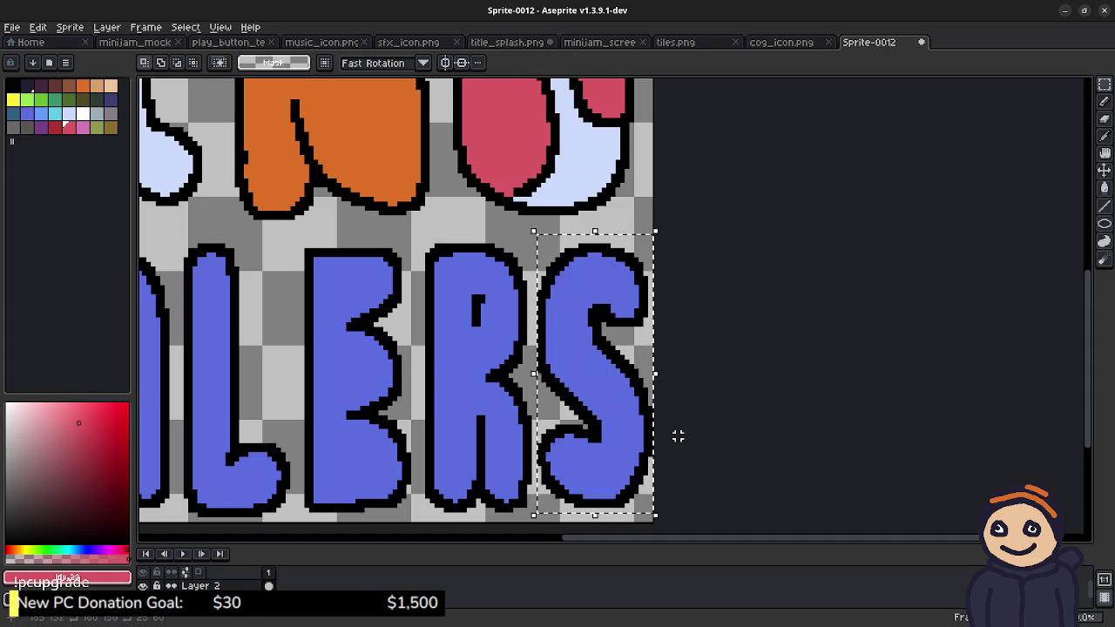
pyautogui.hotkey('ctrl', 'x')
pyautogui.hotkey('ctrl', 'v')
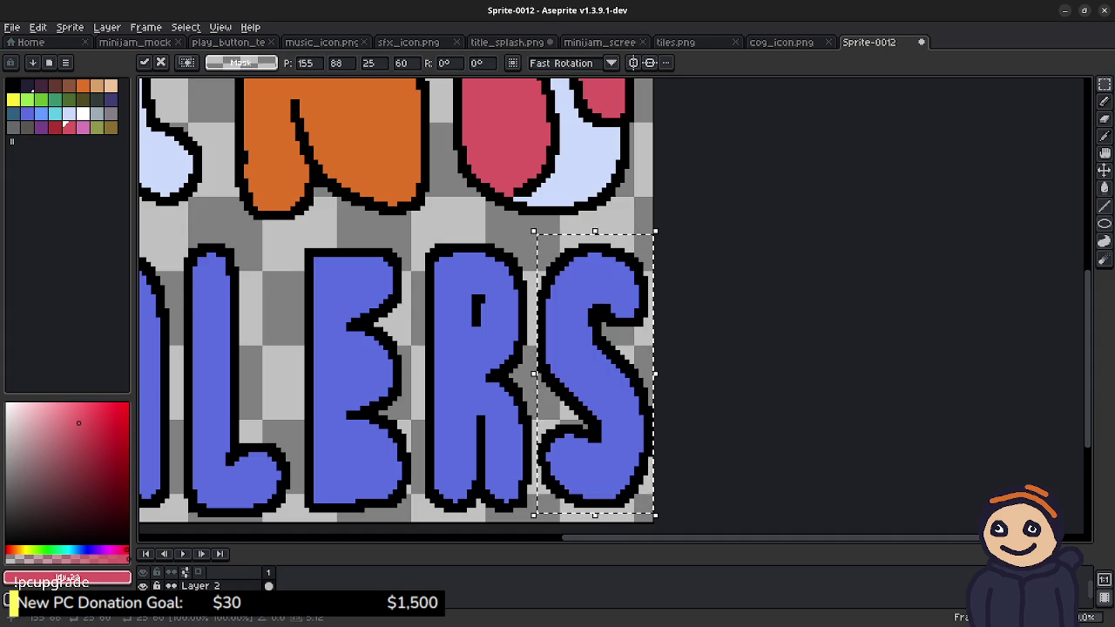
# Step: Squash the S vertically from top and bottom, commit, and deselect
pyautogui.moveTo(595, 231); pyautogui.dragTo(595, 240)
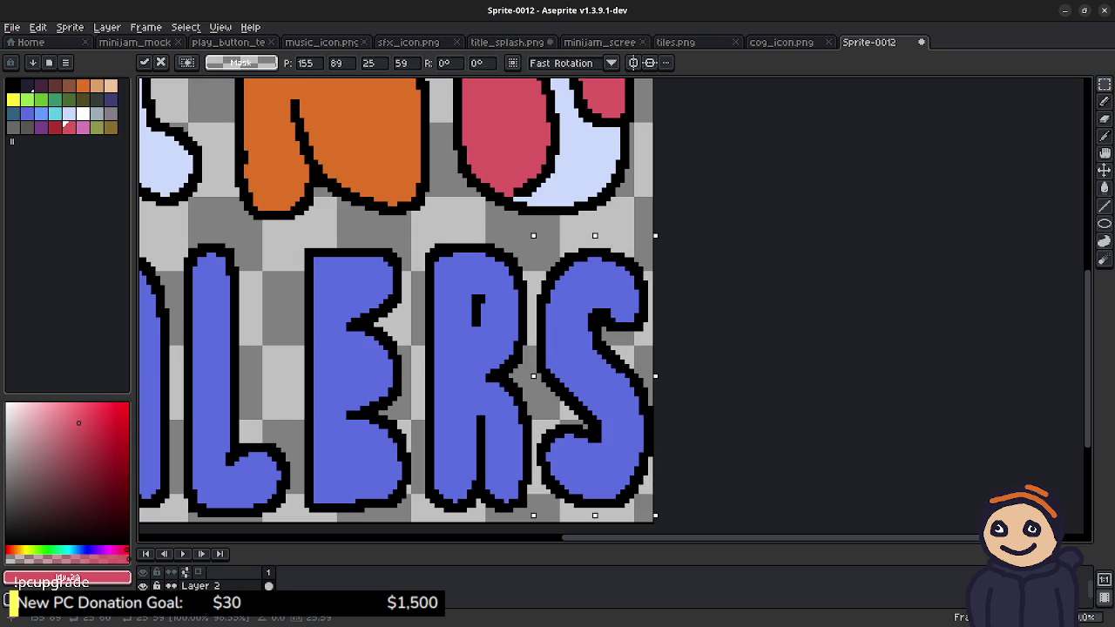
pyautogui.moveTo(595, 515); pyautogui.dragTo(595, 493)
pyautogui.moveTo(595, 241); pyautogui.dragTo(595, 255)
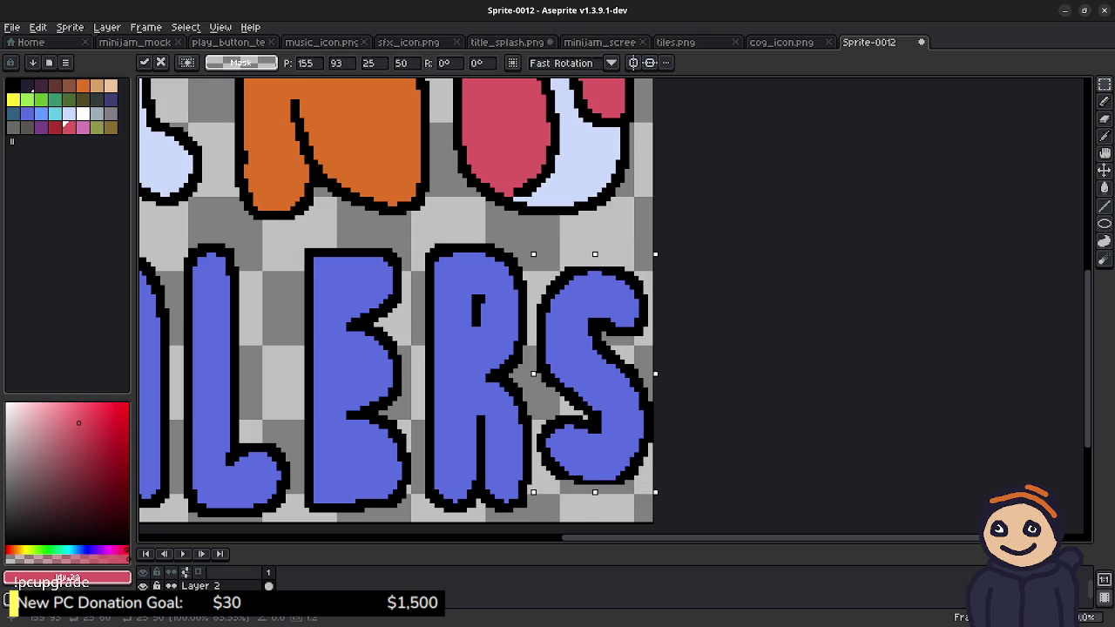
pyautogui.press('Return')
pyautogui.hotkey('ctrl', 'd')
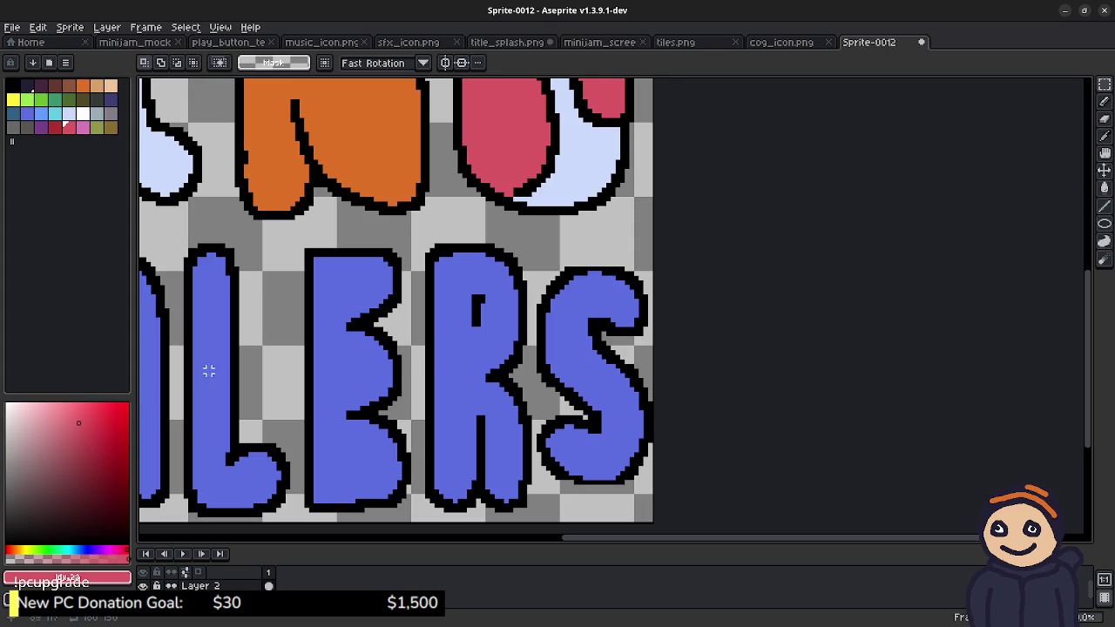
pyautogui.press('b')
pyautogui.keyDown('alt'); pyautogui.click(578, 272); pyautogui.keyUp('alt')
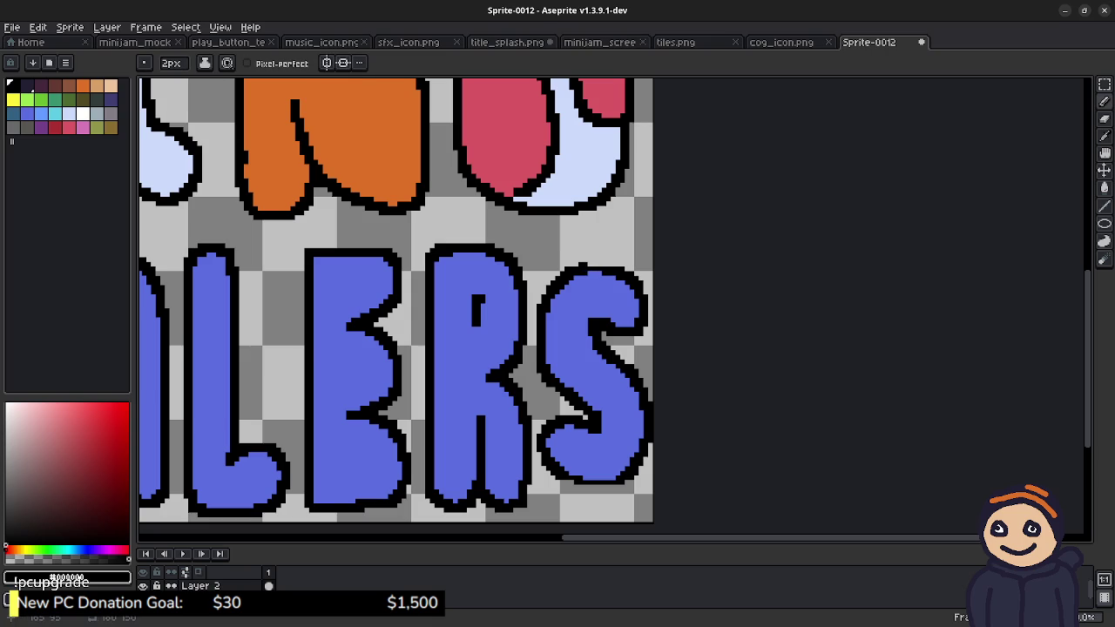
# Step: Redraw the S's black top and bottom outline, then try 3px white strokes through it
pyautogui.moveTo(584, 264); pyautogui.dragTo(613, 264)
pyautogui.moveTo(617, 486); pyautogui.dragTo(587, 487)
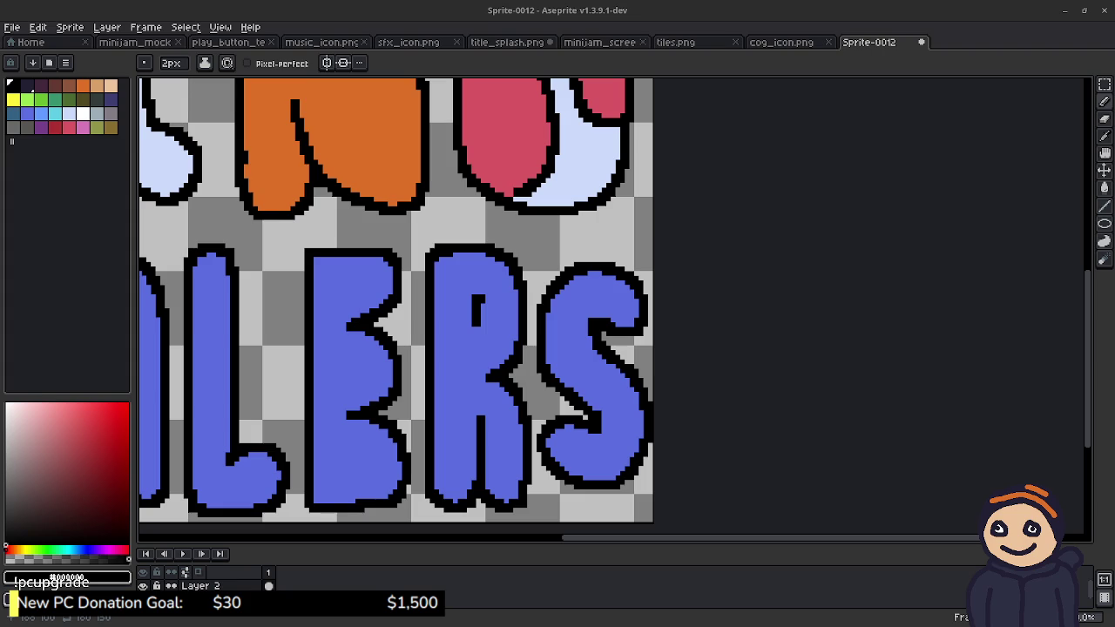
pyautogui.click(82, 113)
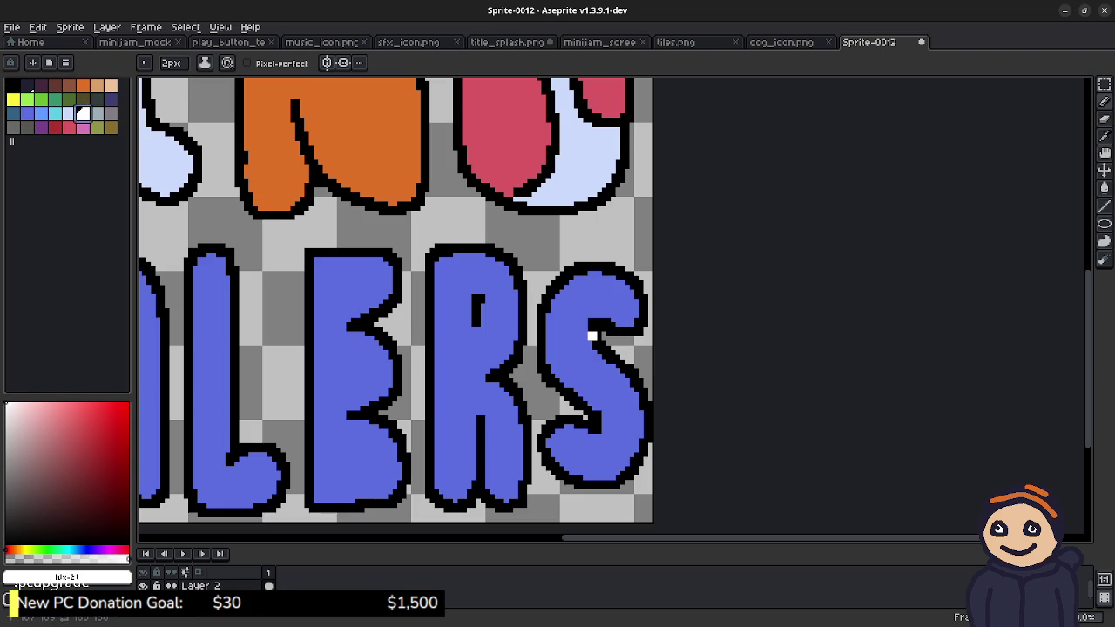
pyautogui.press('+')
pyautogui.moveTo(599, 332); pyautogui.dragTo(599, 250)
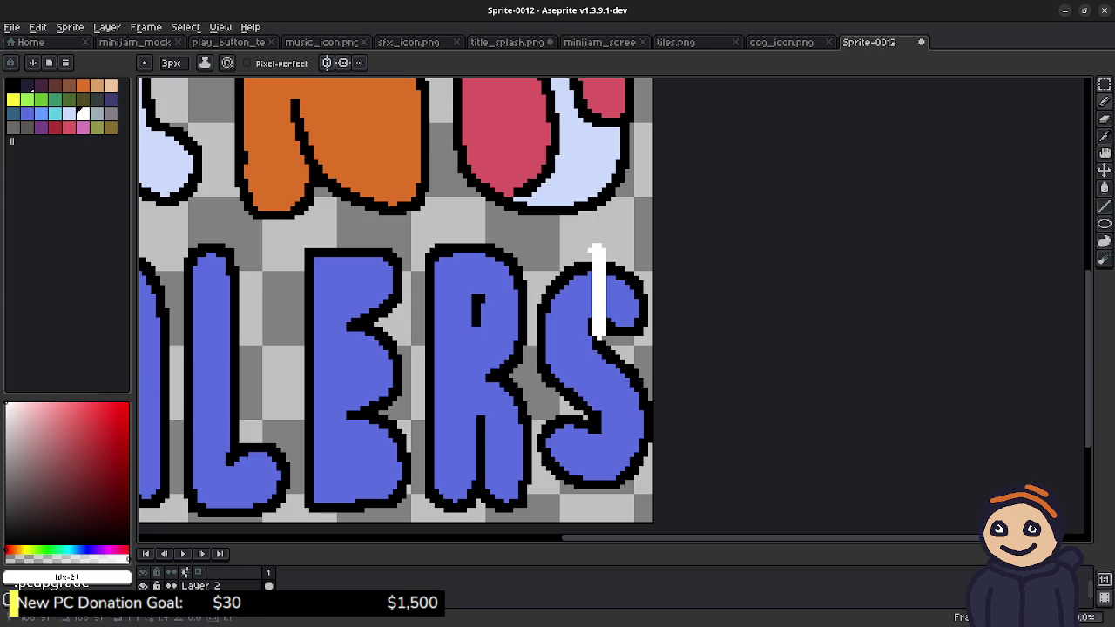
pyautogui.moveTo(590, 253); pyautogui.dragTo(590, 310)
pyautogui.moveTo(596, 340); pyautogui.dragTo(595, 425)
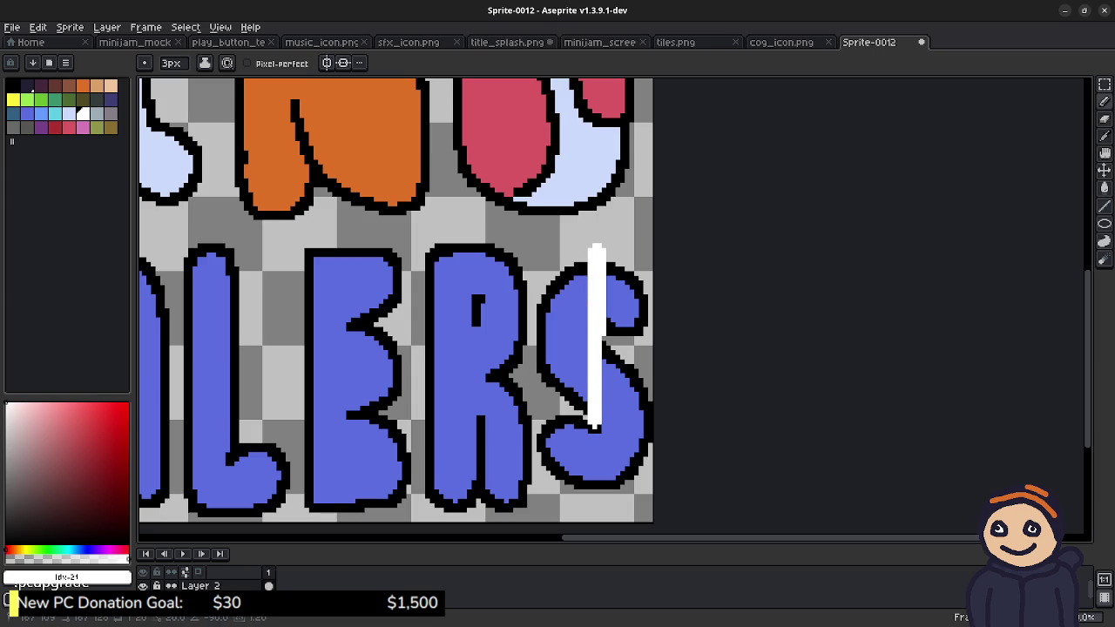
# Step: Retry white strokes on the lower S, then undo all the white strokes
pyautogui.hotkey('ctrl', 'z')
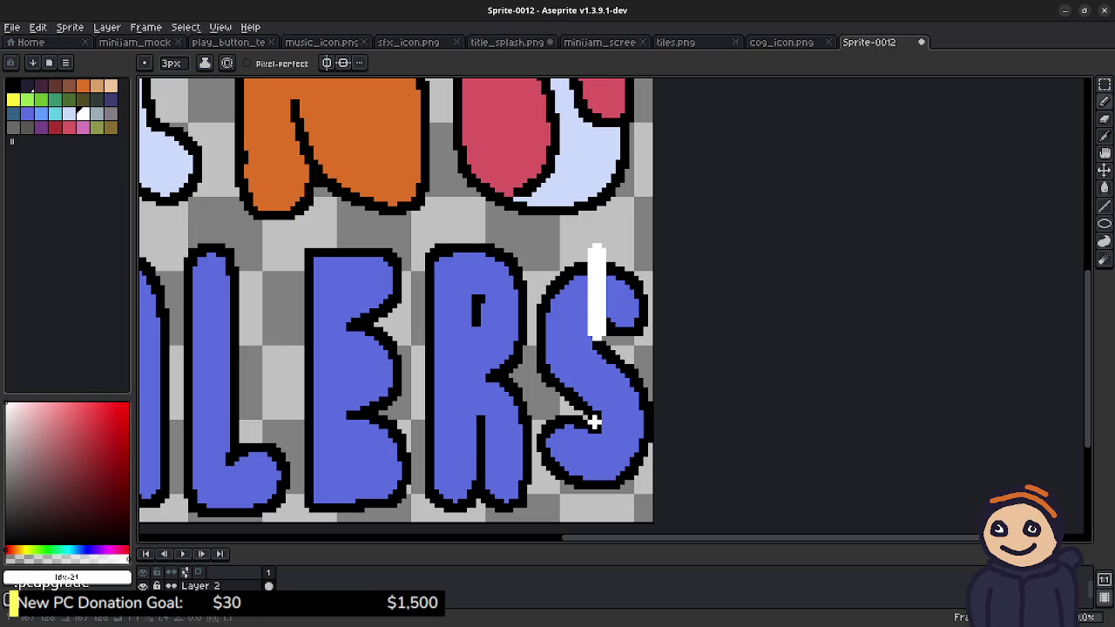
pyautogui.moveTo(593, 418); pyautogui.dragTo(593, 490)
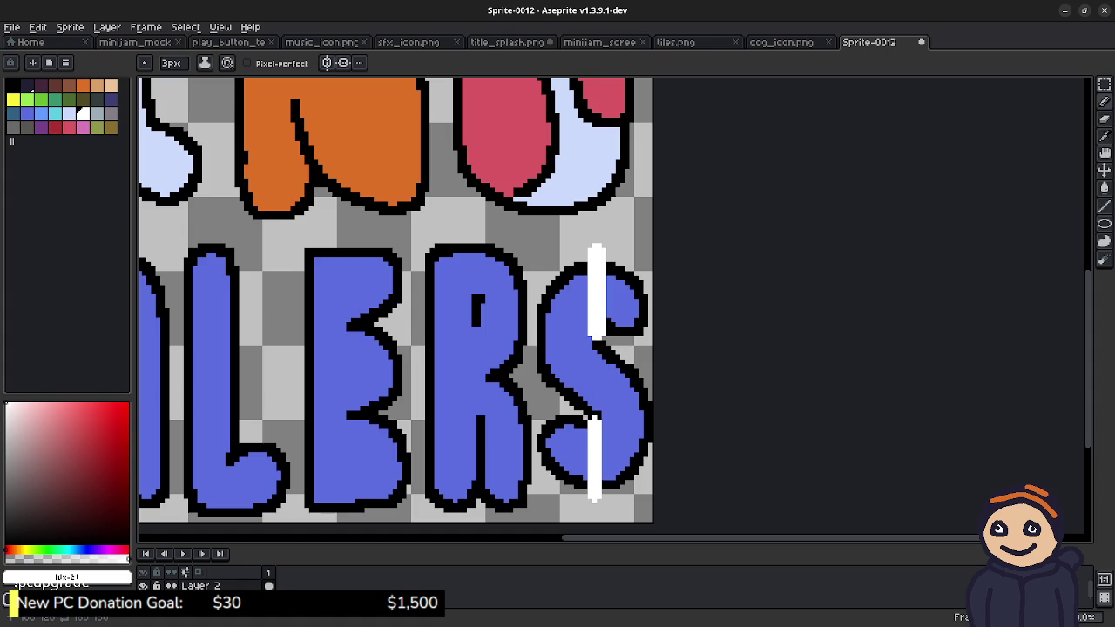
pyautogui.moveTo(601, 424); pyautogui.dragTo(601, 502)
pyautogui.click(585, 500)
pyautogui.hotkey('ctrl', 'z')
pyautogui.hotkey('ctrl', 'z')
pyautogui.hotkey('ctrl', 'z')
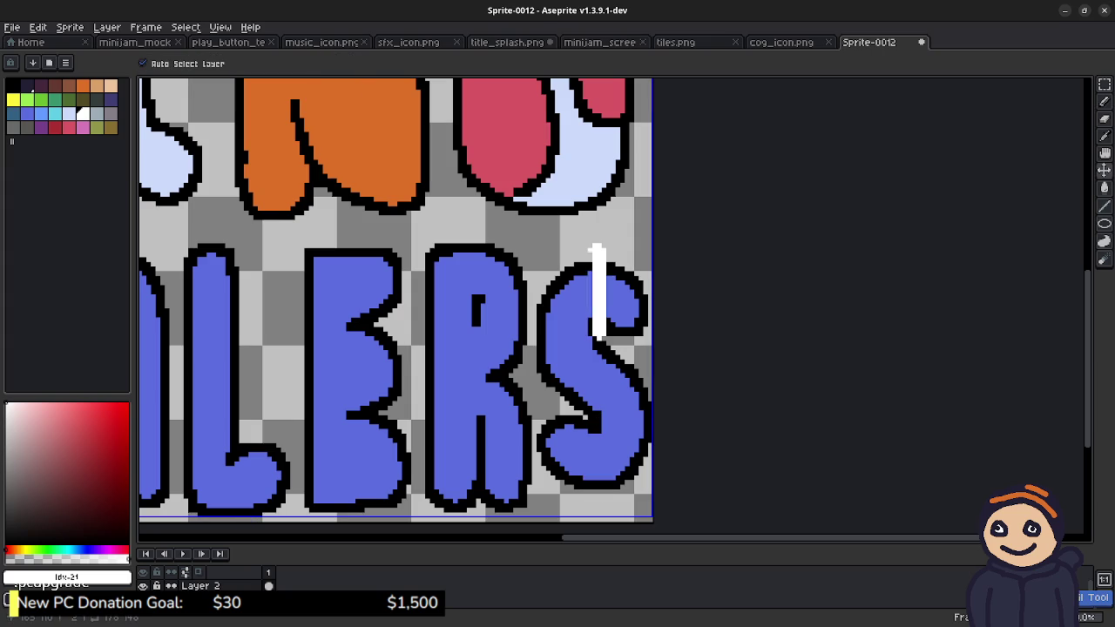
pyautogui.hotkey('ctrl', 'z')
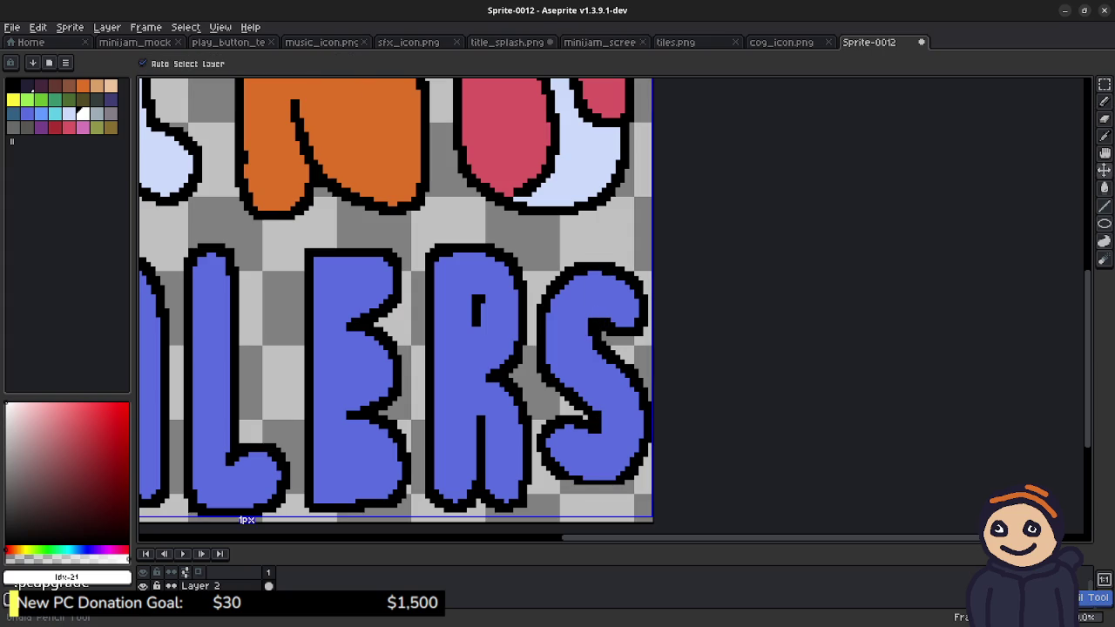
pyautogui.press('b')
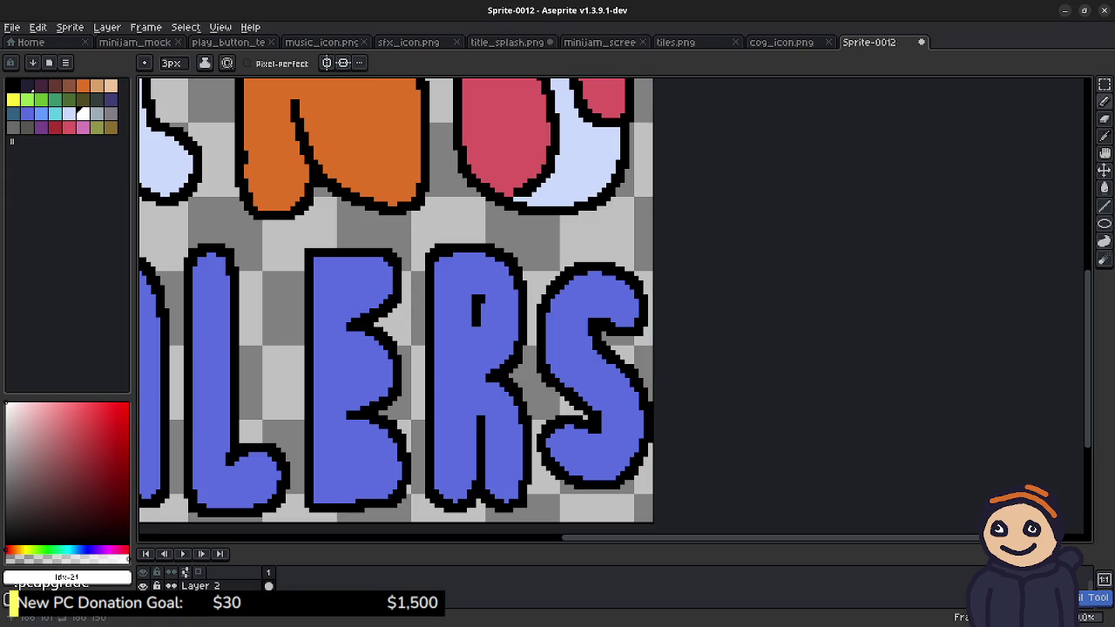
# Step: Trial-select the S, restore it to its original height, and clear the selection
pyautogui.press('m')
pyautogui.moveTo(533, 245); pyautogui.dragTo(650, 492)
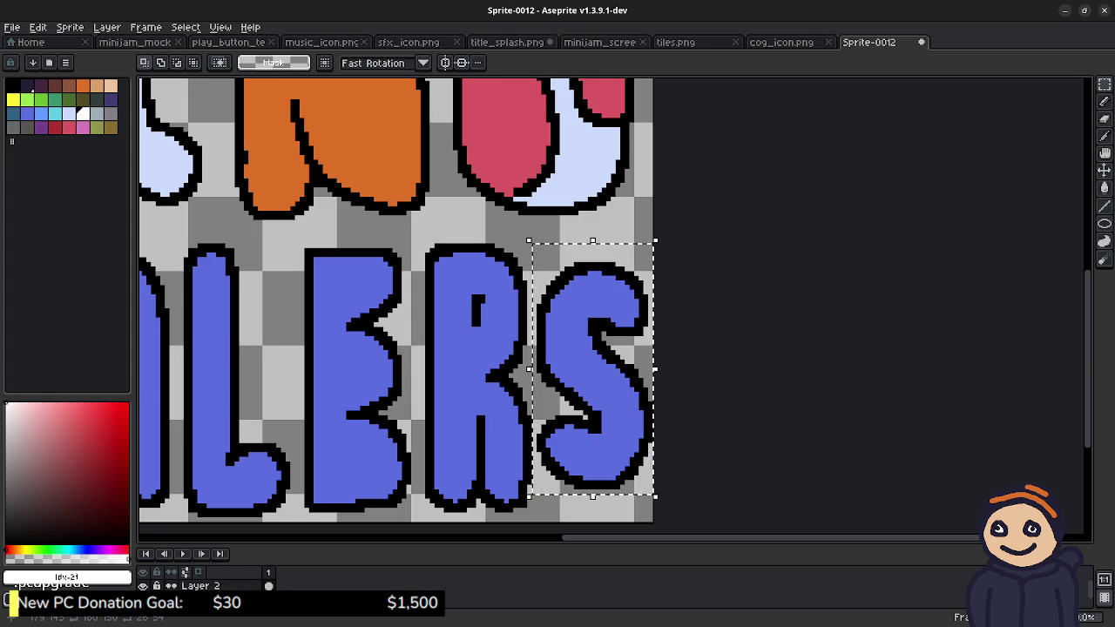
pyautogui.click(719, 423)
pyautogui.press('b')
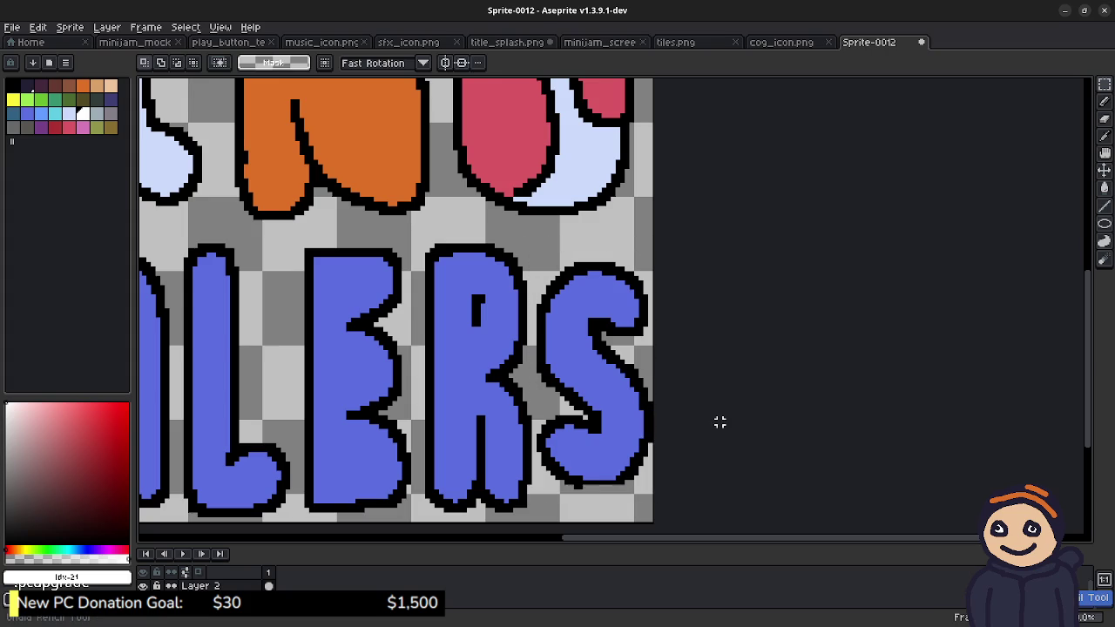
pyautogui.hotkey('ctrl', 'z')
pyautogui.hotkey('ctrl', 'z')
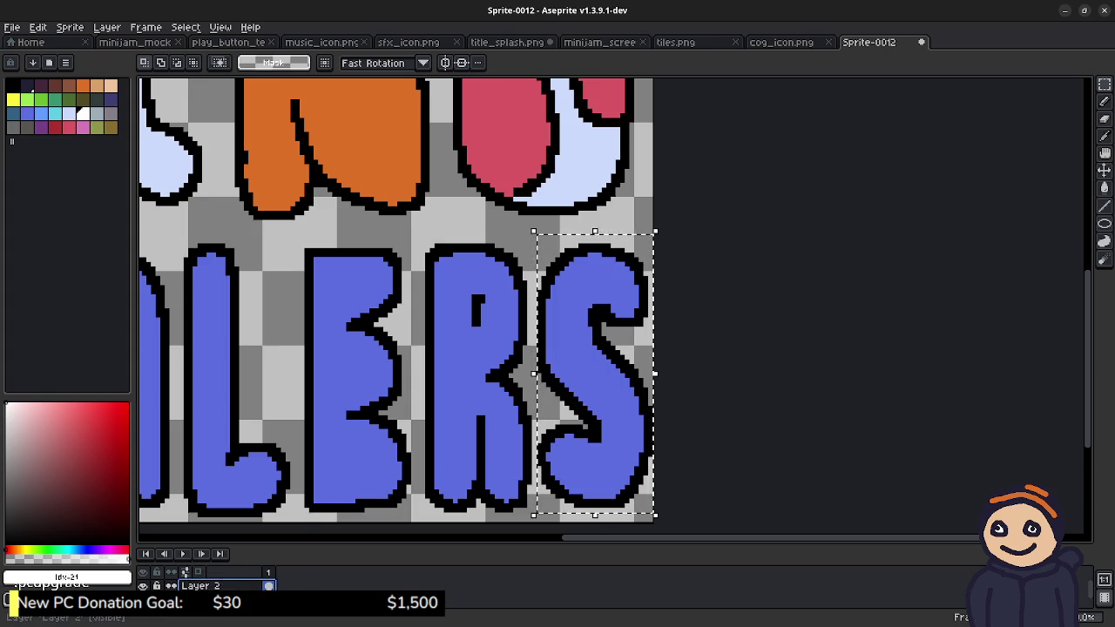
pyautogui.rightClick(209, 585)
pyautogui.press('Escape')
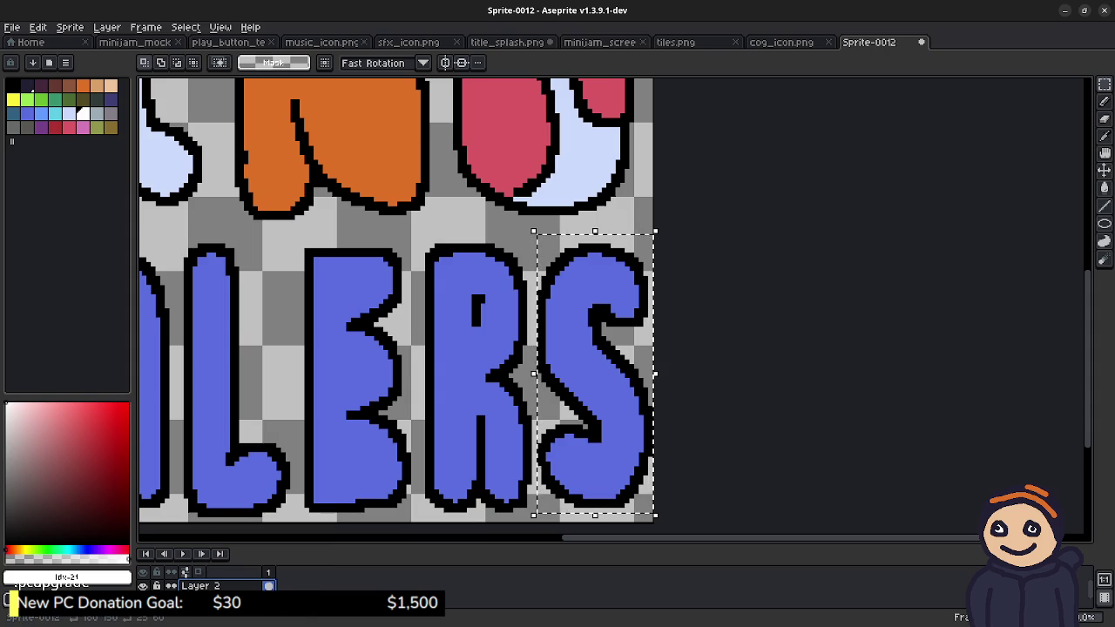
pyautogui.hotkey('ctrl', 'd')
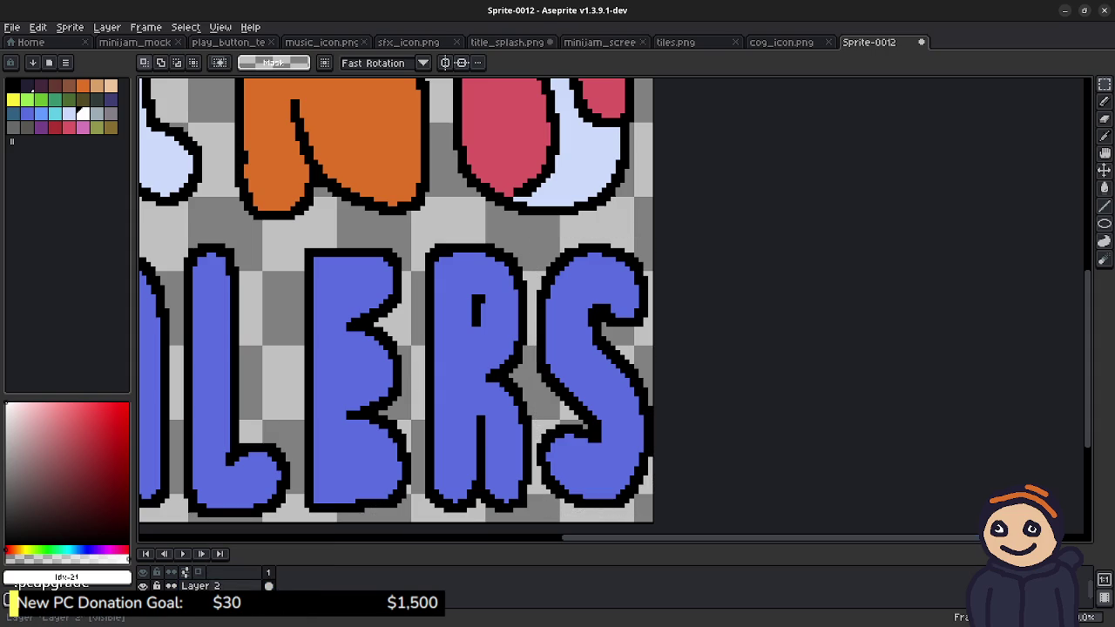
# Step: Duplicate Layer 2 and squash the S on Layer 2 Copy to 54px tall
pyautogui.rightClick(209, 585)
pyautogui.click(243, 578)
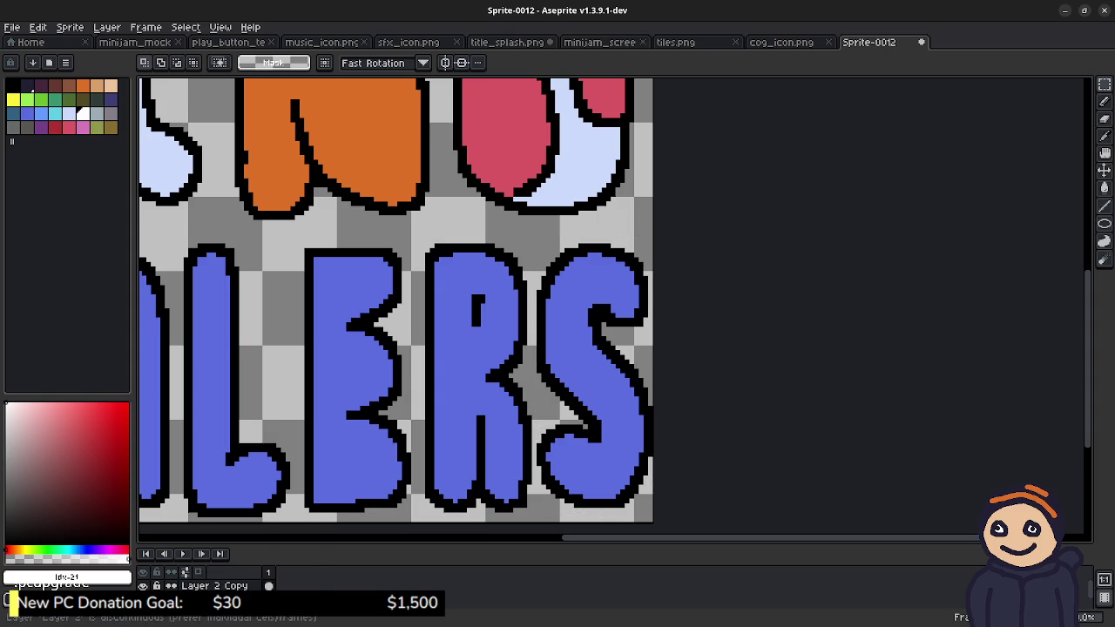
pyautogui.click(218, 585)
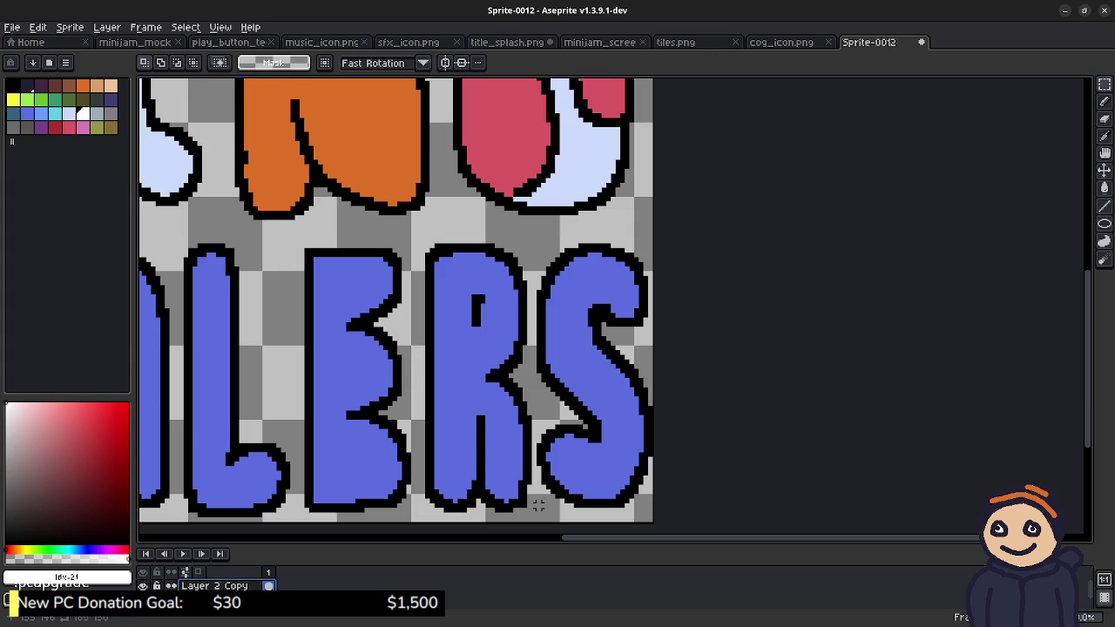
pyautogui.moveTo(534, 506); pyautogui.dragTo(658, 246)
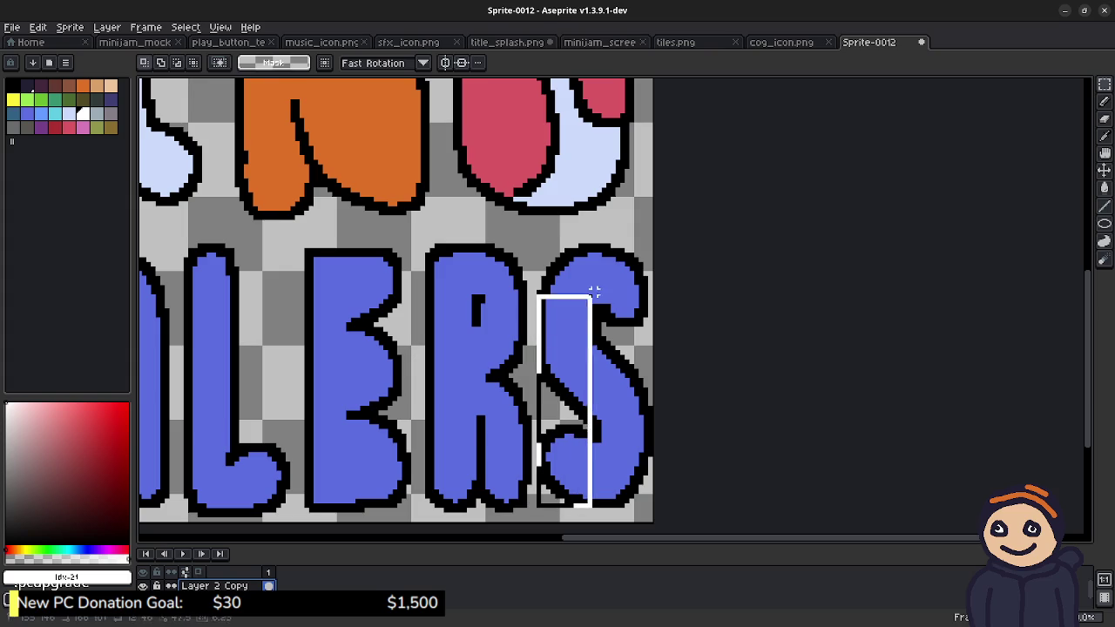
pyautogui.hotkey('ctrl', 'x')
pyautogui.hotkey('ctrl', 'v')
pyautogui.click(701, 274)
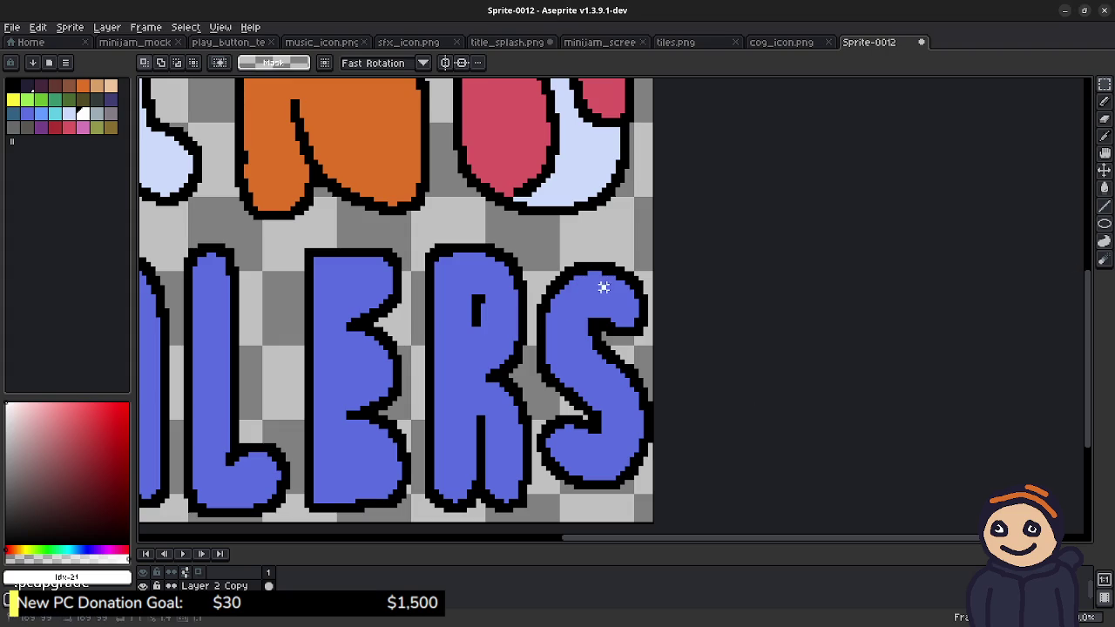
# Step: Test a white stroke over the S's top-left outline, undo it, and dismiss the Dynamics popup
pyautogui.press('b')
pyautogui.moveTo(590, 290); pyautogui.dragTo(575, 254)
pyautogui.hotkey('ctrl', 'z')
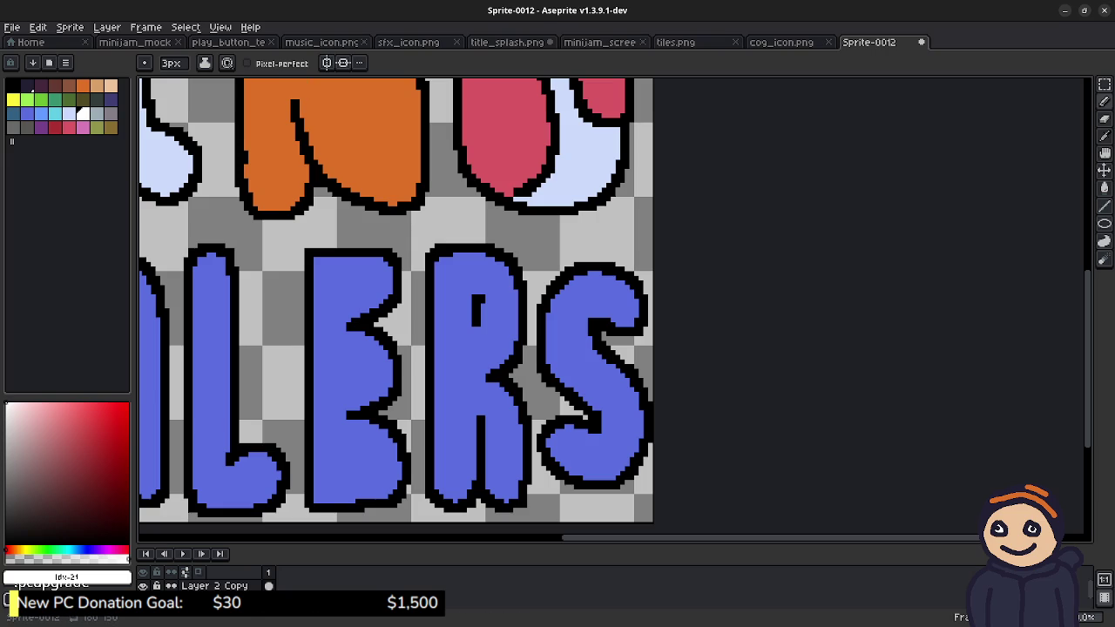
pyautogui.click(227, 63)
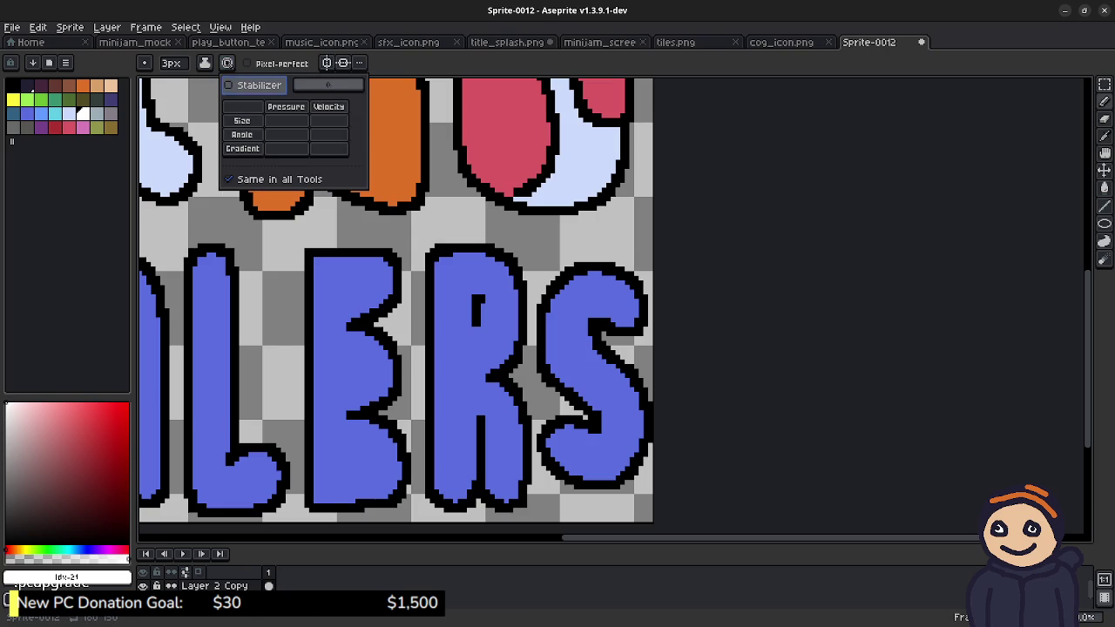
pyautogui.click(644, 235)
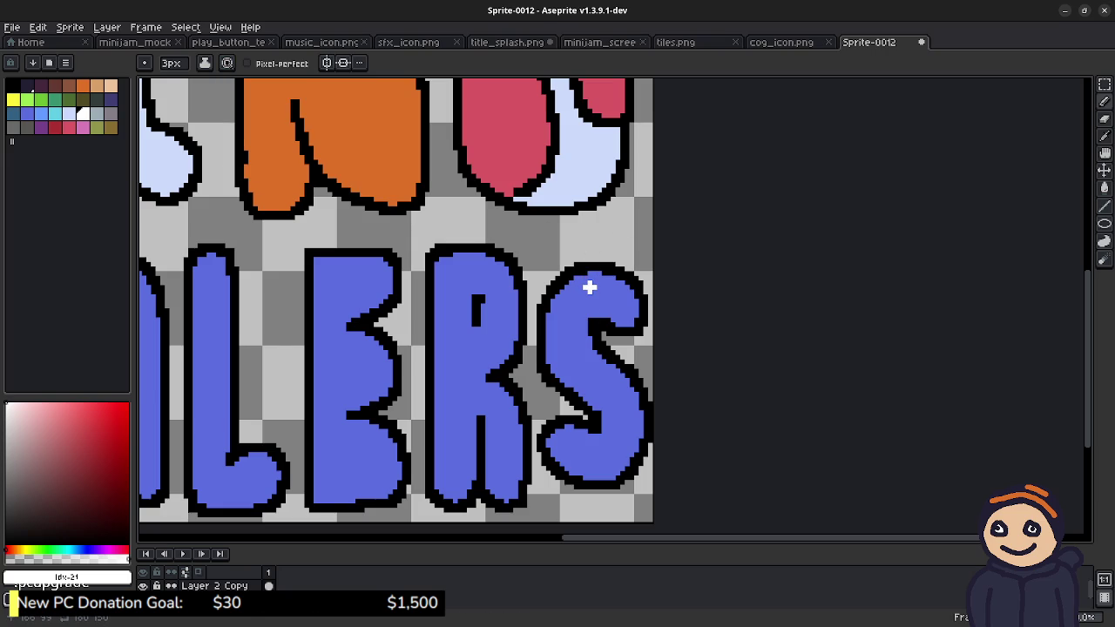
pyautogui.press('b')
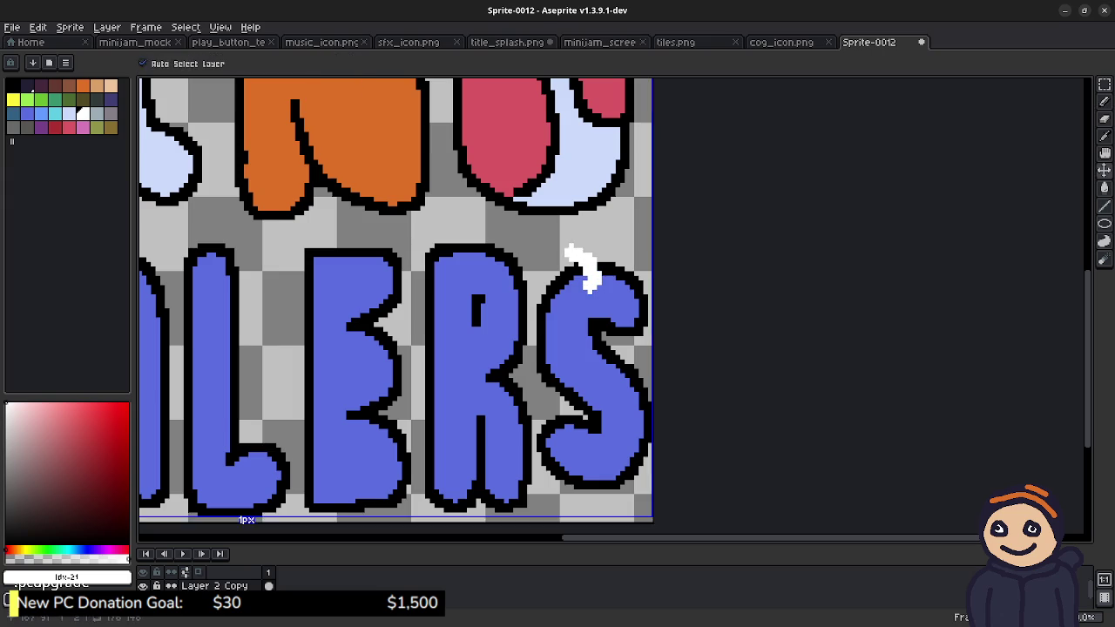
# Step: Draw white bones on the S's top and bottom, touch up the edges, then undo the bottom one
pyautogui.moveTo(589, 247)
pyautogui.mouseDown()
pyautogui.moveTo(588, 261)
pyautogui.moveTo(609, 239)
pyautogui.moveTo(619, 257)
pyautogui.moveTo(600, 296)
pyautogui.mouseUp()
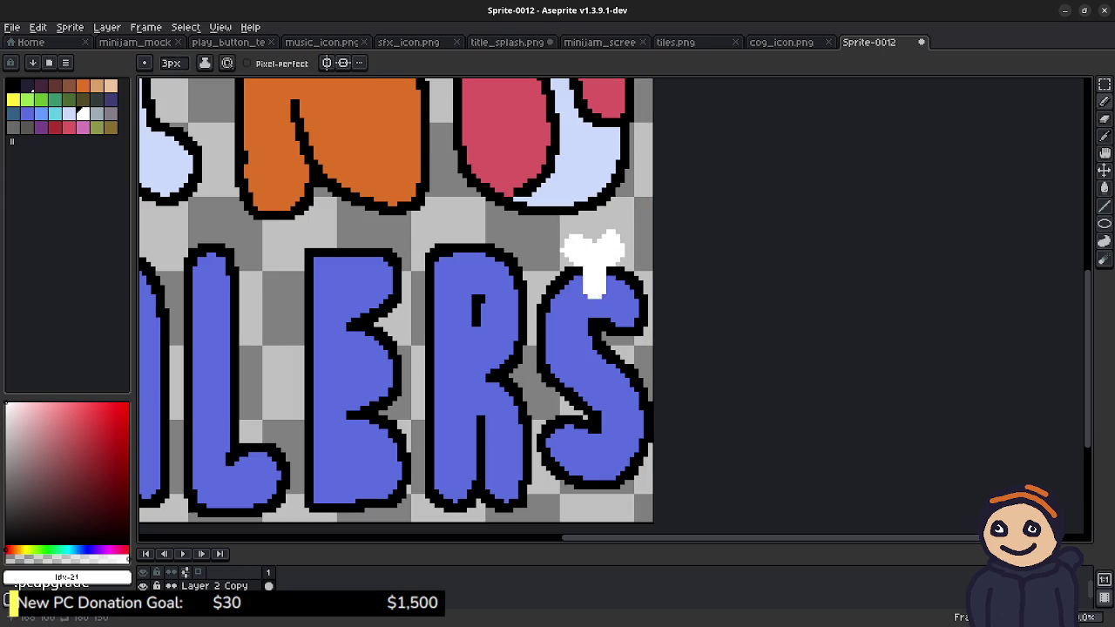
pyautogui.moveTo(590, 455)
pyautogui.mouseDown()
pyautogui.moveTo(574, 505)
pyautogui.moveTo(597, 492)
pyautogui.moveTo(617, 498)
pyautogui.moveTo(601, 458)
pyautogui.mouseUp()
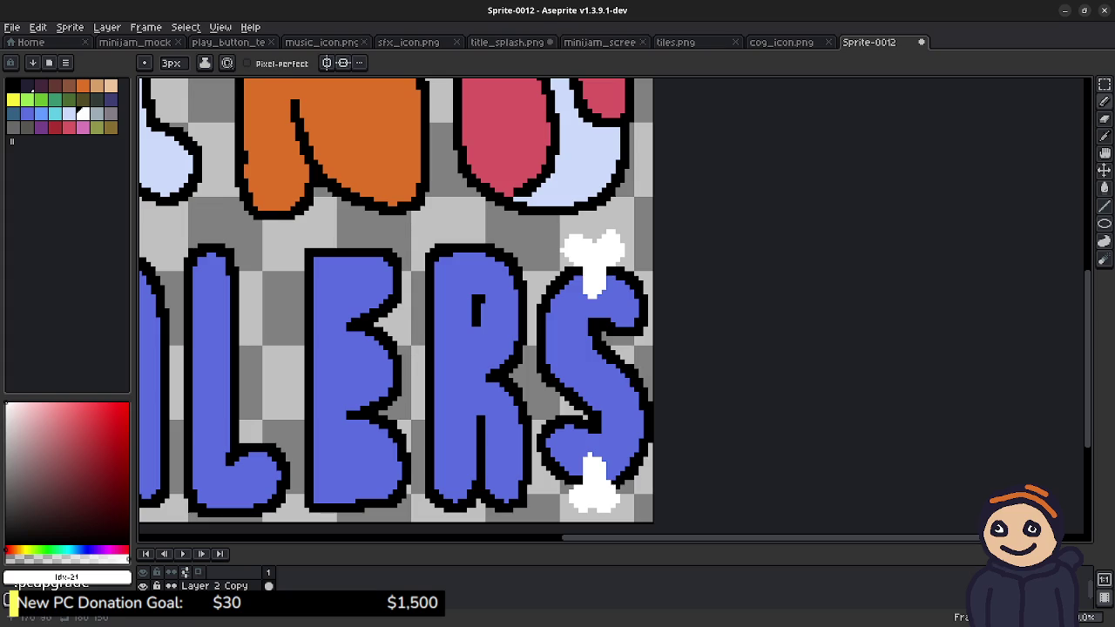
pyautogui.press('e')
pyautogui.moveTo(584, 289); pyautogui.dragTo(601, 303)
pyautogui.keyDown('alt'); pyautogui.click(608, 294); pyautogui.keyUp('alt')
pyautogui.press('b')
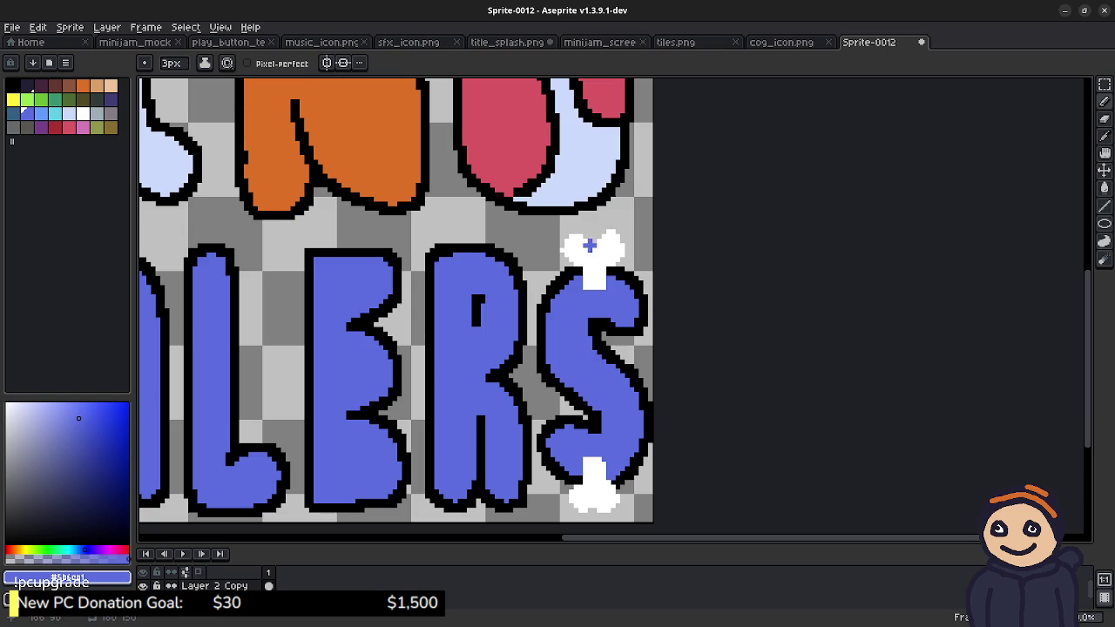
pyautogui.keyDown('alt'); pyautogui.click(580, 277); pyautogui.keyUp('alt')
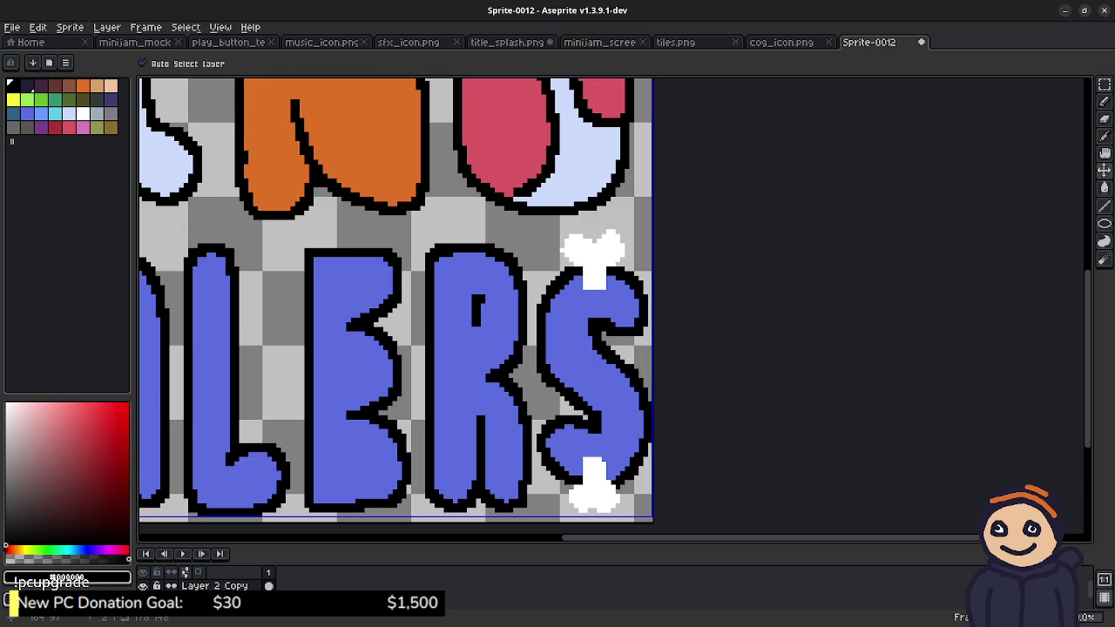
pyautogui.hotkey('ctrl', 'z')
pyautogui.hotkey('ctrl', 'z')
pyautogui.hotkey('ctrl', 'z')
pyautogui.hotkey('ctrl', 'z')
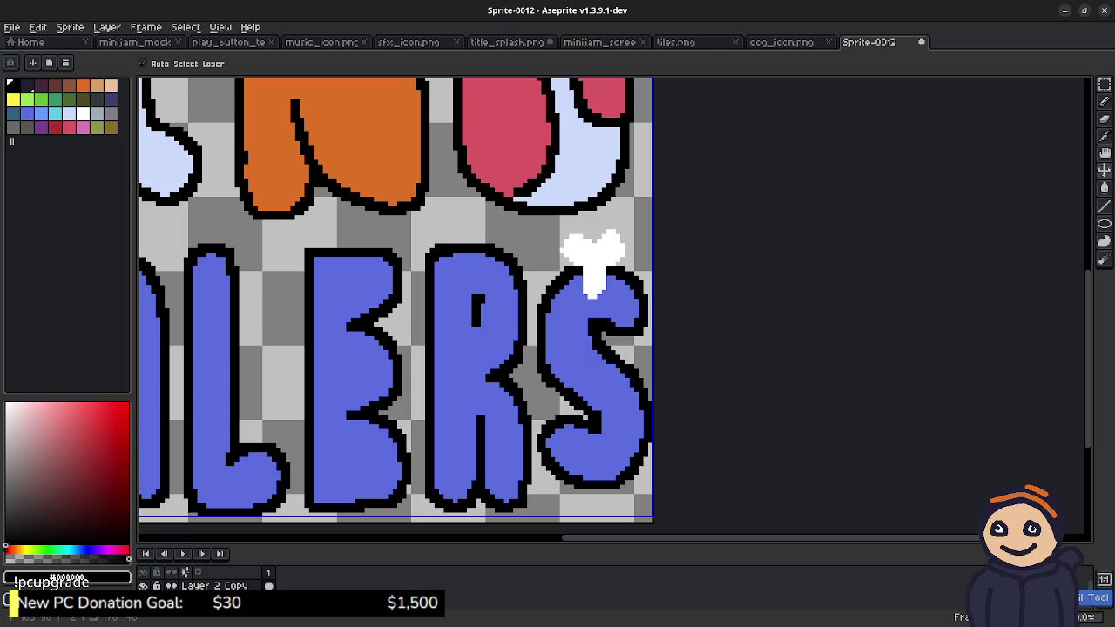
pyautogui.hotkey('ctrl', 'z')
# Step: Undo the remaining bone stroke, review the whole logo, then eyedrop the letters' blue
pyautogui.hotkey('ctrl', 'z')
pyautogui.hotkey('ctrl', 'z')
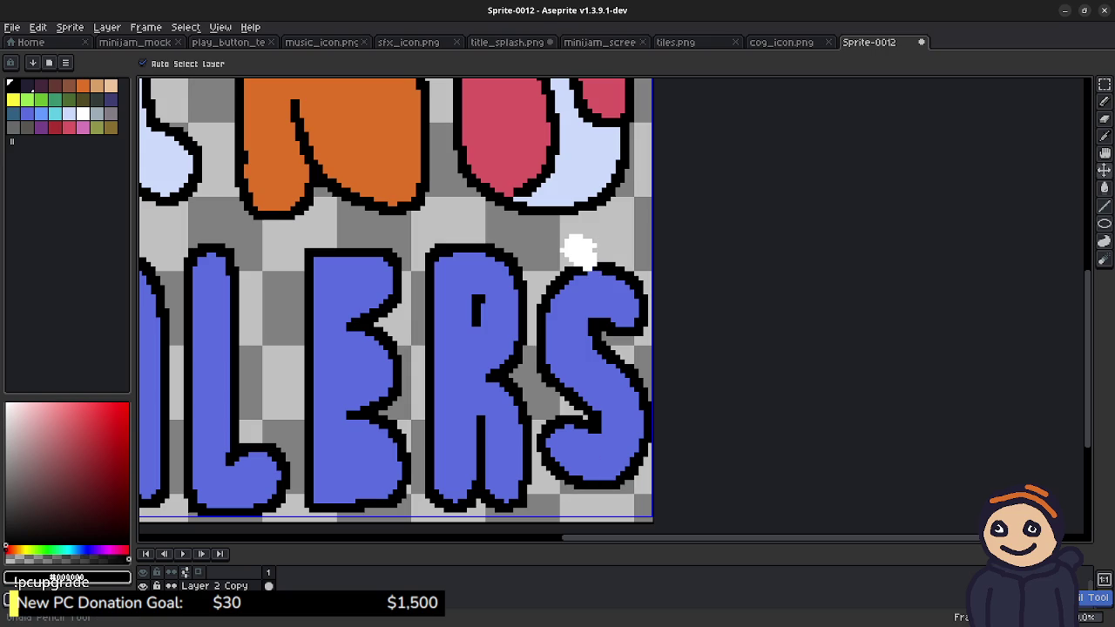
pyautogui.hotkey('ctrl', 'z')
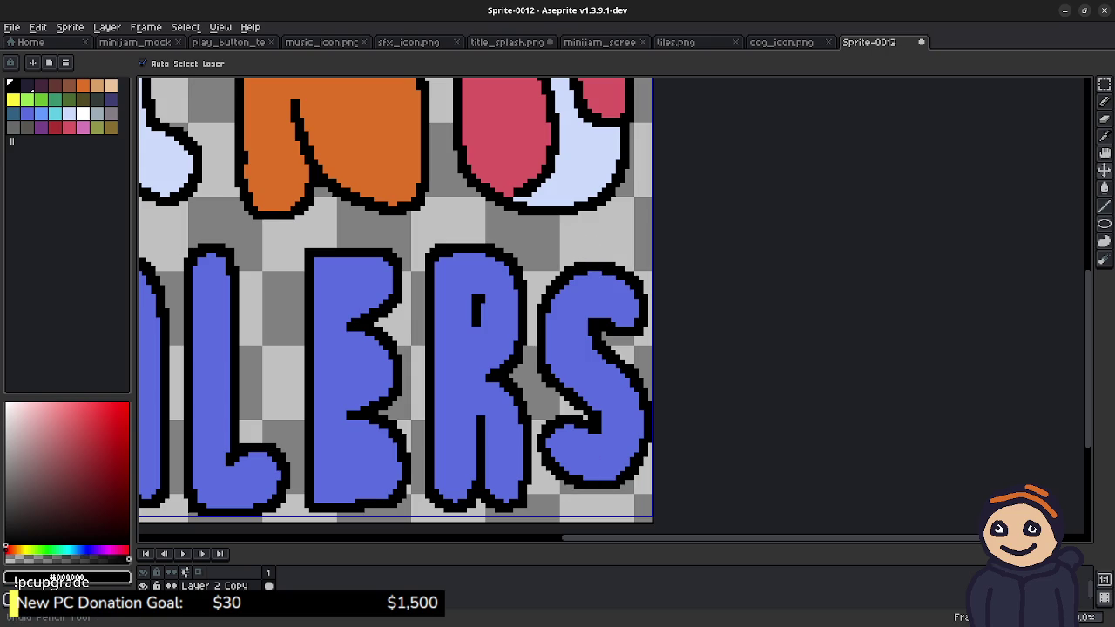
pyautogui.press('b')
pyautogui.press('-')
pyautogui.press('-')
pyautogui.press('-')
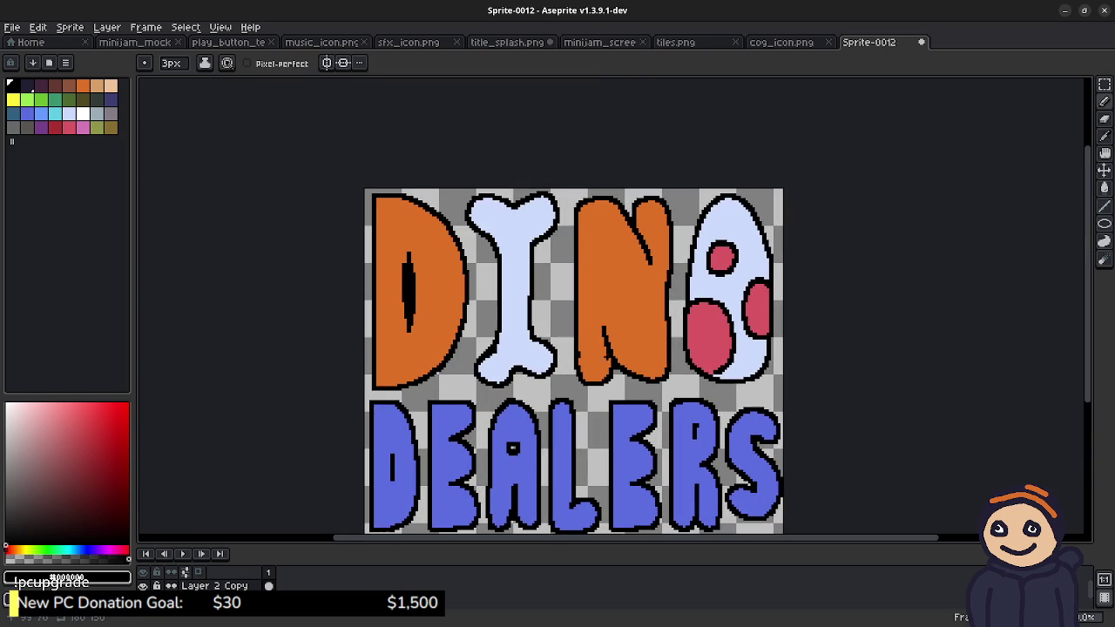
pyautogui.moveTo(537, 388); pyautogui.dragTo(438, 297)
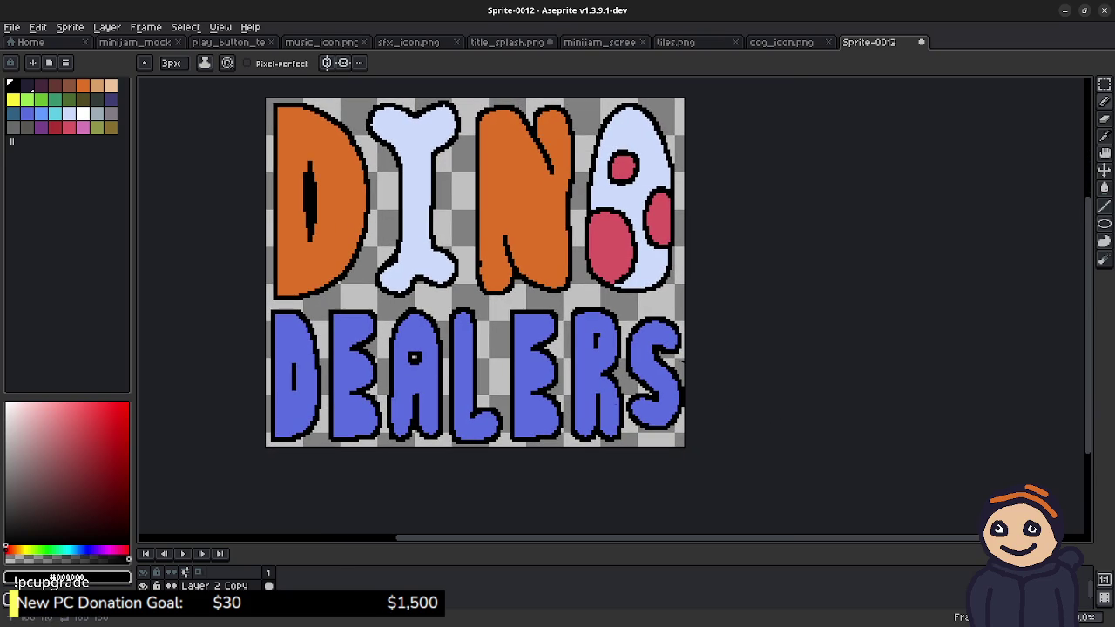
pyautogui.press('+')
pyautogui.press('+')
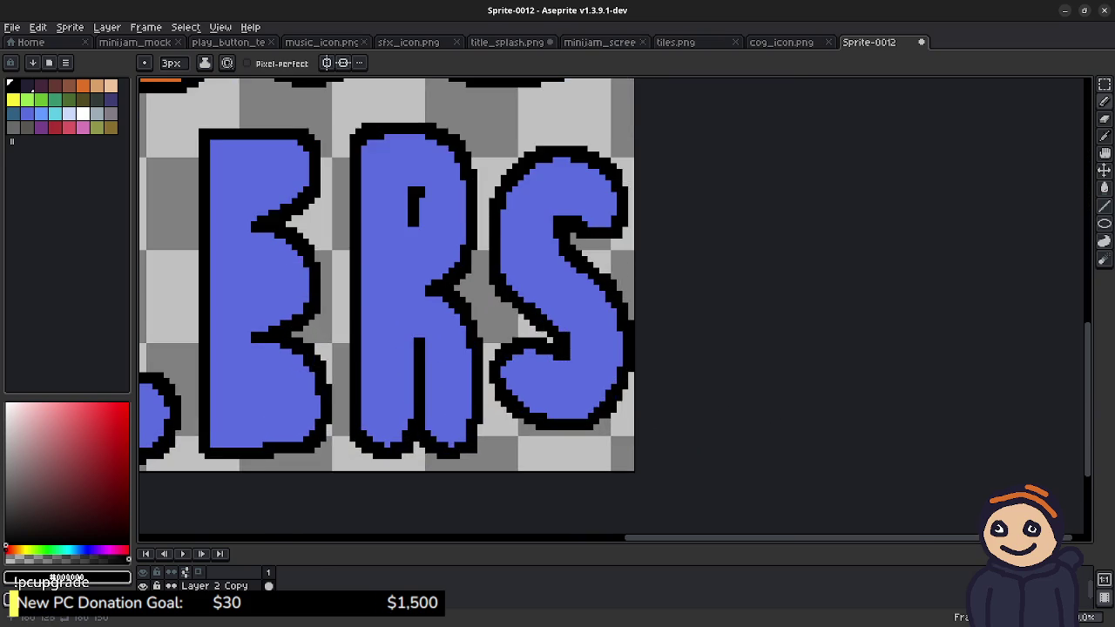
pyautogui.press('+')
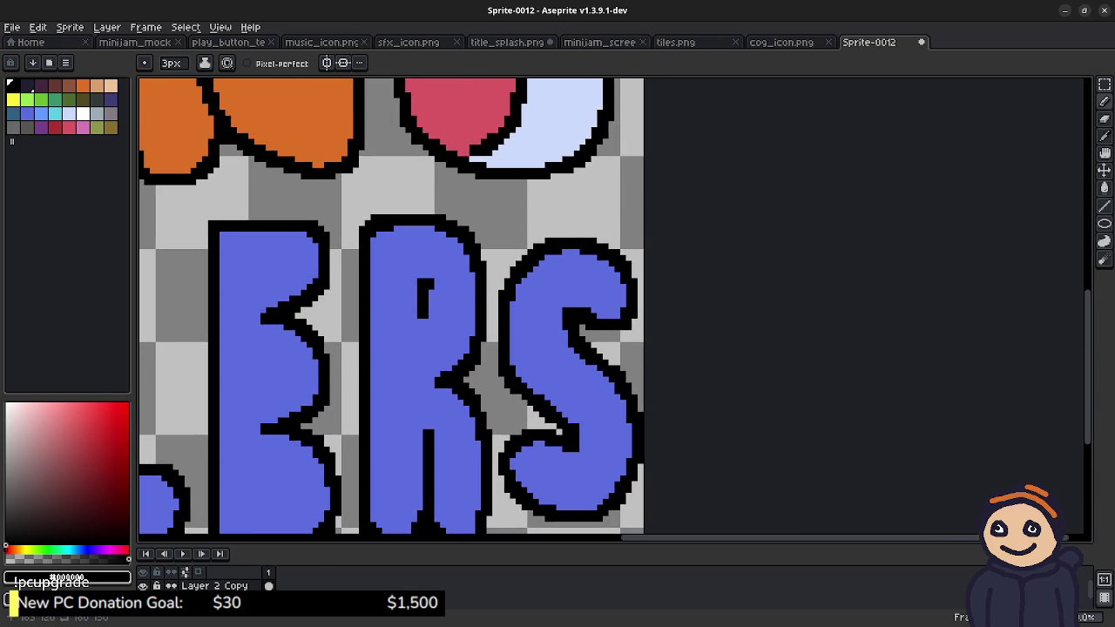
pyautogui.keyDown('alt'); pyautogui.click(583, 291); pyautogui.keyUp('alt')
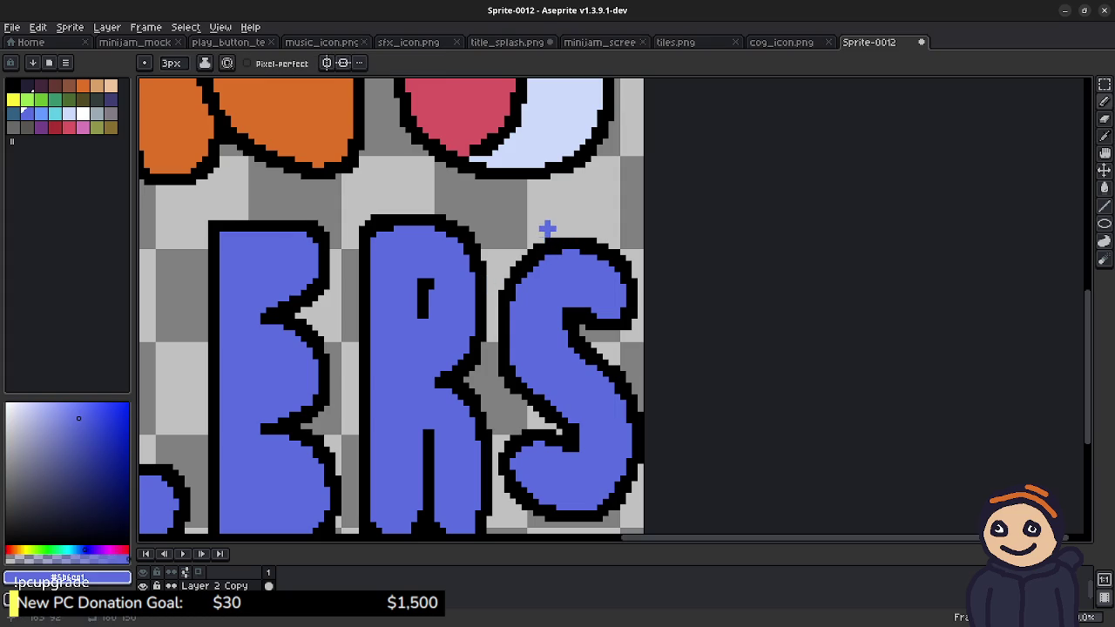
# Step: Paint two blue prongs above the S, replacing a misplaced first stroke
pyautogui.moveTo(547, 225); pyautogui.dragTo(547, 251)
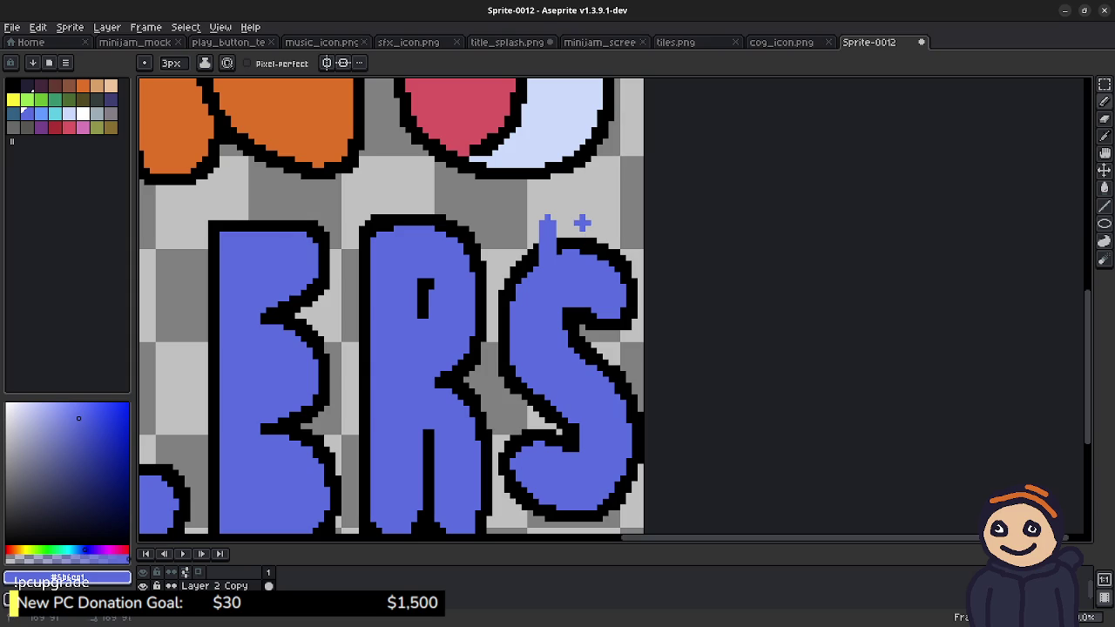
pyautogui.press('v')
pyautogui.hotkey('ctrl', 'z')
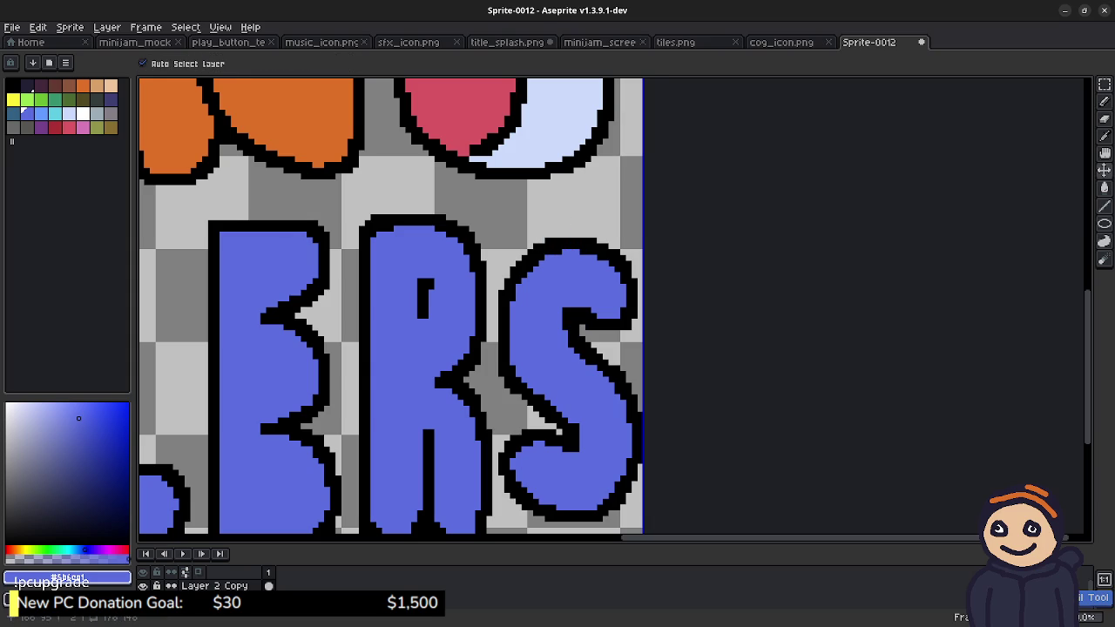
pyautogui.press('b')
pyautogui.moveTo(542, 216); pyautogui.dragTo(543, 248)
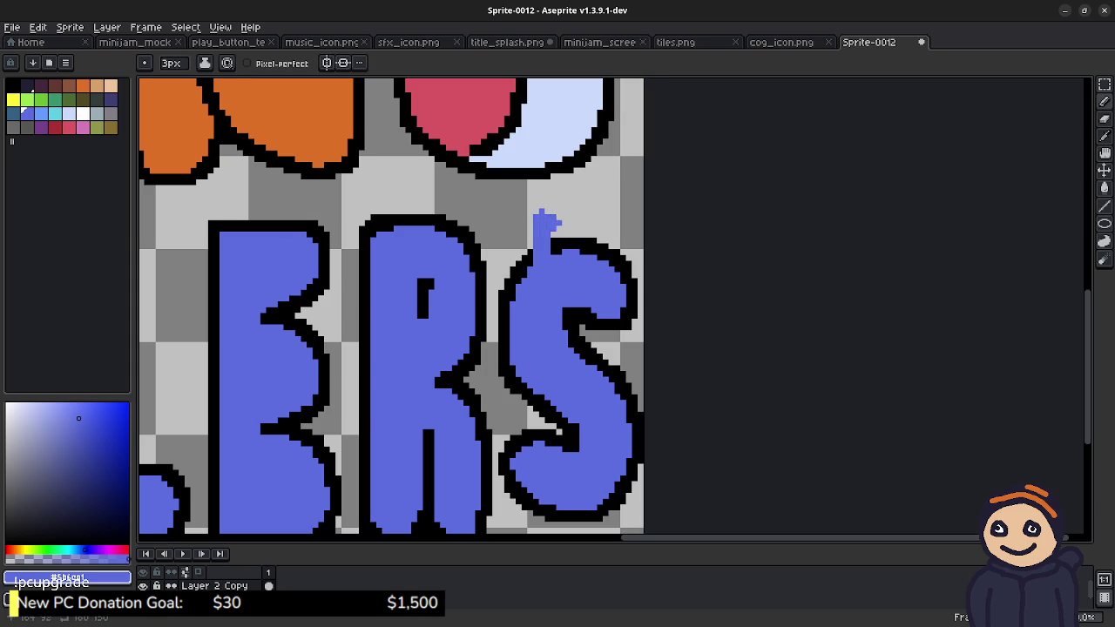
pyautogui.moveTo(582, 216)
pyautogui.mouseDown()
pyautogui.moveTo(582, 249)
pyautogui.moveTo(594, 253)
pyautogui.mouseUp()
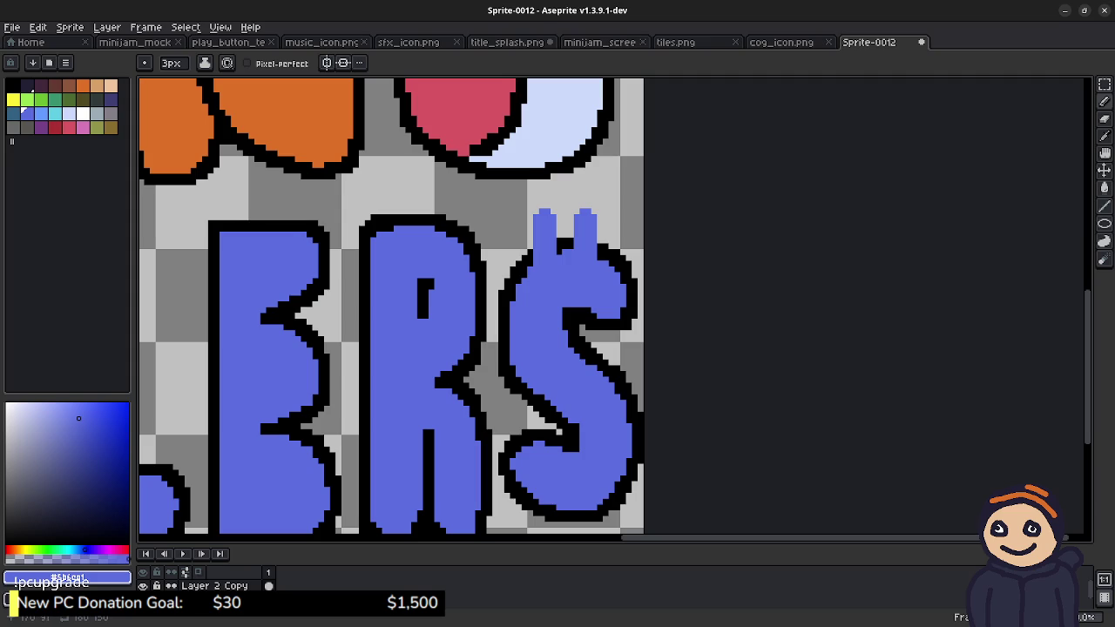
# Step: Paint blue strokes through the S's middle and bottom, settling them with undo and redo
pyautogui.moveTo(587, 310); pyautogui.dragTo(592, 360)
pyautogui.moveTo(589, 512); pyautogui.dragTo(589, 524)
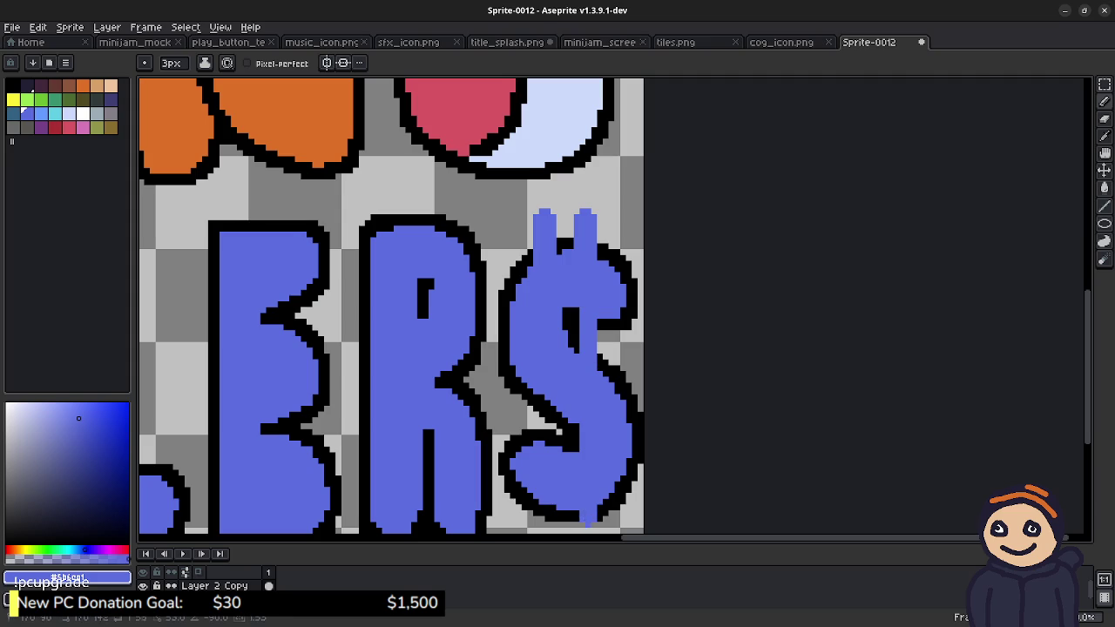
pyautogui.hotkey('ctrl', 'z')
pyautogui.hotkey('ctrl', 'z')
pyautogui.scroll(-2, 392, 304)
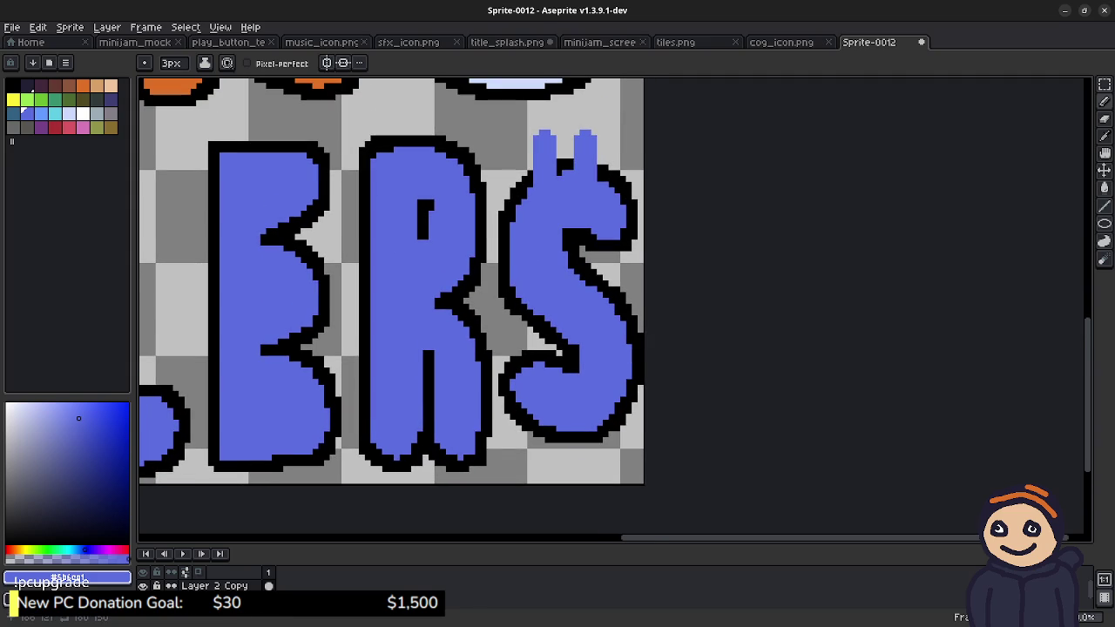
pyautogui.hotkey('ctrl', 'y')
pyautogui.hotkey('ctrl', 'z')
pyautogui.hotkey('ctrl', 'y')
pyautogui.hotkey('ctrl', 'y')
pyautogui.hotkey('ctrl', 'y')
pyautogui.hotkey('ctrl', 'z')
pyautogui.hotkey('ctrl', 'y')
# Step: Extend the blue bar up, fill between the prongs, and paint a left drip below the $
pyautogui.moveTo(577, 275); pyautogui.dragTo(576, 229)
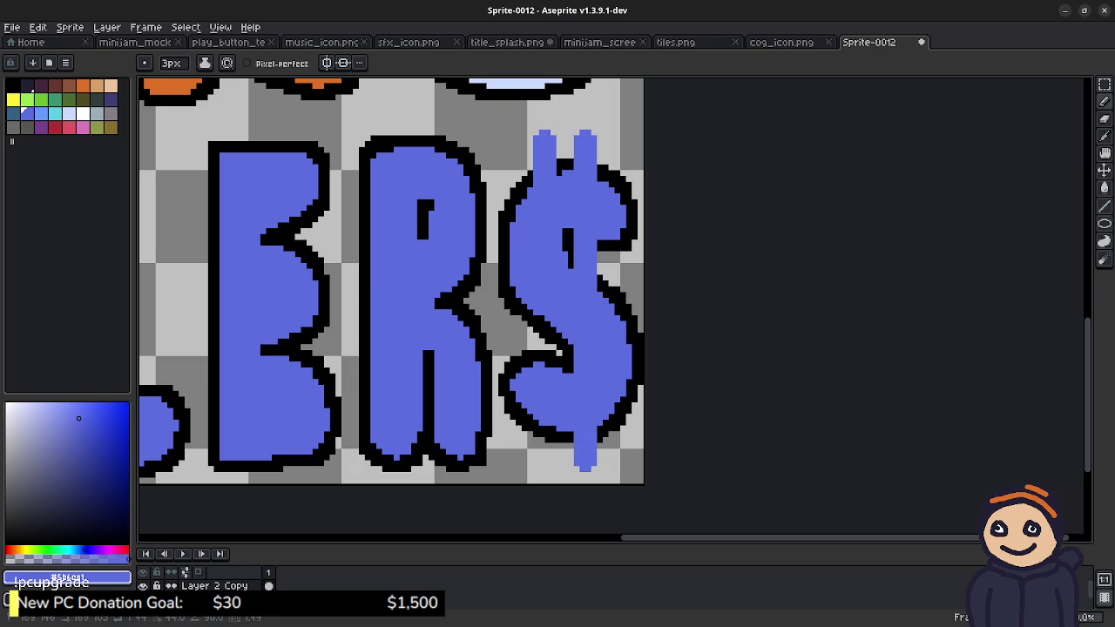
pyautogui.click(564, 170)
pyautogui.moveTo(548, 320)
pyautogui.mouseDown()
pyautogui.moveTo(548, 465)
pyautogui.moveTo(533, 459)
pyautogui.moveTo(537, 420)
pyautogui.mouseUp()
pyautogui.click(539, 466)
pyautogui.moveTo(536, 362); pyautogui.dragTo(536, 315)
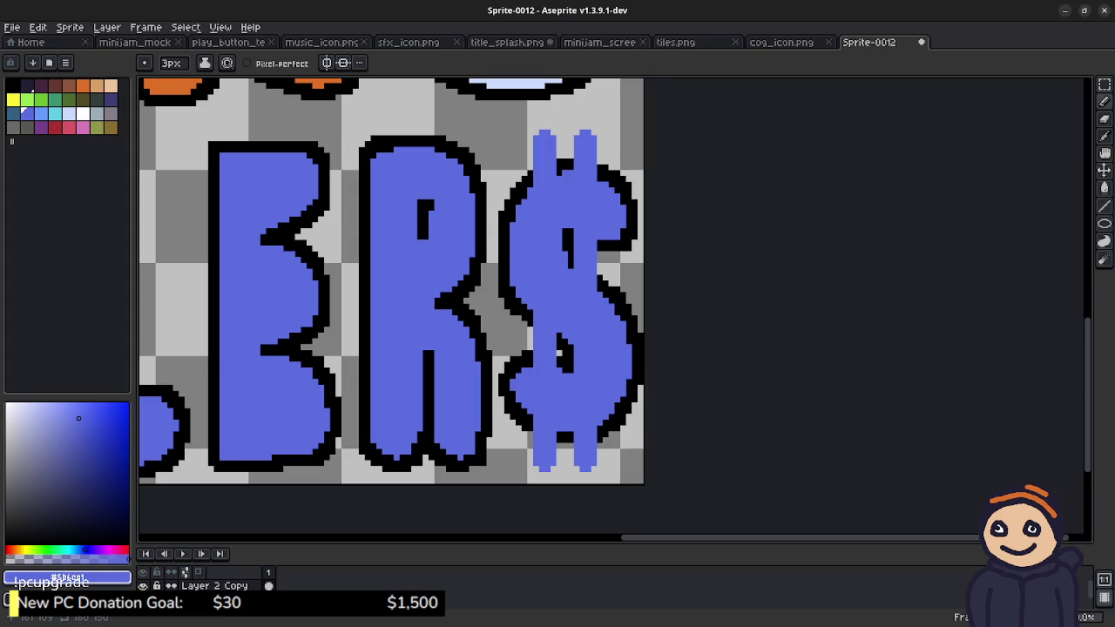
pyautogui.keyDown('alt'); pyautogui.click(529, 325); pyautogui.keyUp('alt')
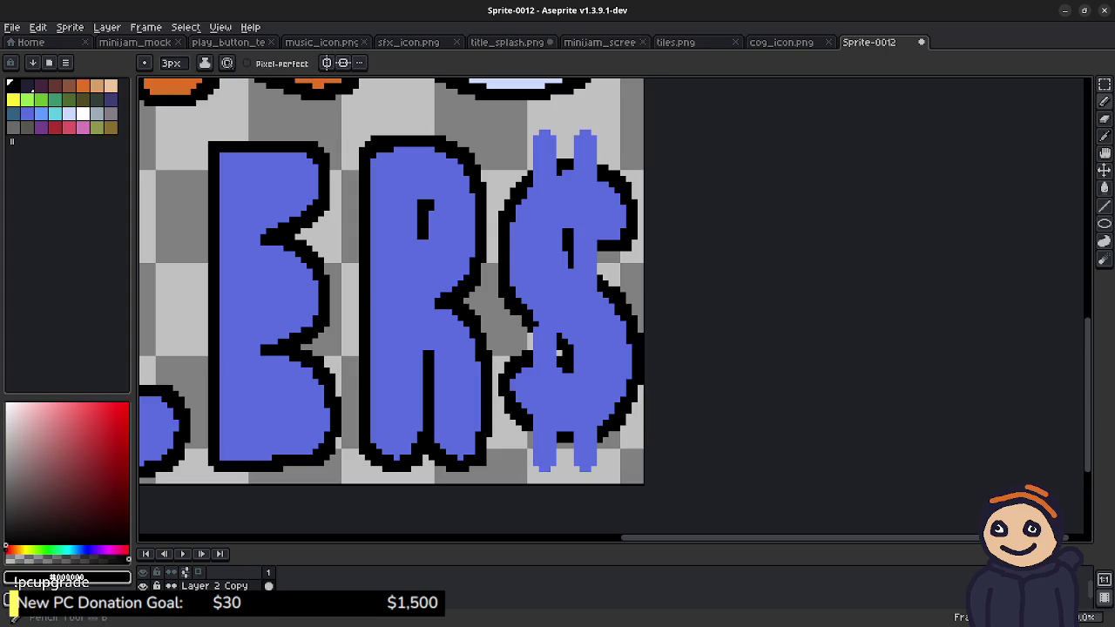
# Step: Outline the dollar sign's left side in black with a 2px brush
pyautogui.moveTo(533, 327); pyautogui.dragTo(526, 348)
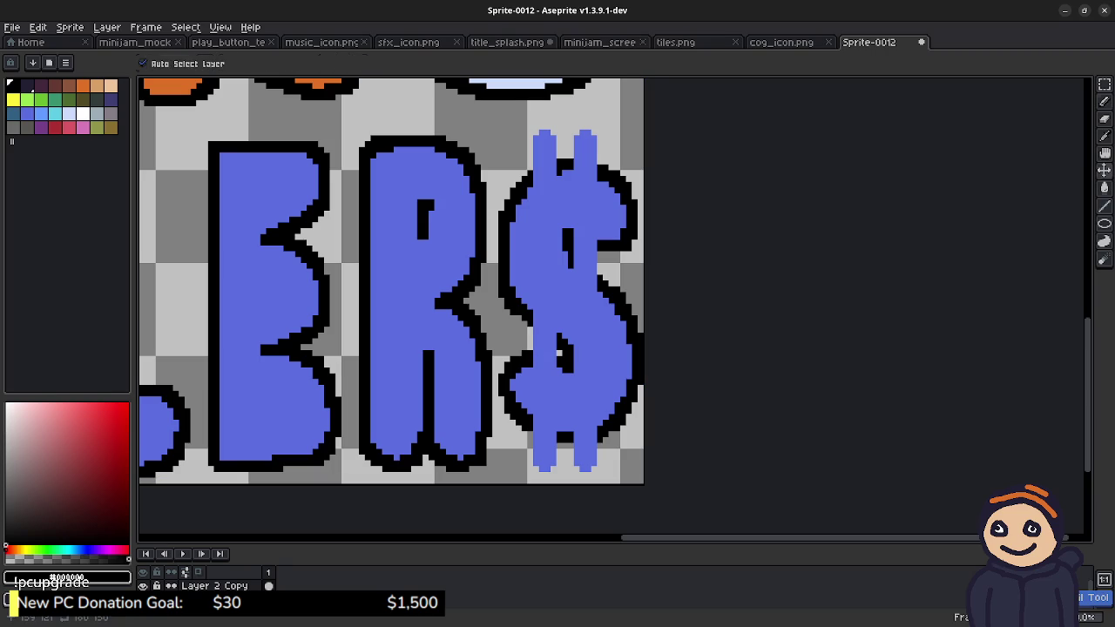
pyautogui.hotkey('ctrl', 'd')
pyautogui.press('b')
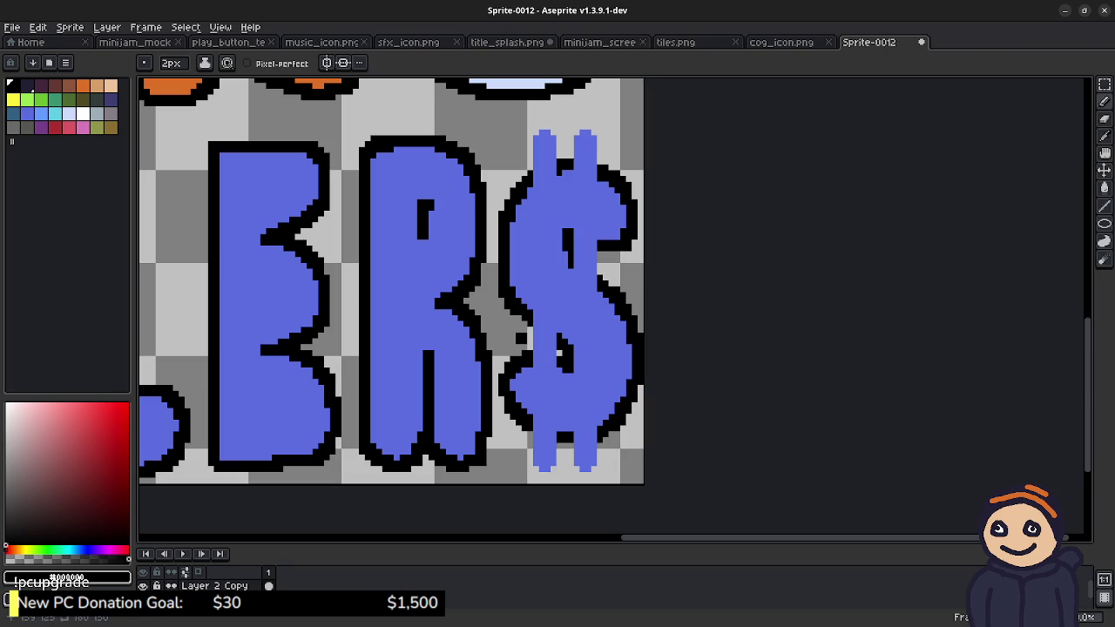
pyautogui.moveTo(528, 334); pyautogui.dragTo(528, 348)
pyautogui.moveTo(603, 257)
pyautogui.mouseDown()
pyautogui.moveTo(518, 452)
pyautogui.moveTo(547, 476)
pyautogui.mouseUp()
pyautogui.hotkey('ctrl', 'z')
# Step: Outline the bottoms of both drips and the gap between them in black
pyautogui.click(550, 466)
pyautogui.click(559, 466)
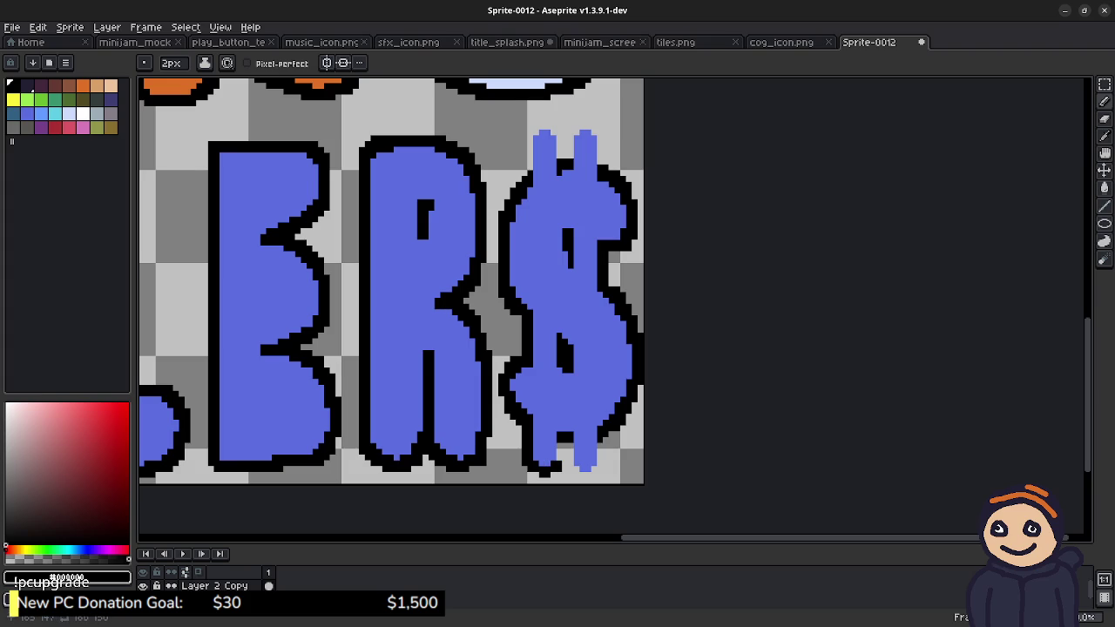
pyautogui.moveTo(561, 448); pyautogui.dragTo(571, 455)
pyautogui.click(582, 466)
pyautogui.click(586, 470)
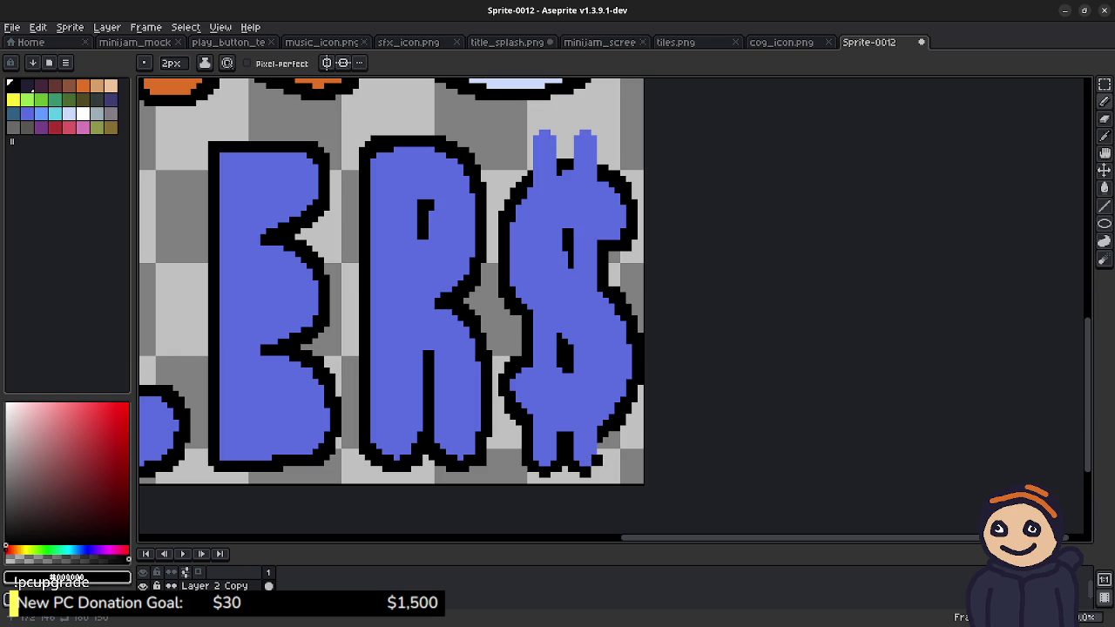
pyautogui.click(598, 461)
# Step: With a 1px brush, outline the left prong's side, corner, and top edge in black
pyautogui.press('-')
pyautogui.scroll(2, 554, 214)
pyautogui.scroll(2, 522, 261)
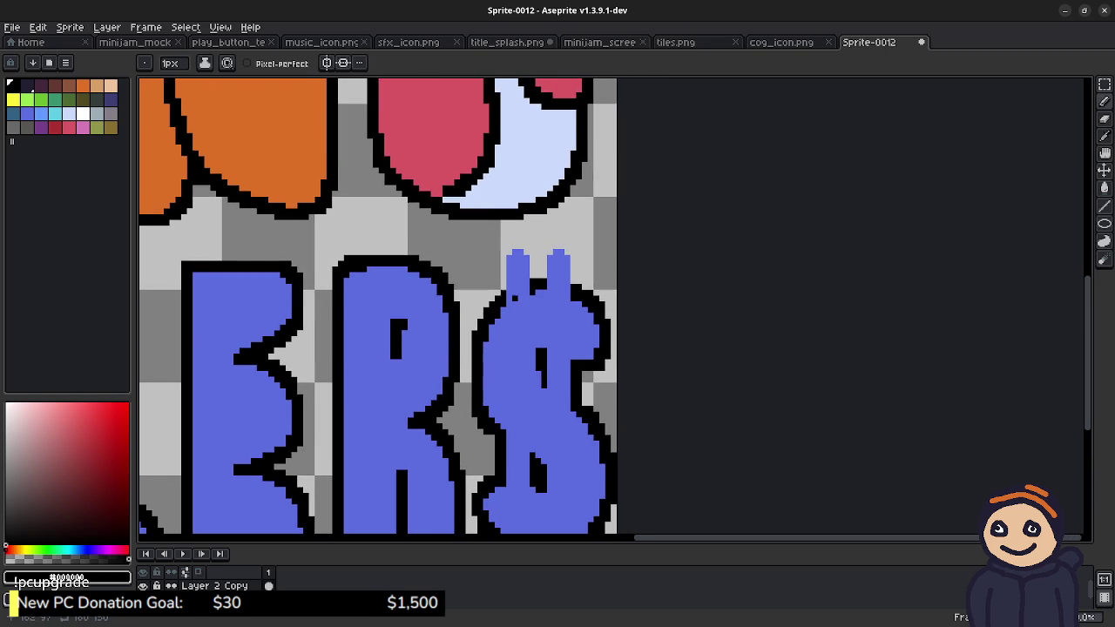
pyautogui.moveTo(504, 279); pyautogui.dragTo(499, 252)
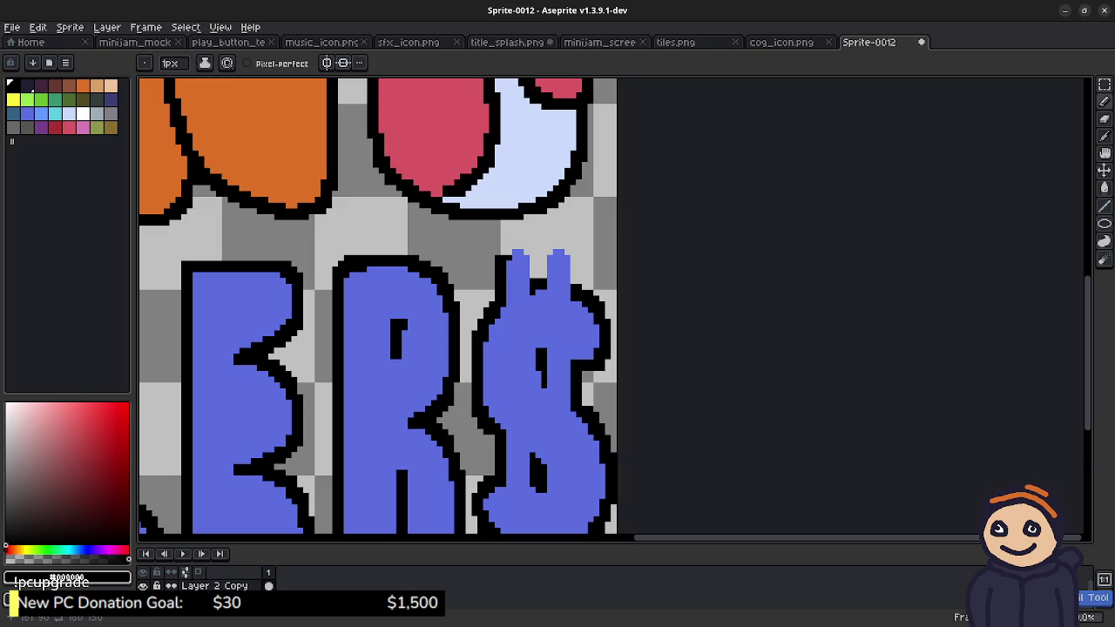
pyautogui.click(504, 252)
pyautogui.moveTo(514, 247); pyautogui.dragTo(521, 246)
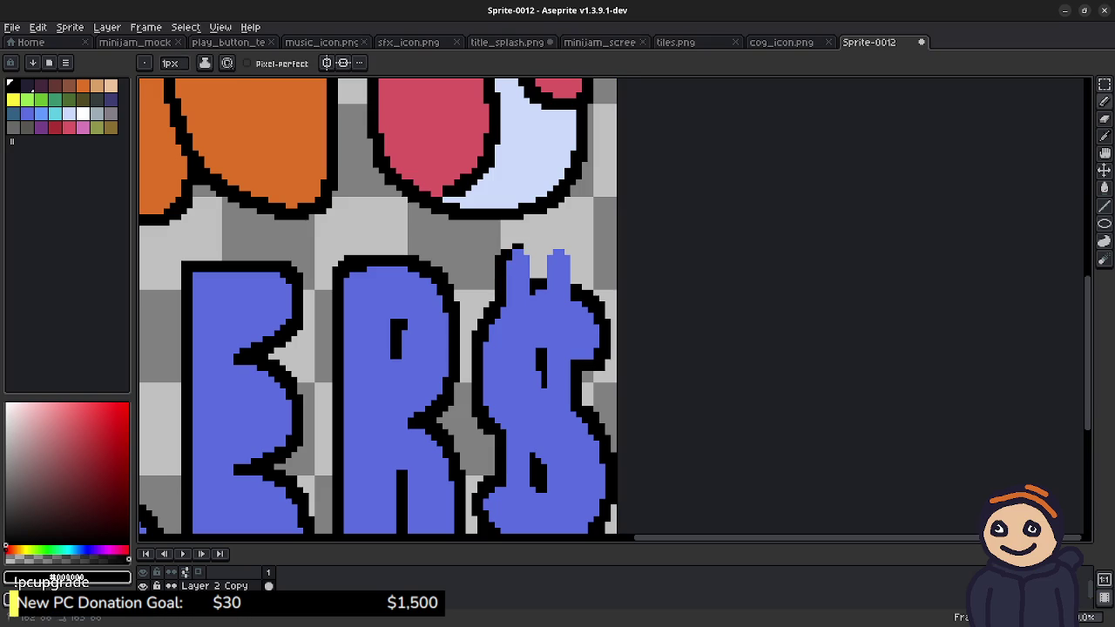
pyautogui.click(508, 246)
pyautogui.click(526, 246)
pyautogui.moveTo(526, 258); pyautogui.dragTo(533, 276)
# Step: Close the black outline between the prongs and along the top of the $, then zoom out
pyautogui.click(526, 270)
pyautogui.click(561, 292)
pyautogui.click(545, 276)
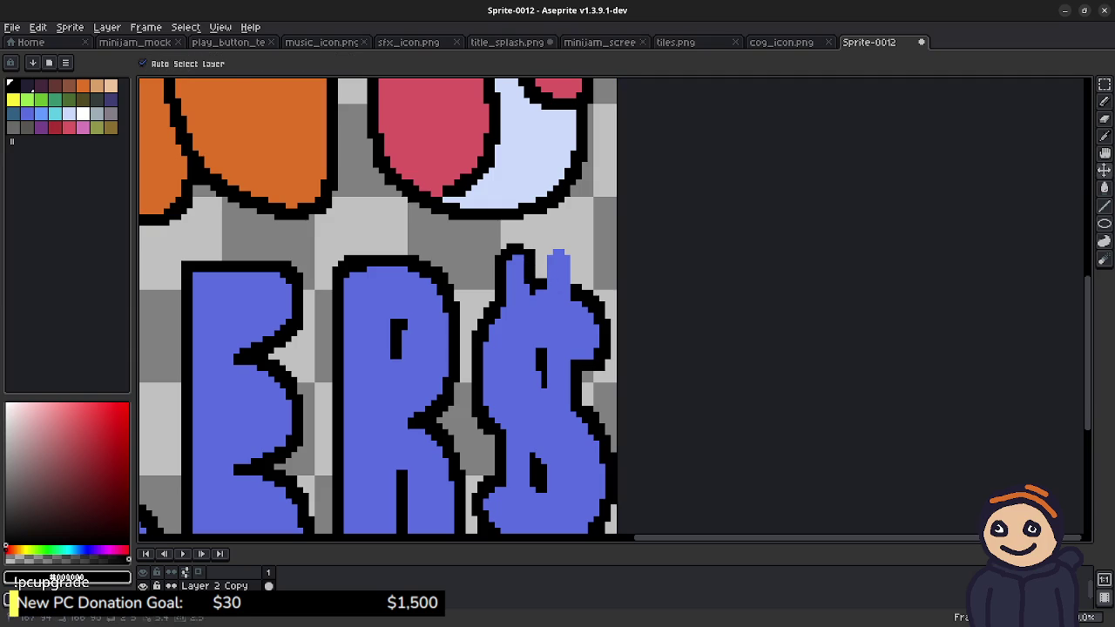
pyautogui.click(550, 253)
pyautogui.moveTo(550, 247)
pyautogui.mouseDown()
pyautogui.moveTo(568, 247)
pyautogui.moveTo(576, 280)
pyautogui.moveTo(538, 261)
pyautogui.moveTo(561, 241)
pyautogui.moveTo(578, 264)
pyautogui.mouseUp()
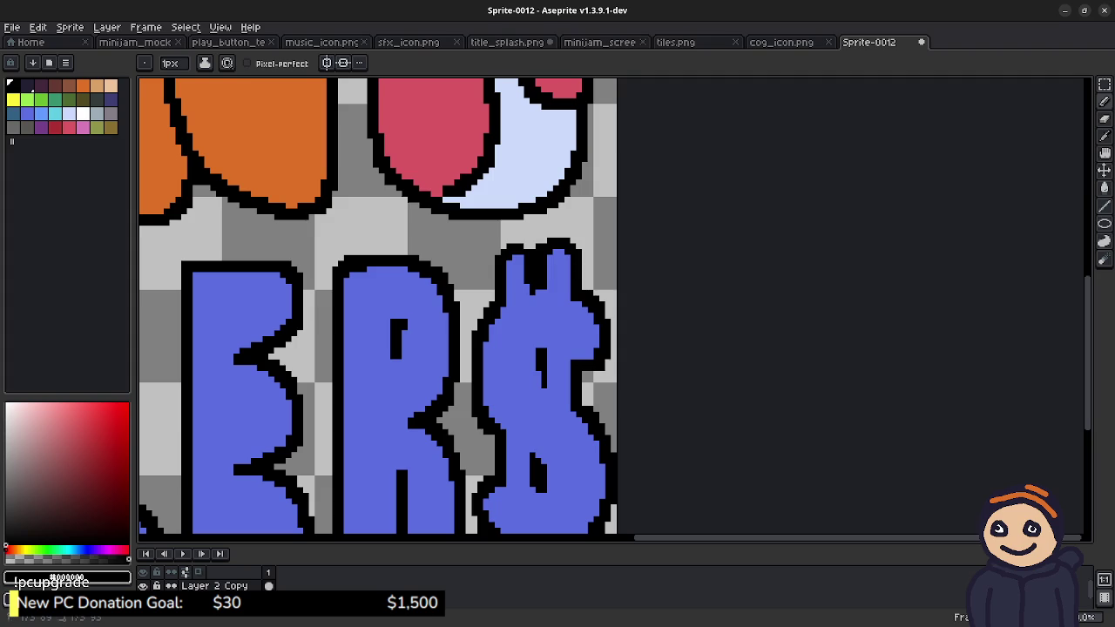
pyautogui.scroll(-3, 567, 402)
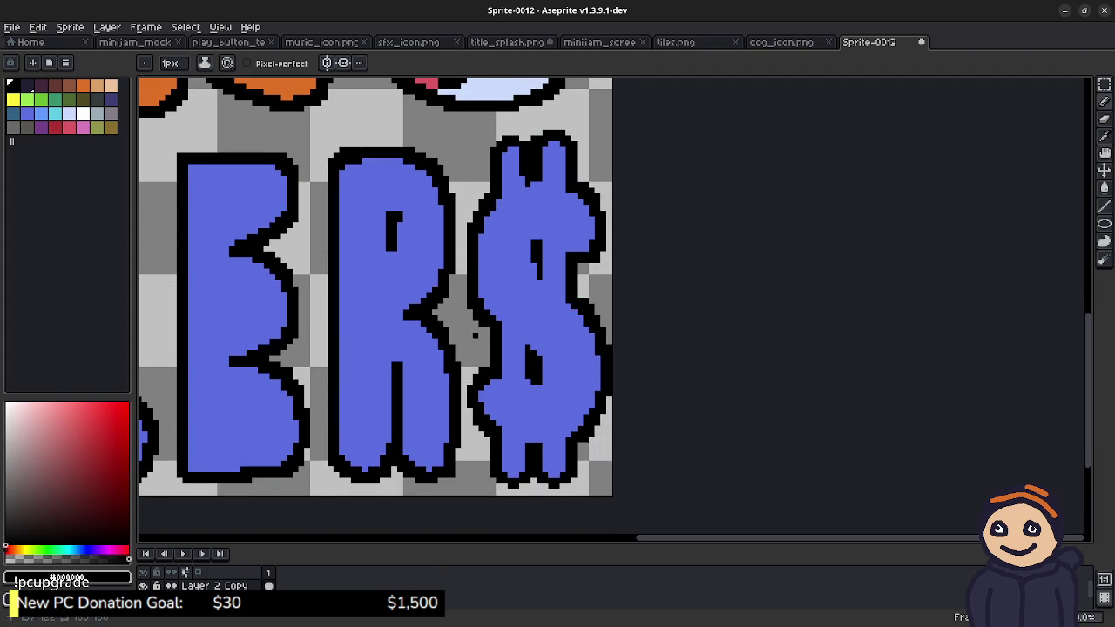
pyautogui.scroll(-1, 458, 271)
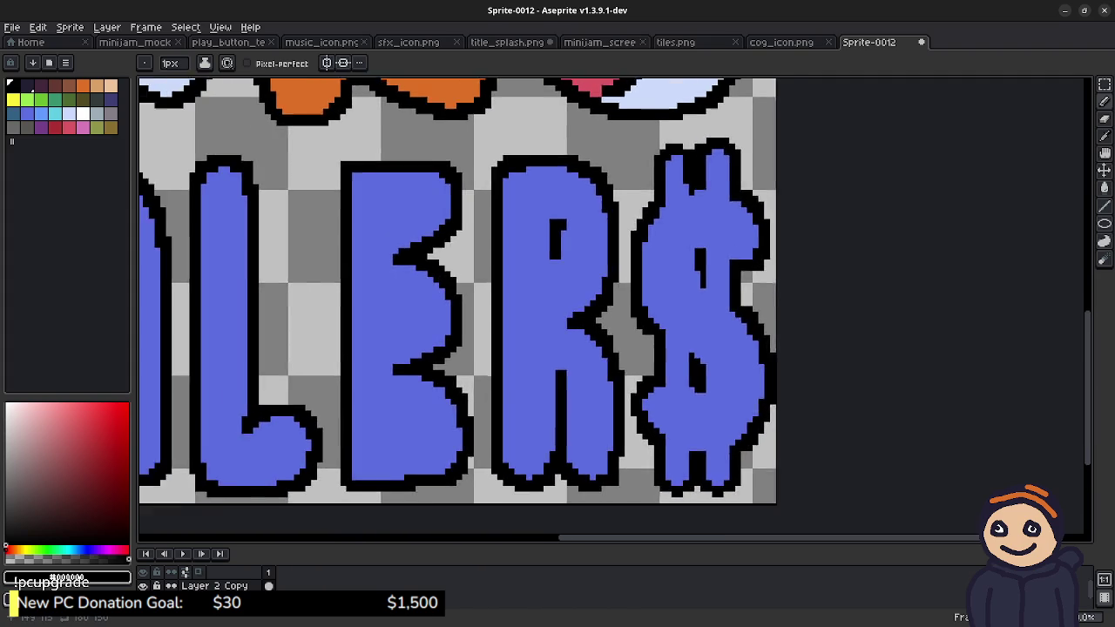
pyautogui.scroll(-1, 701, 405)
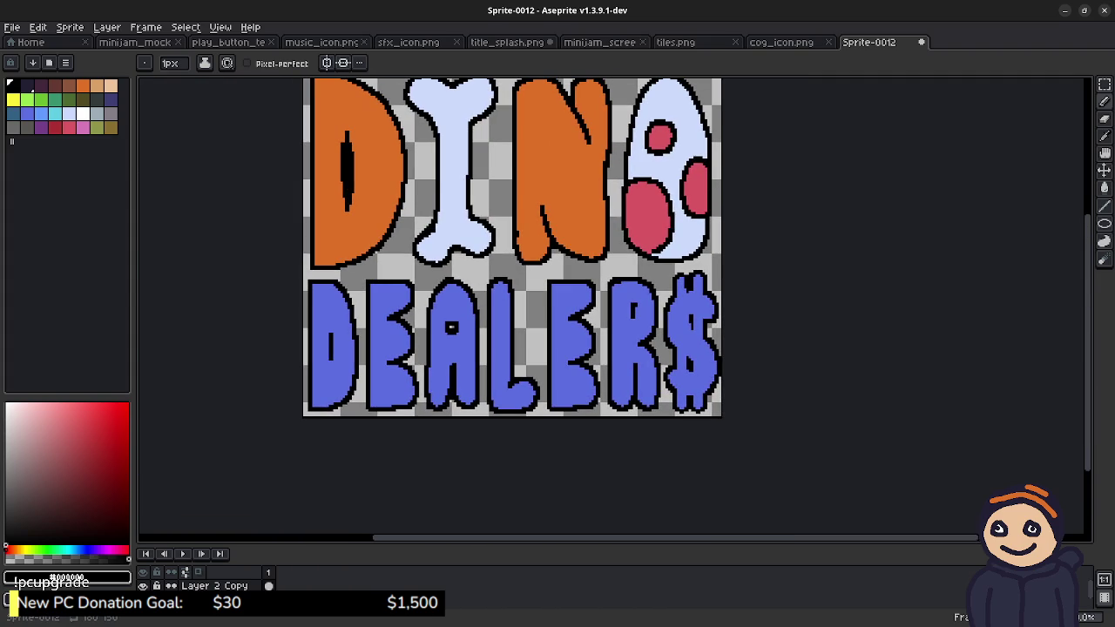
pyautogui.click(54, 98)
# Step: Flood-fill all seven DEALER$ letters, dollar sign included, with green
pyautogui.press('g')
pyautogui.click(321, 349)
pyautogui.click(379, 348)
pyautogui.click(437, 365)
pyautogui.click(505, 365)
pyautogui.click(566, 348)
pyautogui.click(620, 366)
pyautogui.click(693, 349)
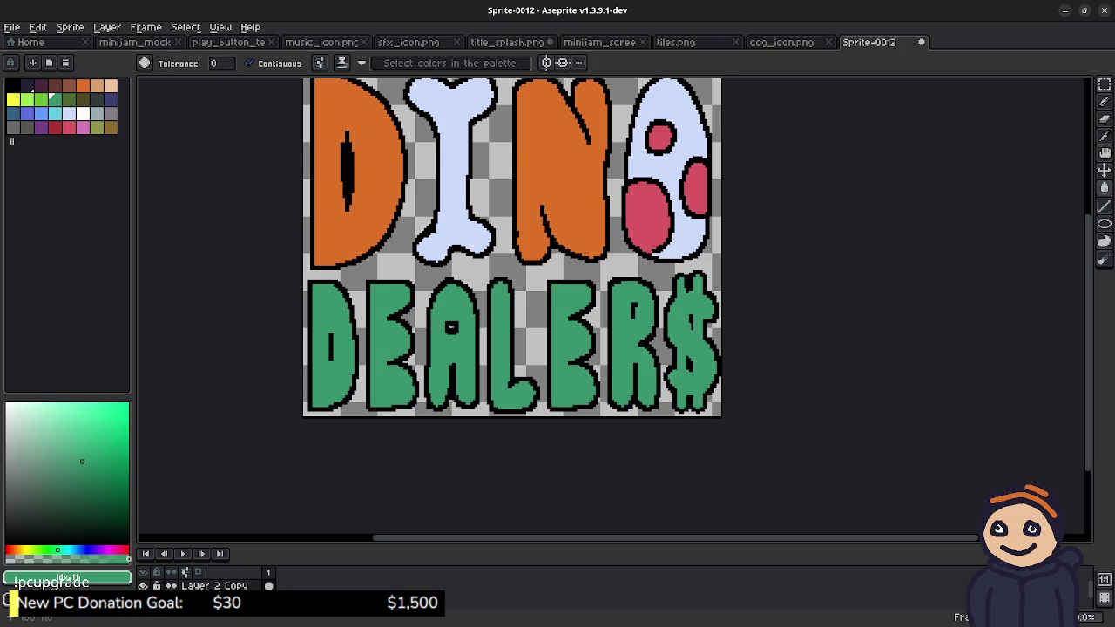
# Step: Refill every DEALER$ letter and the $ with dark green instead
pyautogui.scroll(2, 610, 305)
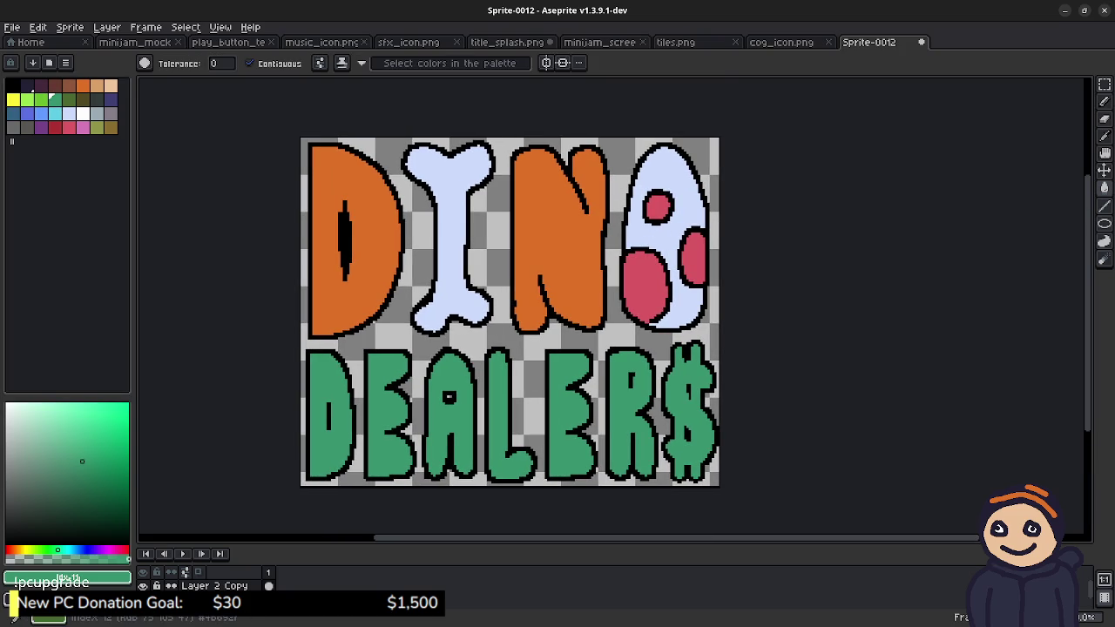
pyautogui.click(69, 99)
pyautogui.click(384, 365)
pyautogui.click(323, 410)
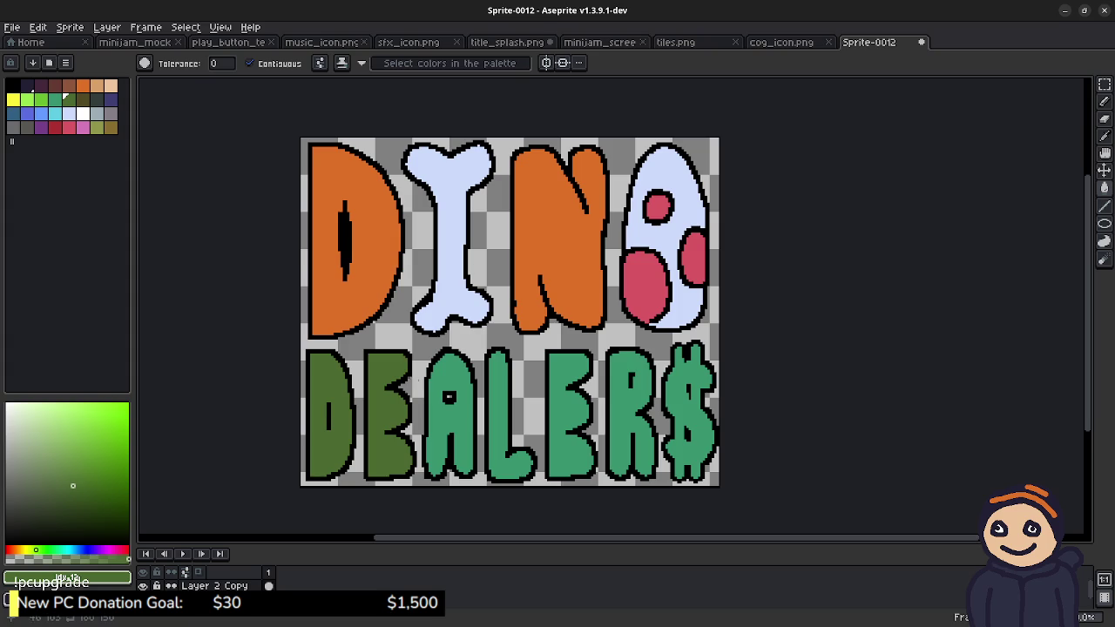
pyautogui.click(433, 435)
pyautogui.click(500, 418)
pyautogui.click(560, 418)
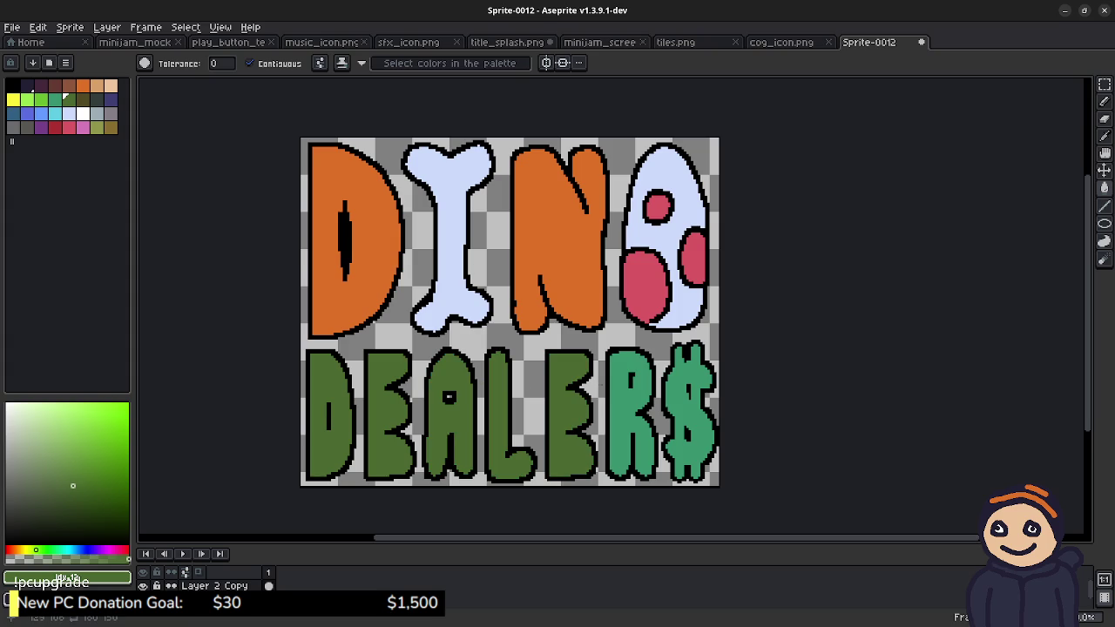
pyautogui.click(616, 418)
pyautogui.click(688, 410)
# Step: Try yellow as the fill for all seven DEALER$ letters
pyautogui.scroll(-1, 688, 409)
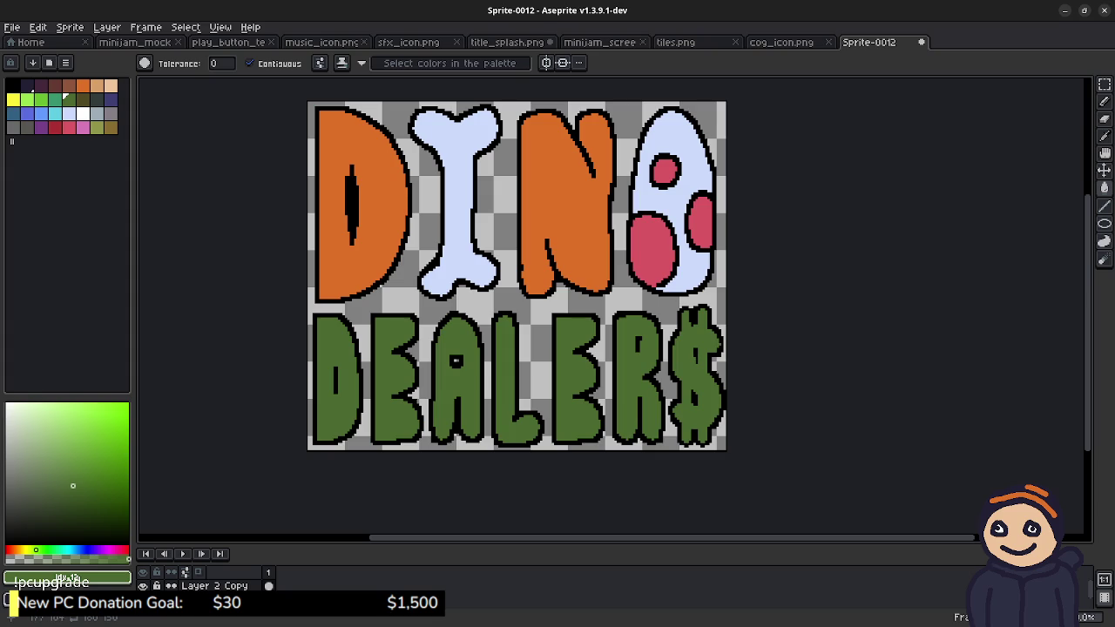
pyautogui.click(13, 98)
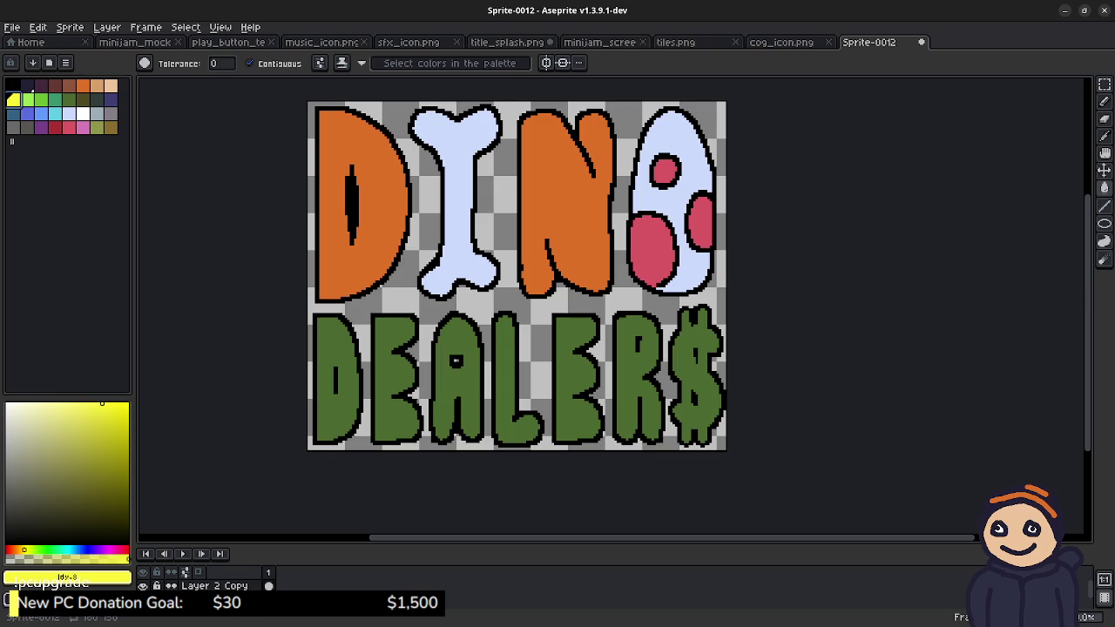
pyautogui.click(324, 344)
pyautogui.click(393, 365)
pyautogui.click(449, 375)
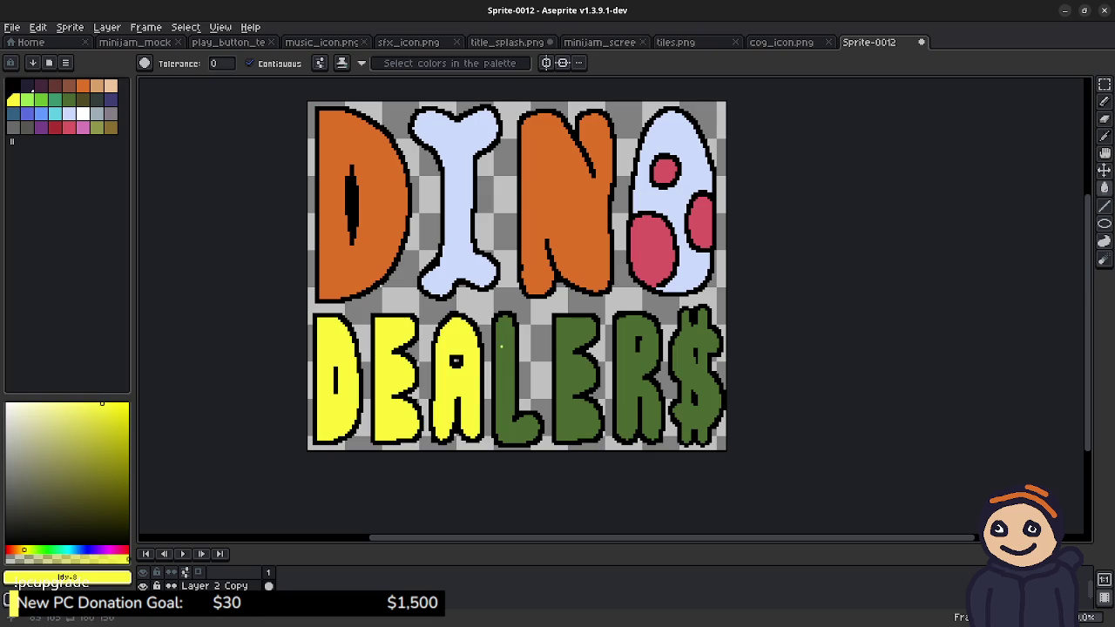
pyautogui.click(510, 374)
pyautogui.click(570, 357)
pyautogui.click(624, 342)
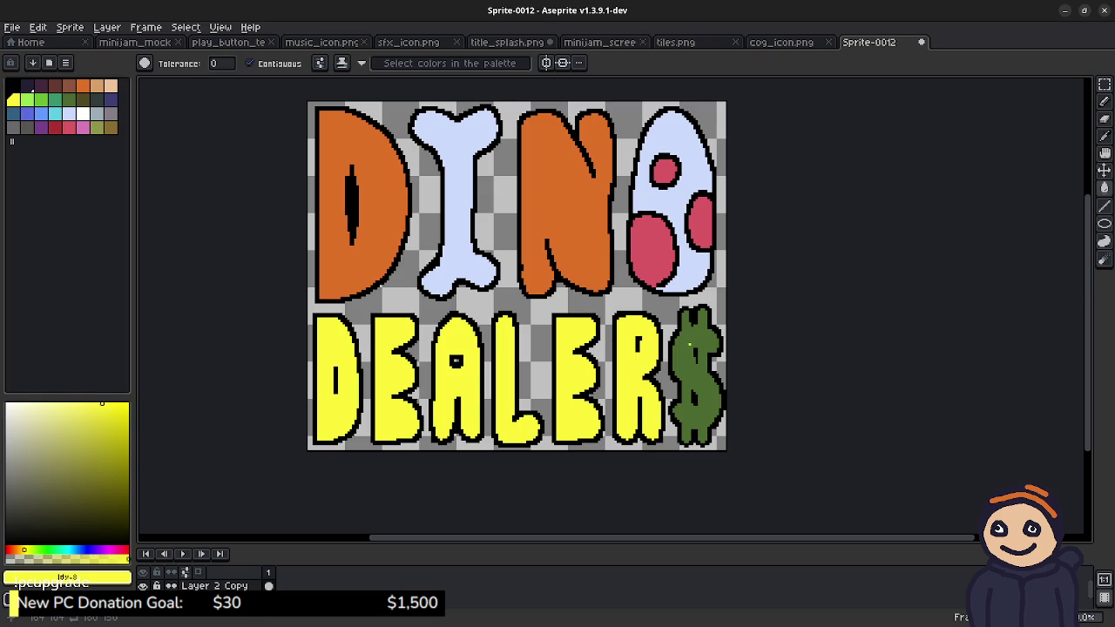
pyautogui.click(692, 366)
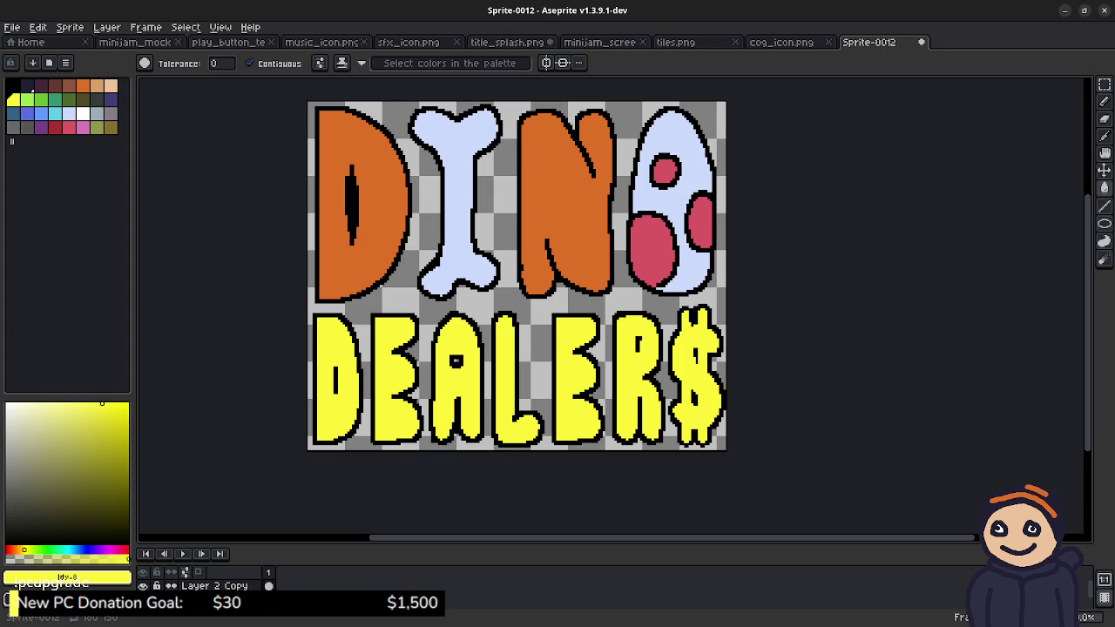
# Step: Go back to dark green for the D and first E of DEALER$
pyautogui.click(69, 98)
pyautogui.click(336, 375)
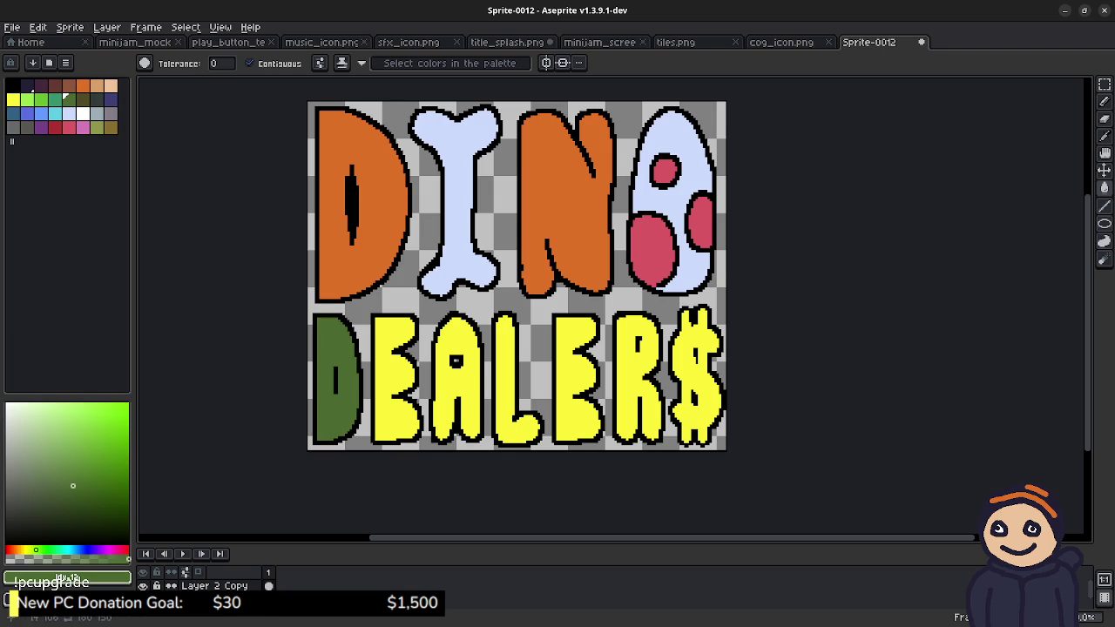
pyautogui.click(390, 379)
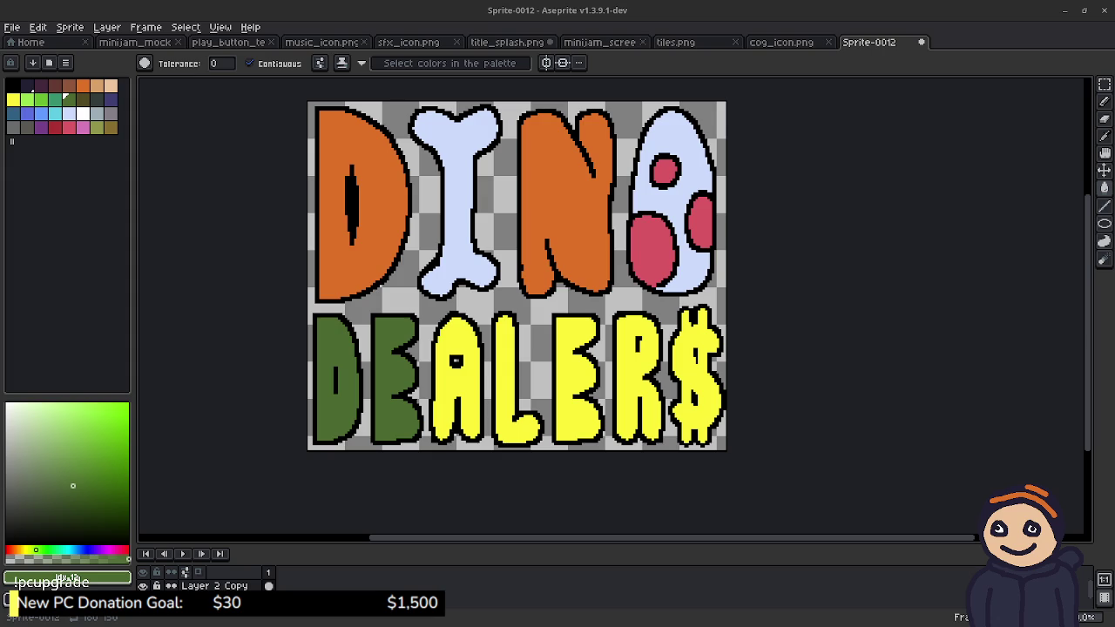
# Step: Fill D, E, A, L, E, R and $ with the final light green
pyautogui.click(41, 99)
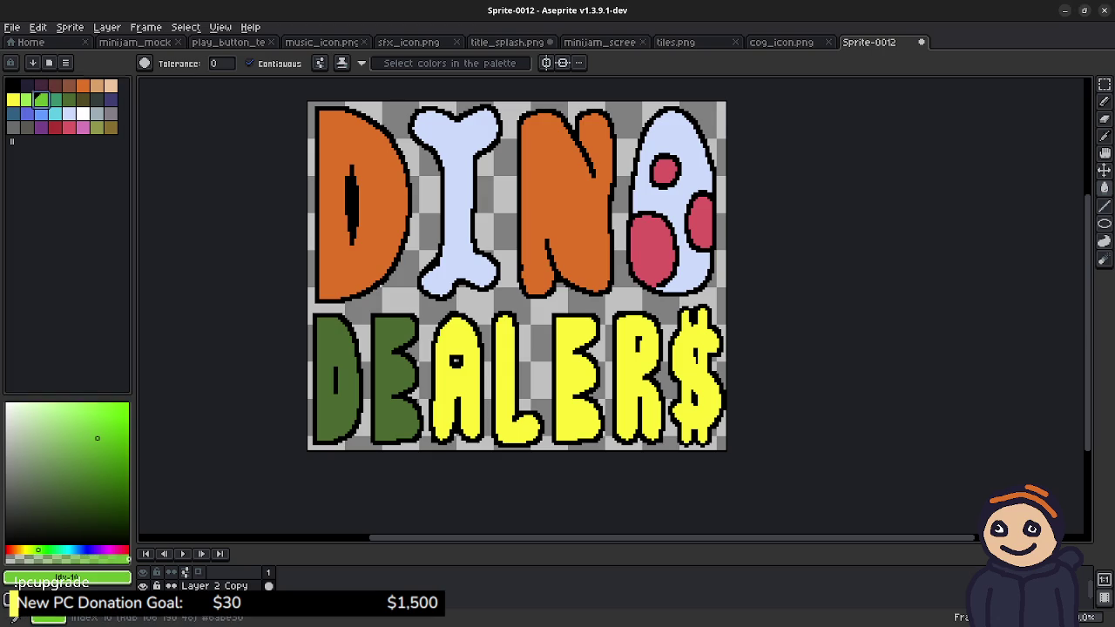
pyautogui.click(348, 349)
pyautogui.click(387, 374)
pyautogui.click(453, 401)
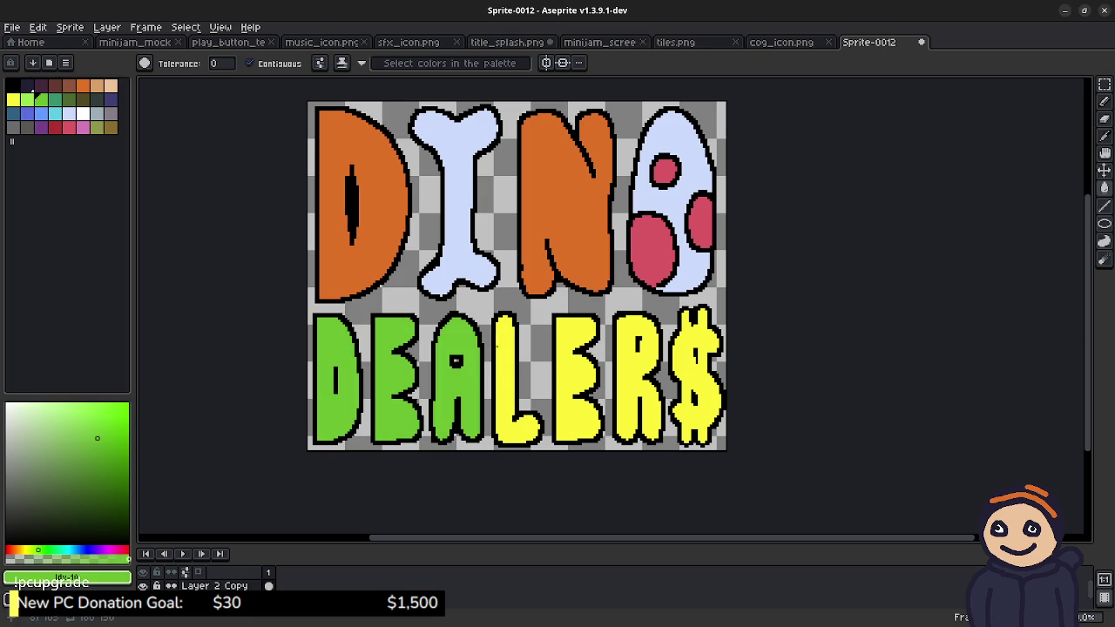
pyautogui.click(510, 392)
pyautogui.click(577, 392)
pyautogui.click(631, 401)
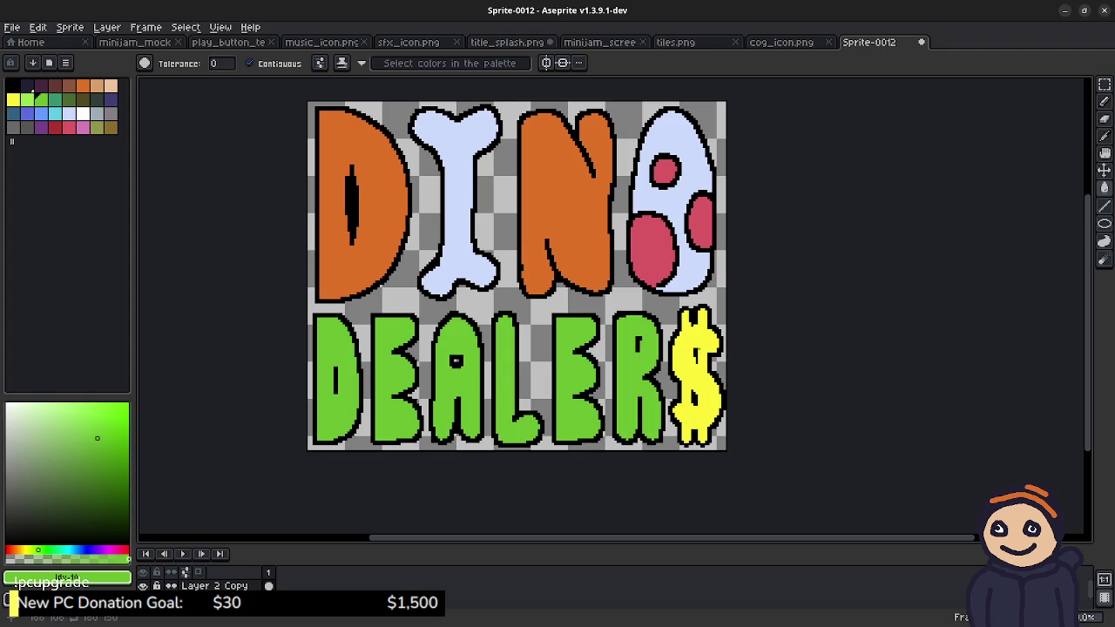
pyautogui.click(707, 348)
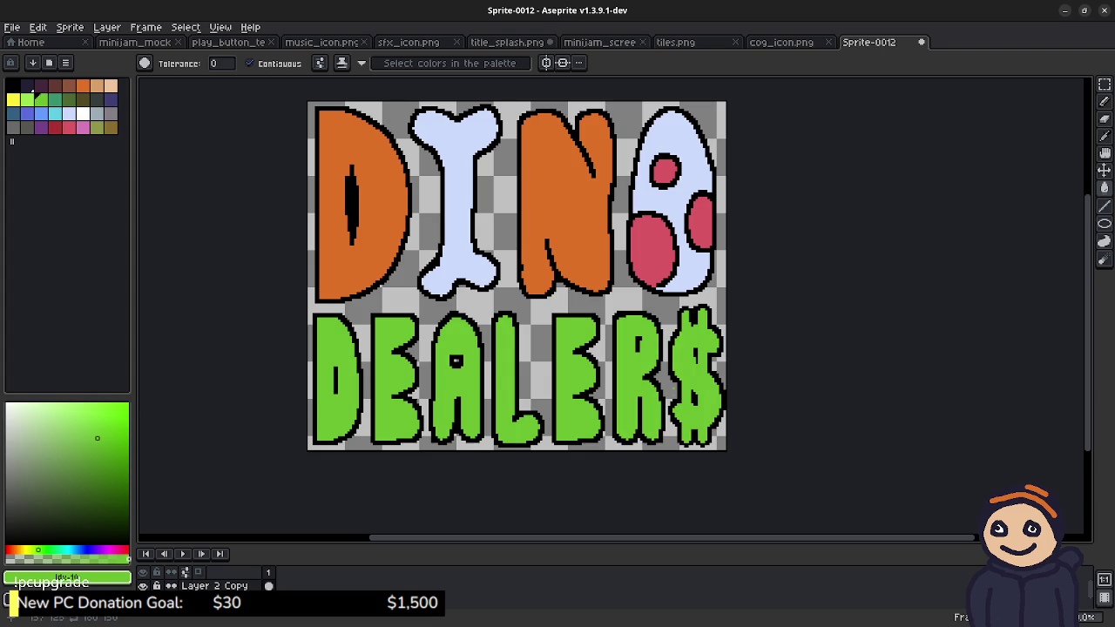
pyautogui.moveTo(716, 429); pyautogui.dragTo(743, 472)
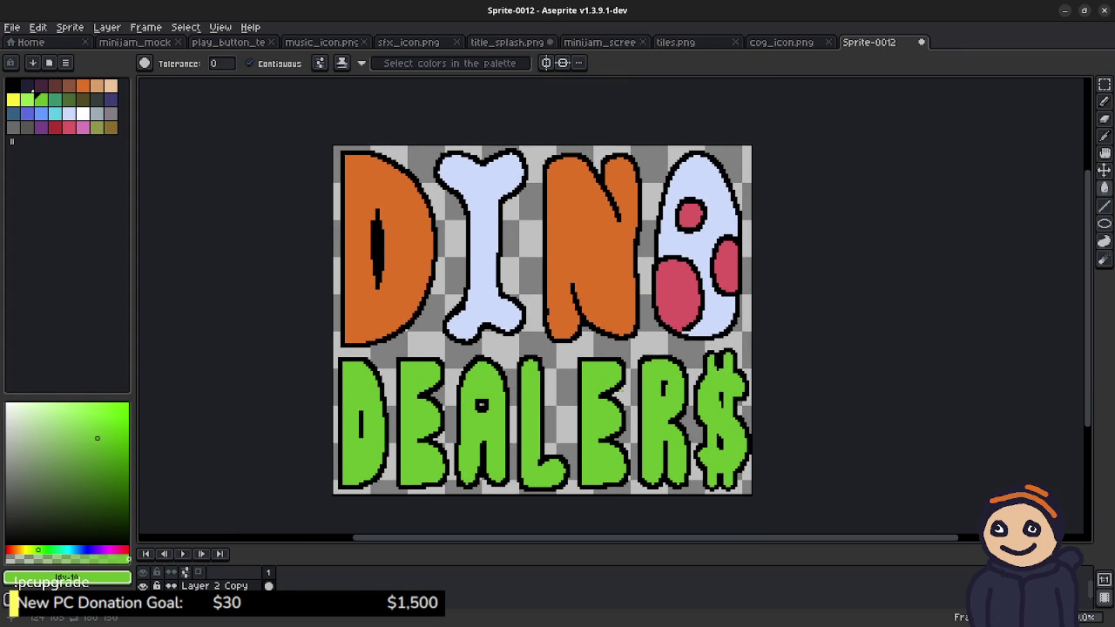
pyautogui.scroll(2, 467, 324)
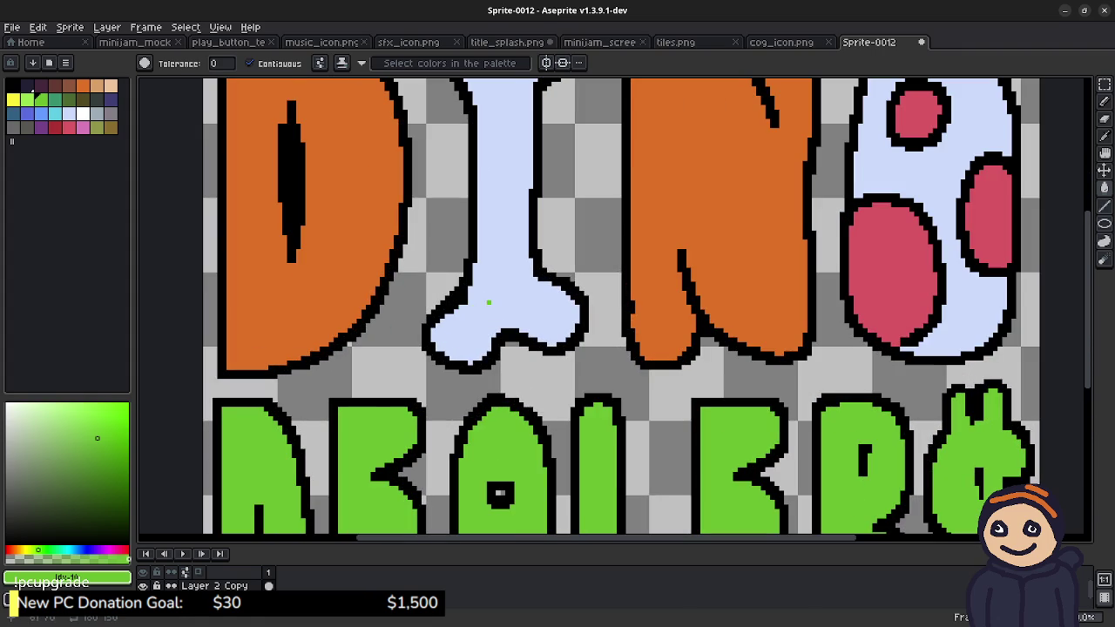
pyautogui.keyDown('alt'); pyautogui.click(467, 323); pyautogui.keyUp('alt')
pyautogui.press('b')
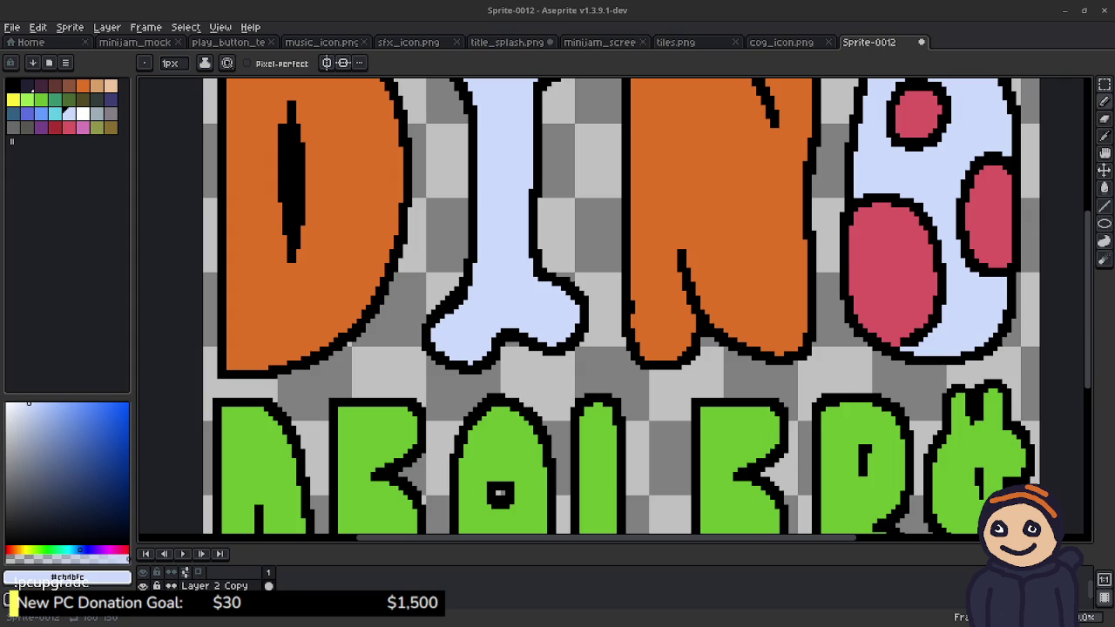
pyautogui.scroll(-1, 786, 343)
pyautogui.scroll(-1, 775, 335)
pyautogui.scroll(-1, 761, 323)
pyautogui.moveTo(645, 331)
pyautogui.mouseDown()
pyautogui.moveTo(603, 324)
pyautogui.moveTo(594, 302)
pyautogui.mouseUp()
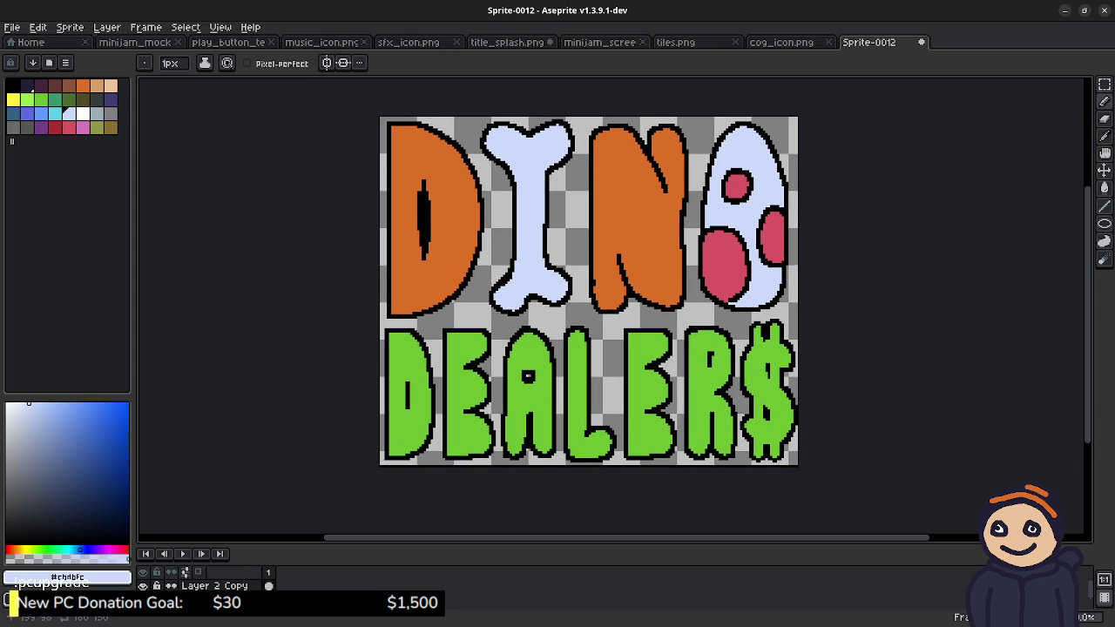
pyautogui.hotkey('ctrl', 'a')
pyautogui.press('v')
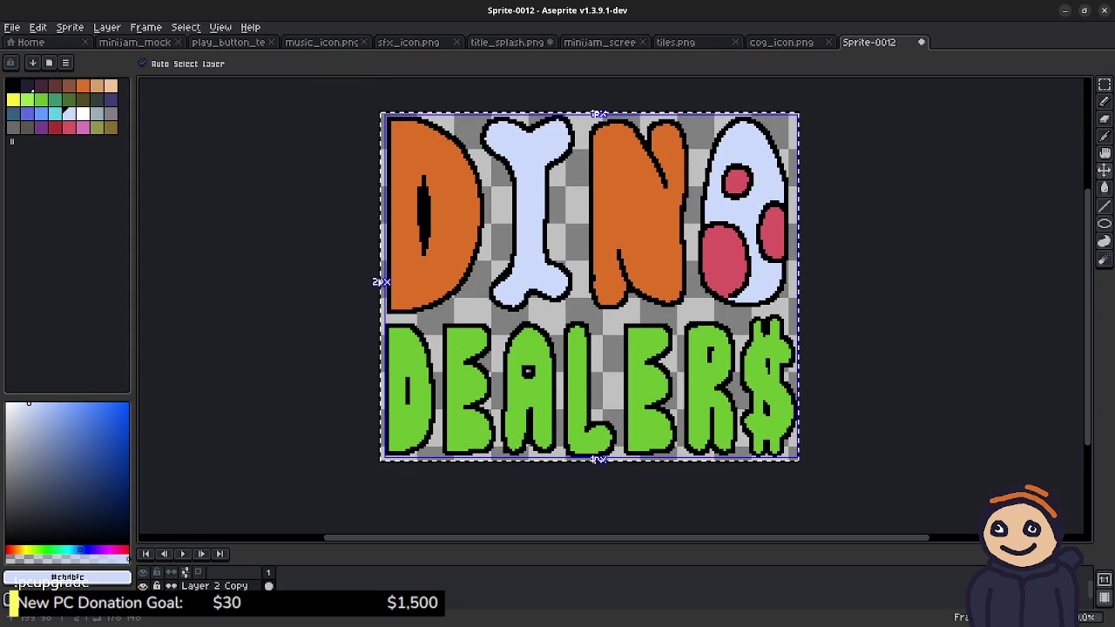
# Step: Clear the selection and bring up the title_splash.png artwork
pyautogui.press('b')
pyautogui.press('m')
pyautogui.hotkey('ctrl', 'd')
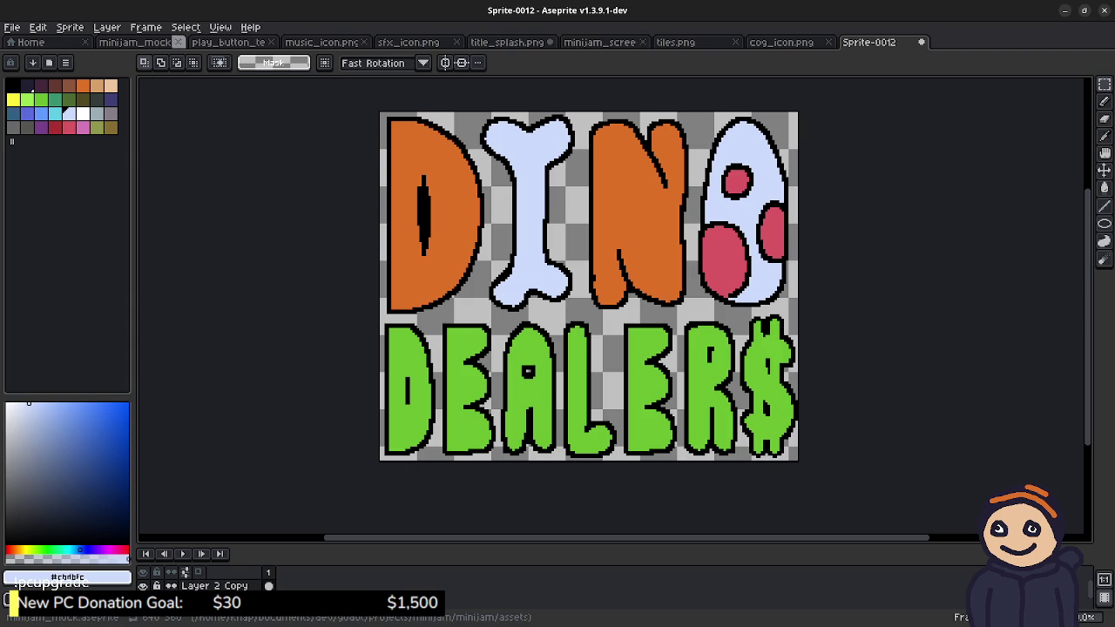
pyautogui.click(135, 42)
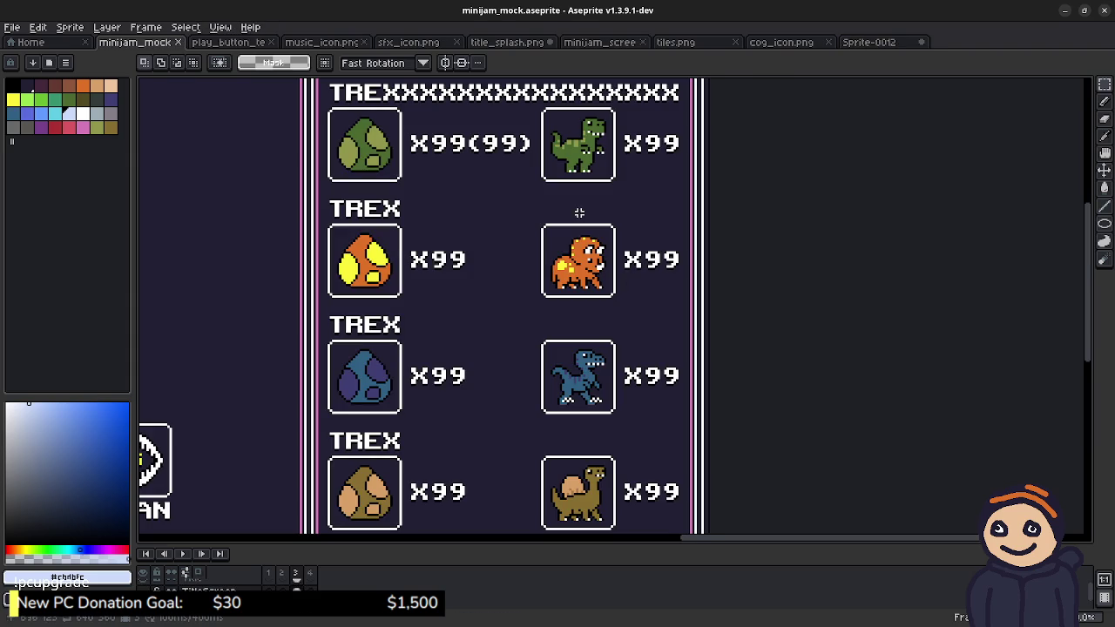
pyautogui.click(506, 41)
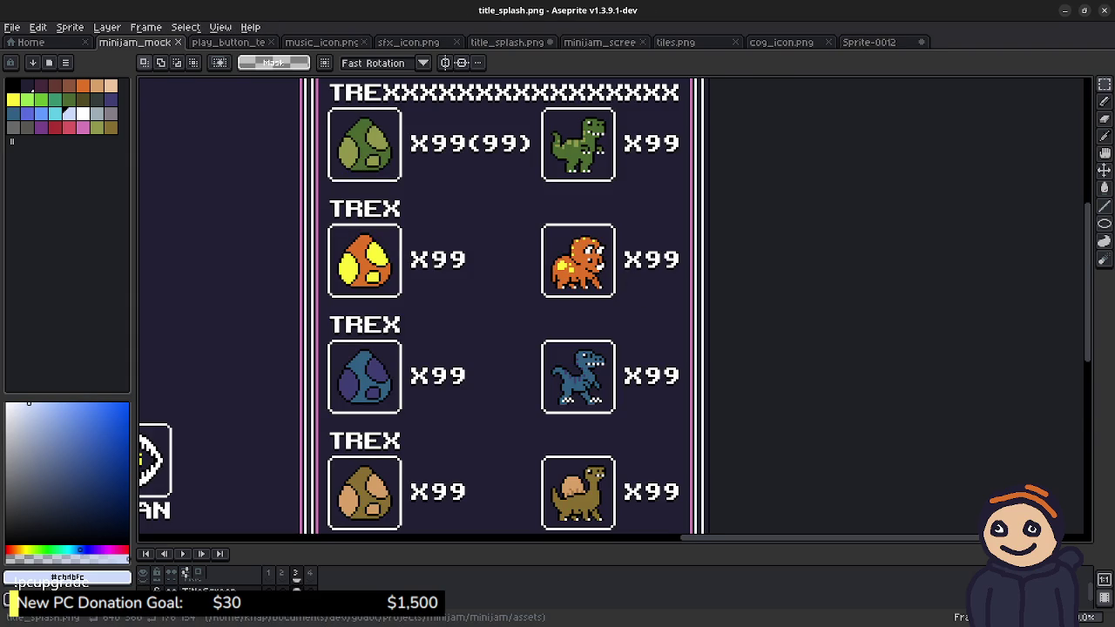
# Step: Paste the logo into the splash's upper-right sky, then cancel the placement
pyautogui.hotkey('ctrl', 'v')
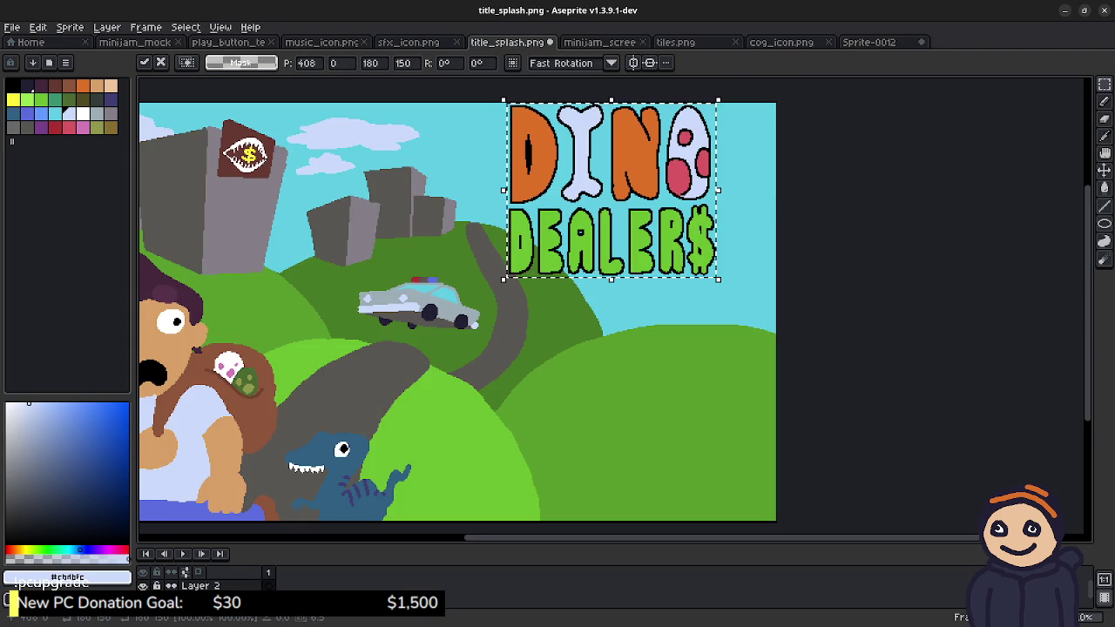
pyautogui.moveTo(616, 186)
pyautogui.mouseDown()
pyautogui.moveTo(653, 251)
pyautogui.moveTo(651, 224)
pyautogui.mouseUp()
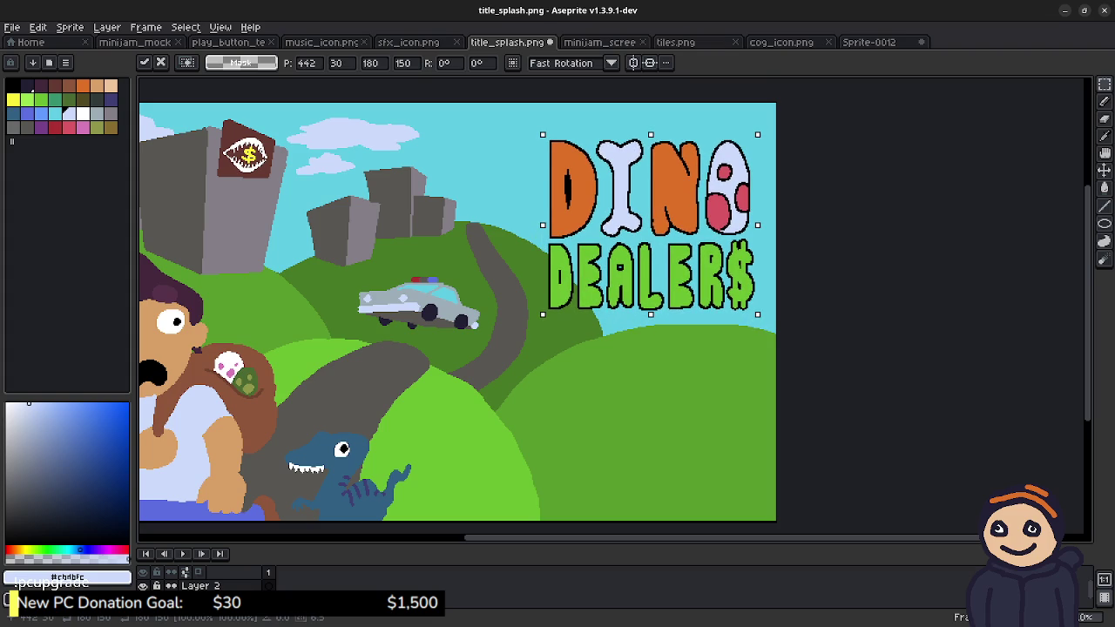
pyautogui.moveTo(650, 224); pyautogui.dragTo(655, 214)
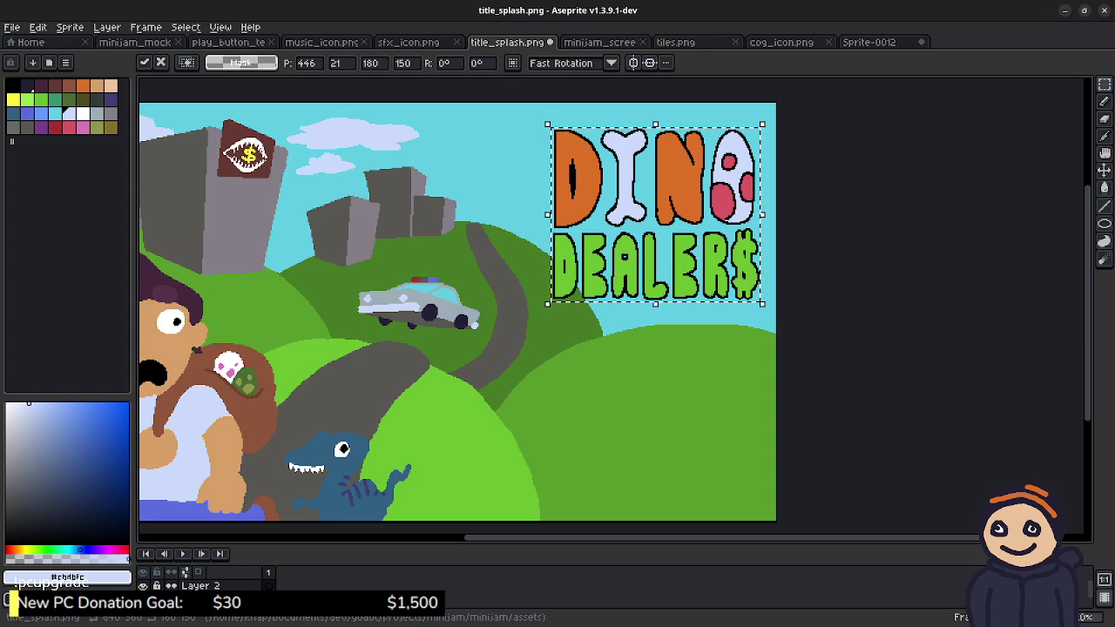
pyautogui.press('Escape')
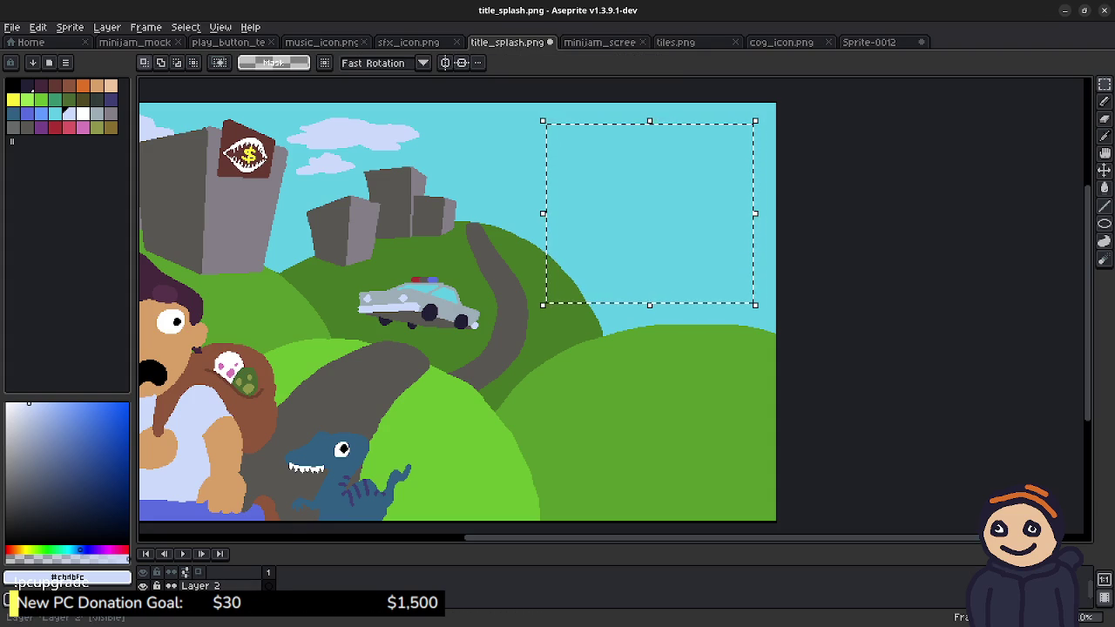
# Step: Hide Layer 2, deselect, and merge Layer 2 down into the layer below
pyautogui.rightClick(218, 585)
pyautogui.click(143, 586)
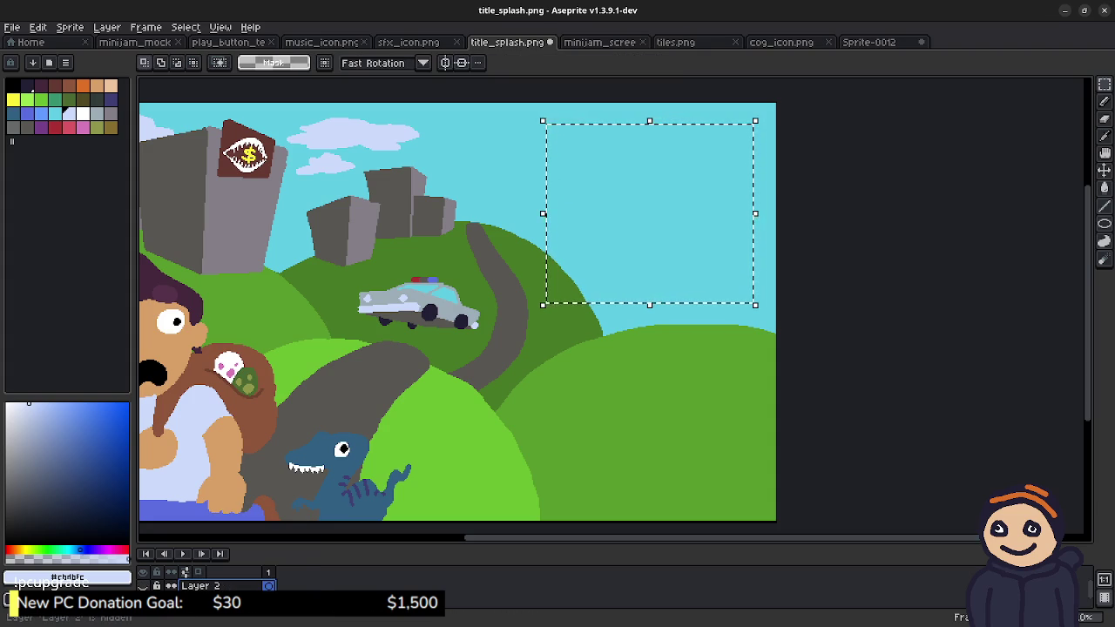
pyautogui.hotkey('ctrl', 'd')
pyautogui.scroll(-1, 383, 423)
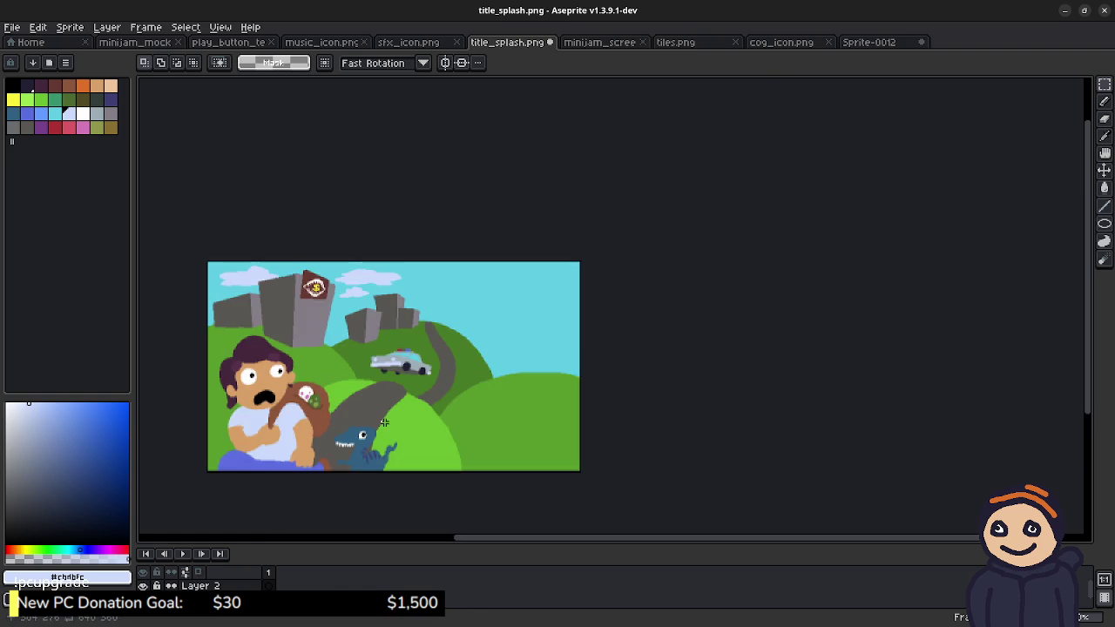
pyautogui.hscroll(-2, 383, 423)
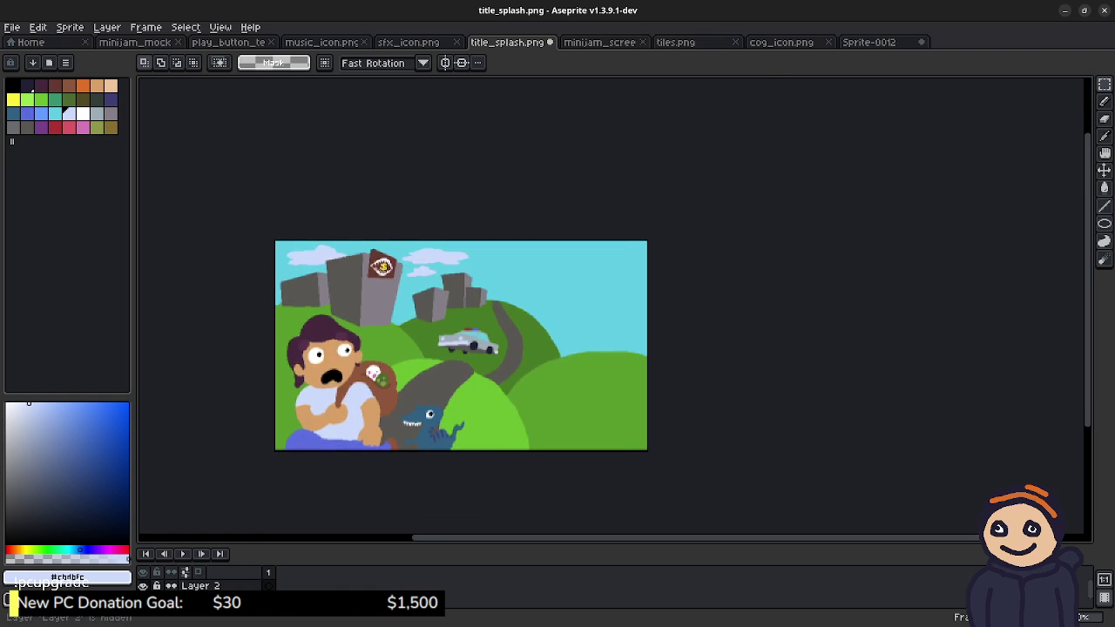
pyautogui.rightClick(199, 584)
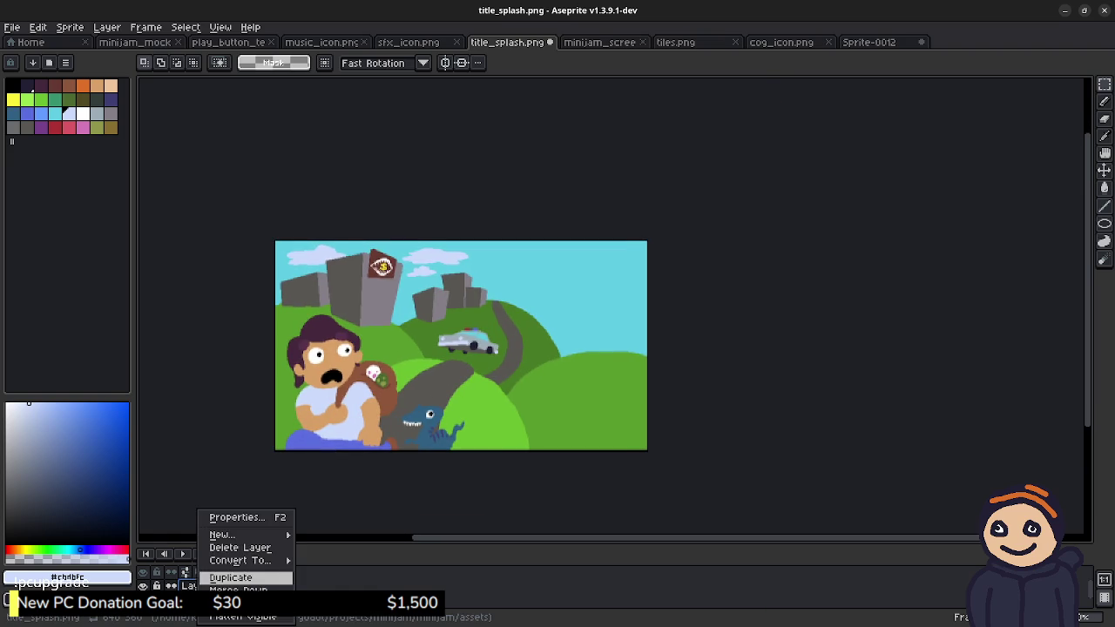
pyautogui.click(235, 590)
pyautogui.rightClick(209, 585)
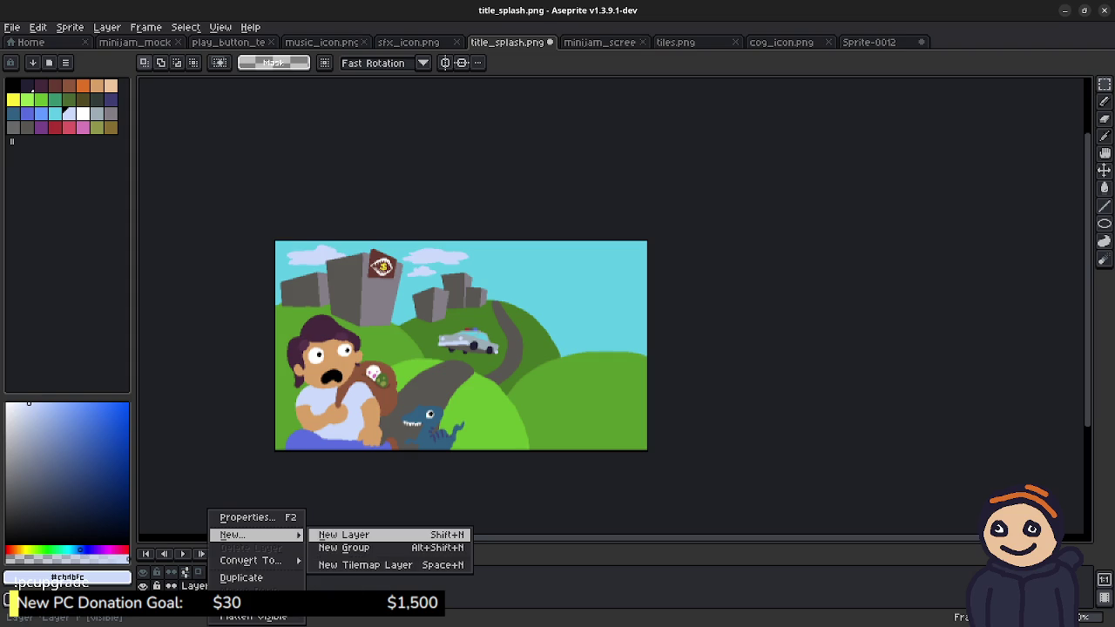
pyautogui.press('Escape')
# Step: Paste the logo, move it to the upper-right sky, nudge left and down, and commit
pyautogui.scroll(4, 463, 425)
pyautogui.scroll(3, 630, 299)
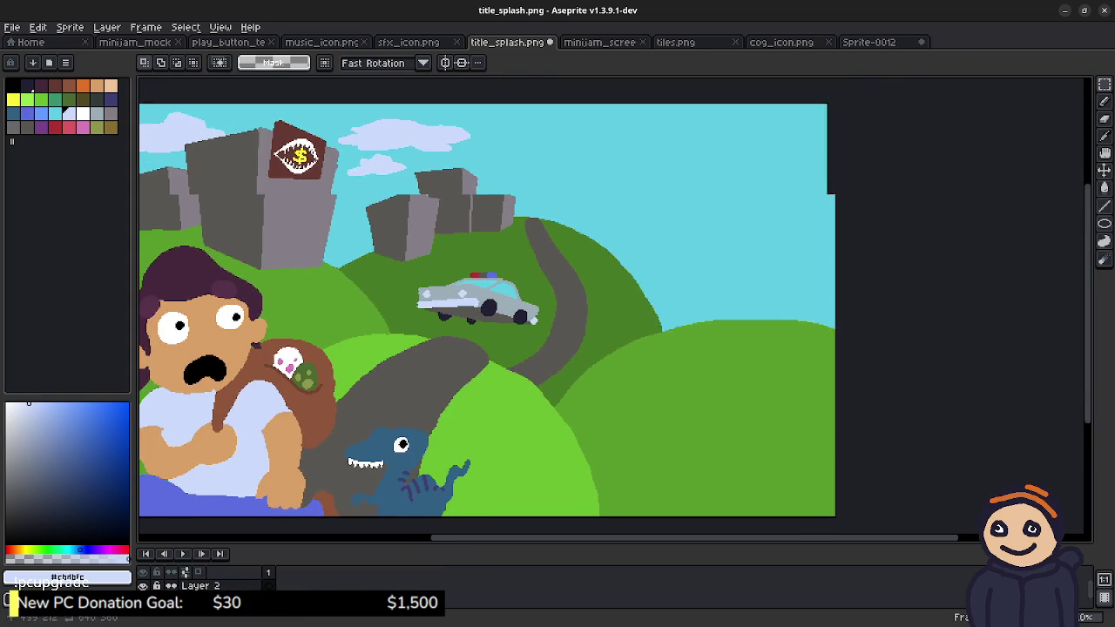
pyautogui.hscroll(1, 642, 353)
pyautogui.hotkey('ctrl', 'v')
pyautogui.moveTo(218, 209); pyautogui.dragTo(747, 231)
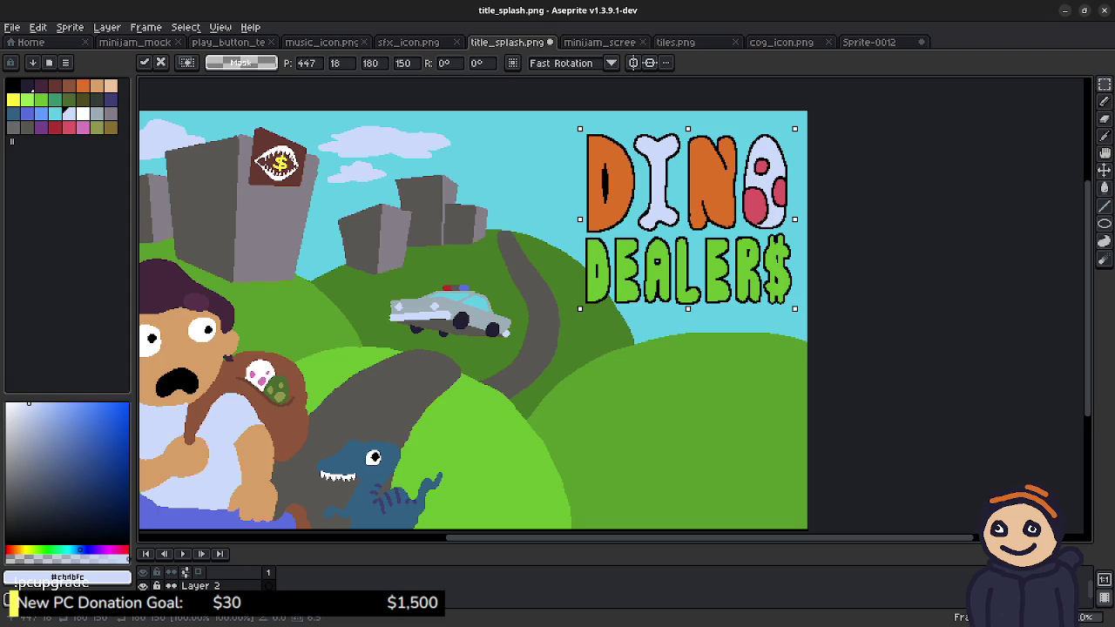
pyautogui.press('Left')
pyautogui.press('Left')
pyautogui.press('Left')
pyautogui.press('Down')
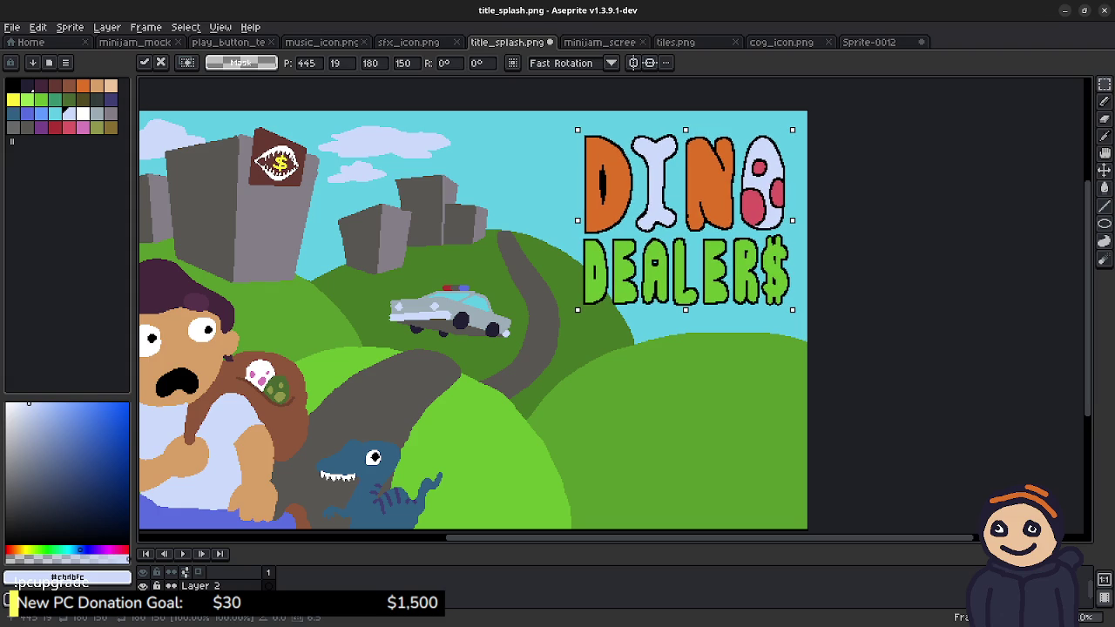
pyautogui.press('Return')
pyautogui.scroll(2, 784, 265)
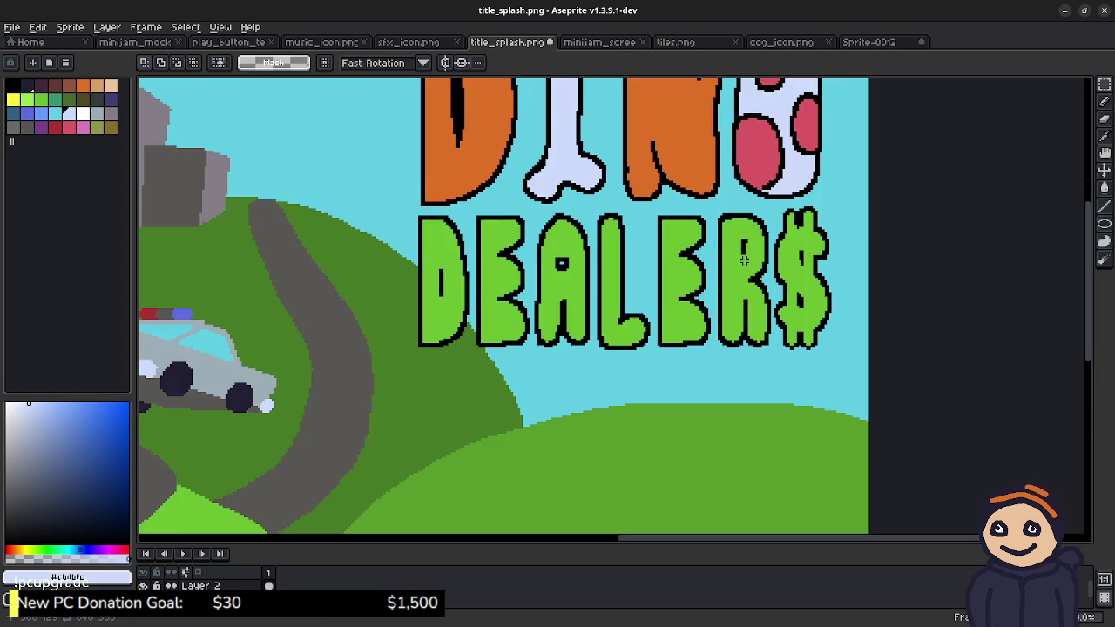
pyautogui.scroll(1, 735, 347)
pyautogui.scroll(-2, 736, 346)
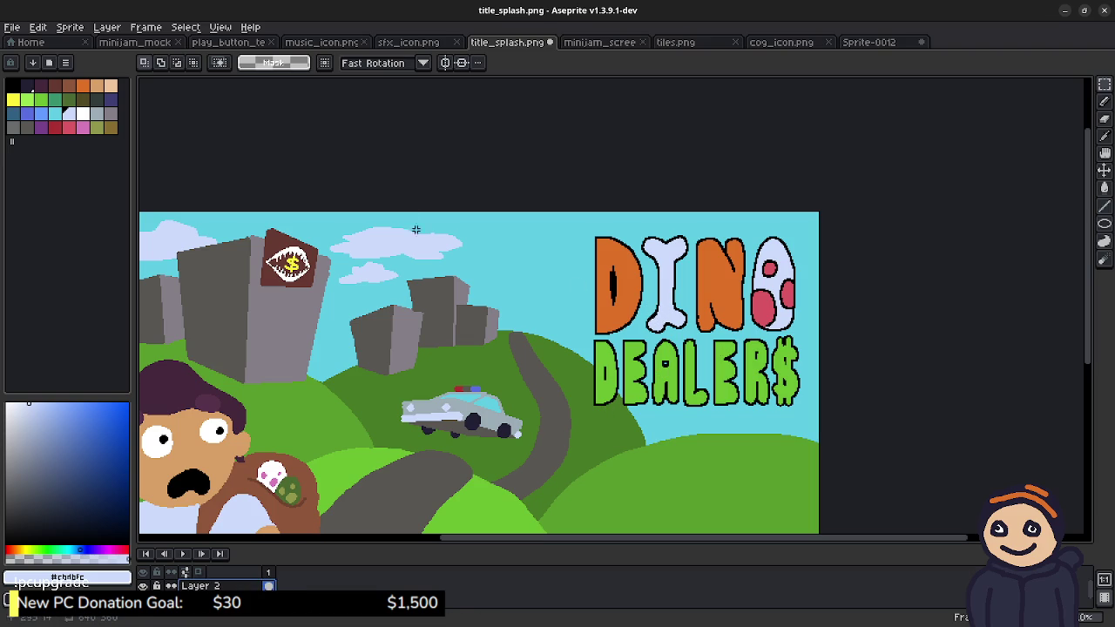
# Step: Fill the D, I, N and every part of the O in DINO with black
pyautogui.press('w')
pyautogui.click(12, 86)
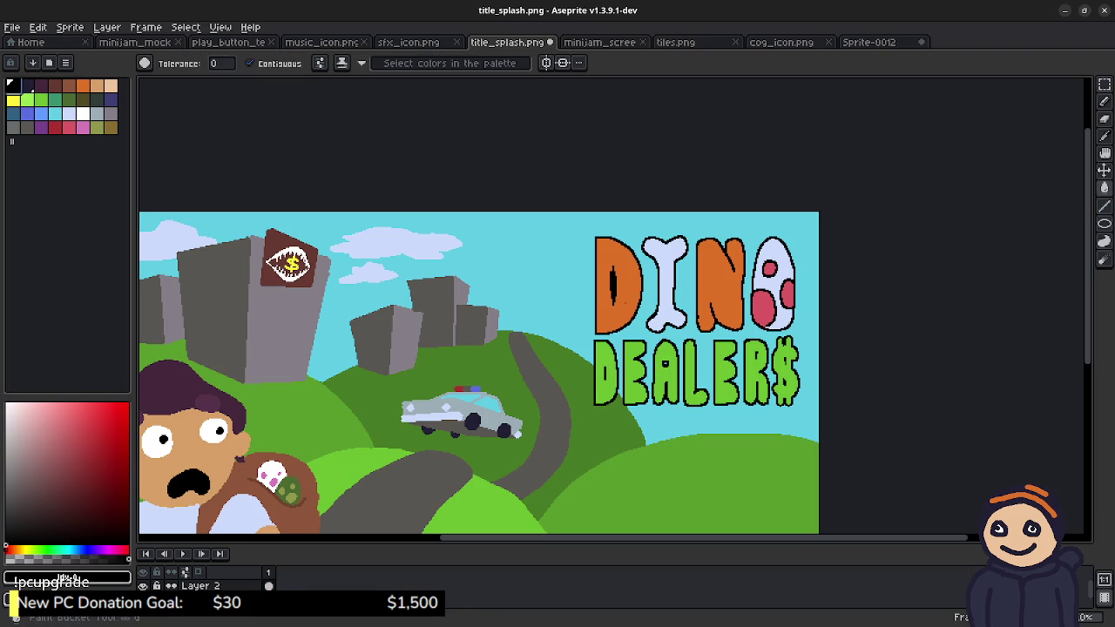
pyautogui.click(610, 287)
pyautogui.click(663, 287)
pyautogui.click(719, 288)
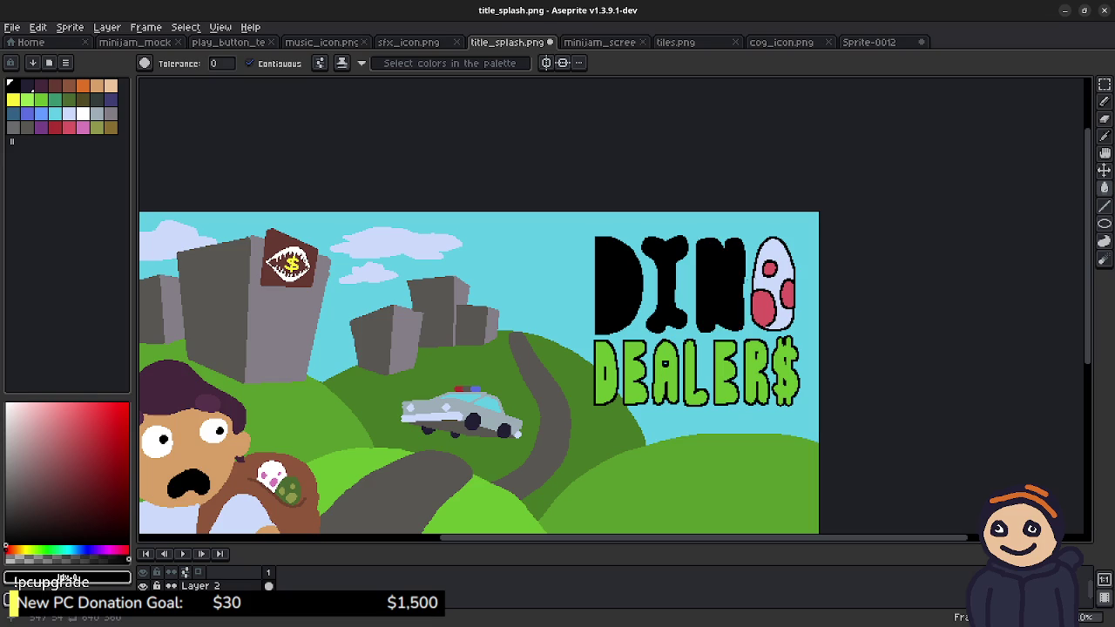
pyautogui.click(782, 253)
pyautogui.click(770, 269)
pyautogui.click(764, 310)
pyautogui.click(787, 294)
# Step: Fill all seven DEALER$ letters, $ through D, with black
pyautogui.click(786, 371)
pyautogui.click(753, 372)
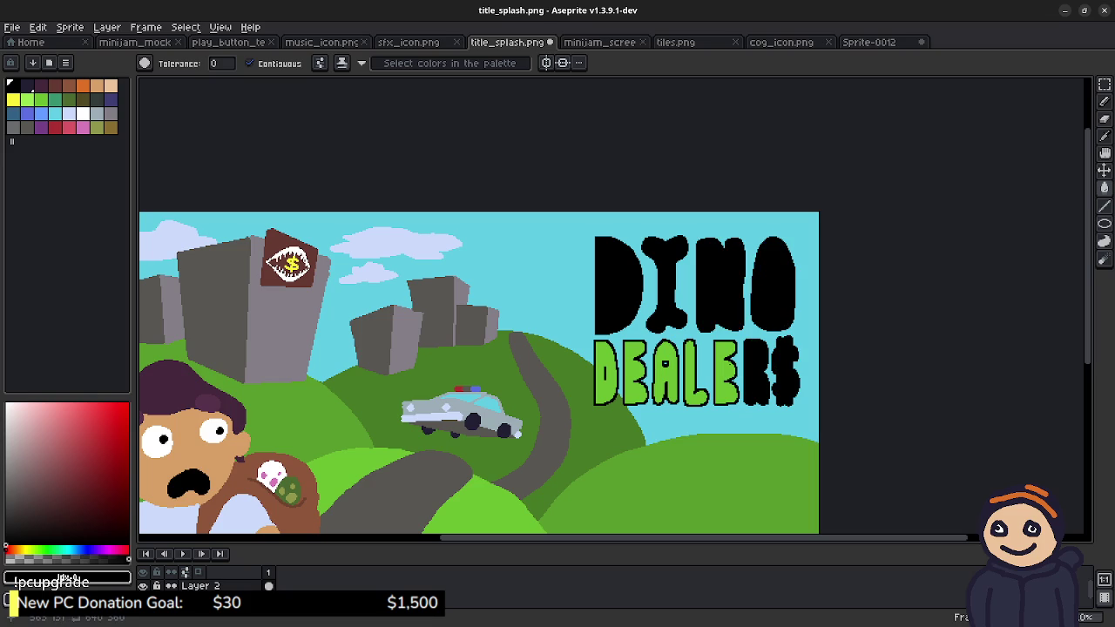
pyautogui.click(721, 372)
pyautogui.click(690, 375)
pyautogui.click(665, 374)
pyautogui.click(635, 375)
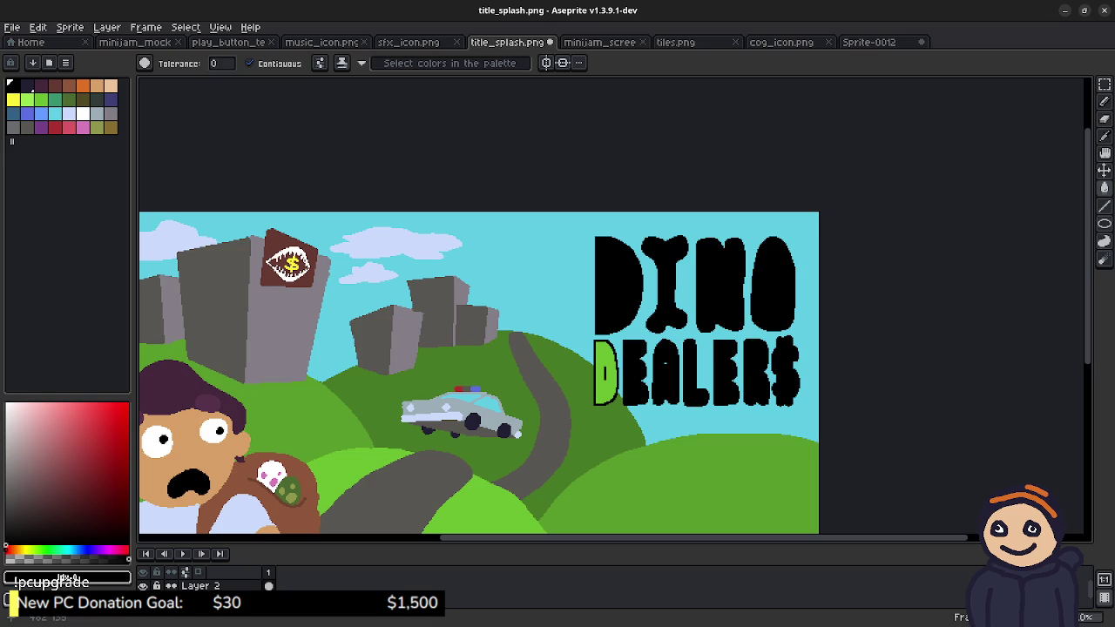
pyautogui.click(606, 375)
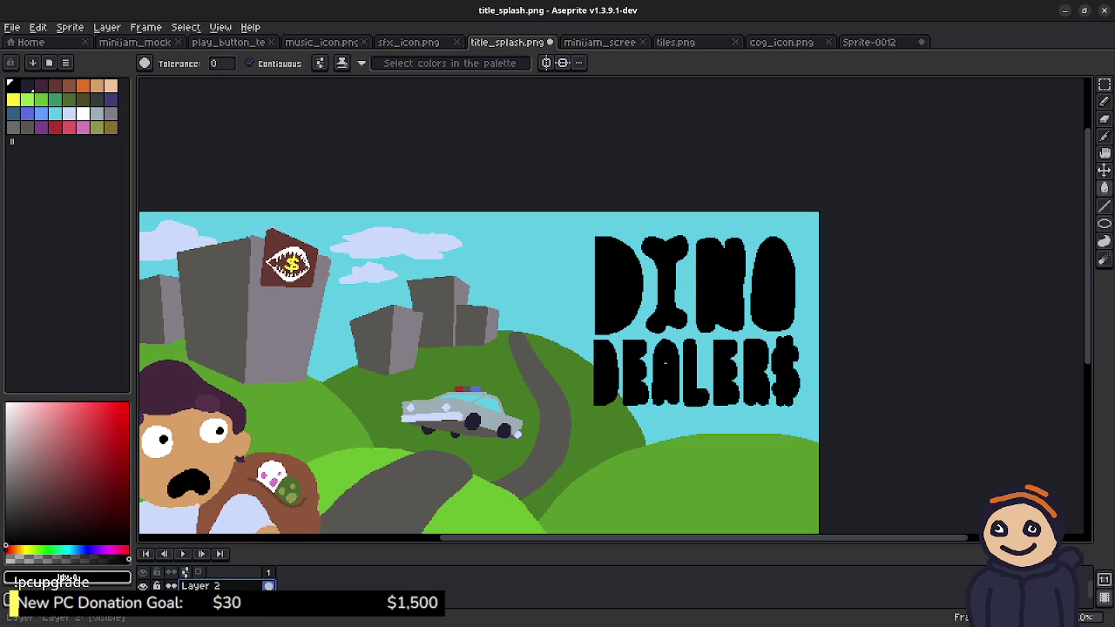
# Step: Add a new empty layer and paste the coloured logo onto it
pyautogui.rightClick(230, 586)
pyautogui.click(357, 534)
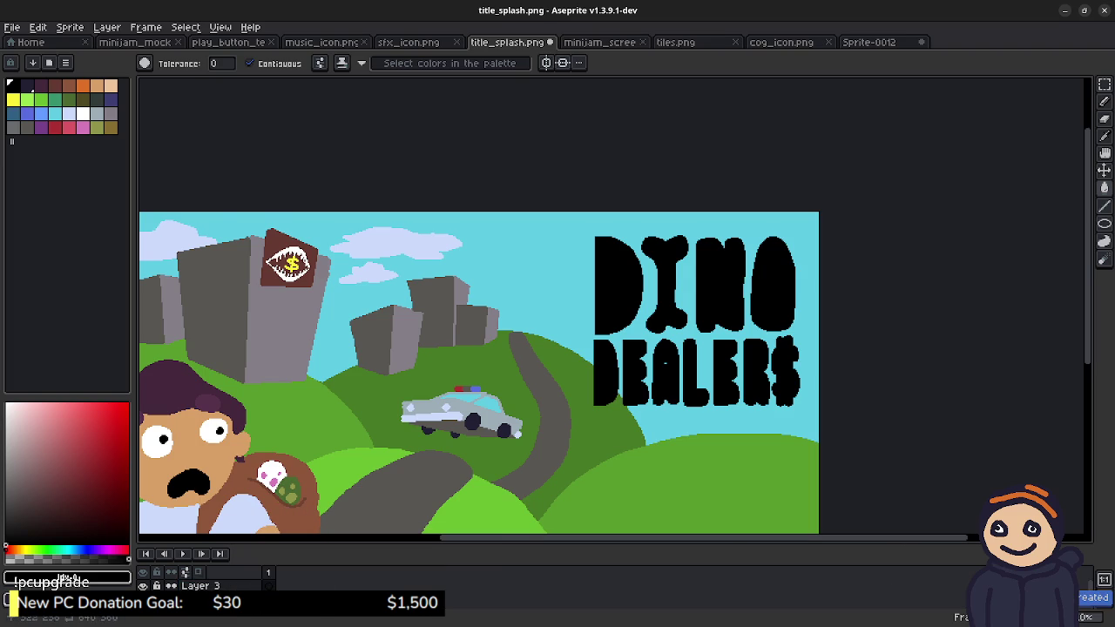
pyautogui.hotkey('ctrl', 'v')
# Step: Set the coloured logo just up-left of the black copy at 442,15 and commit it
pyautogui.moveTo(214, 296); pyautogui.dragTo(662, 310)
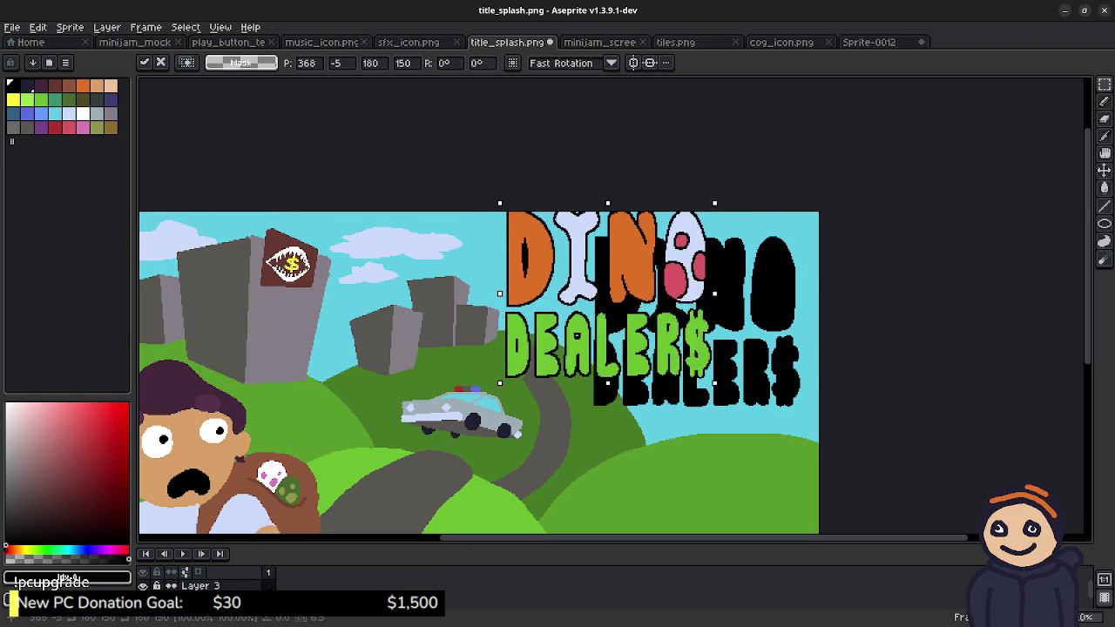
pyautogui.press('Right')
pyautogui.press('Right')
pyautogui.press('Left')
pyautogui.press('Left')
pyautogui.press('Left')
pyautogui.press('Left')
pyautogui.press('Left')
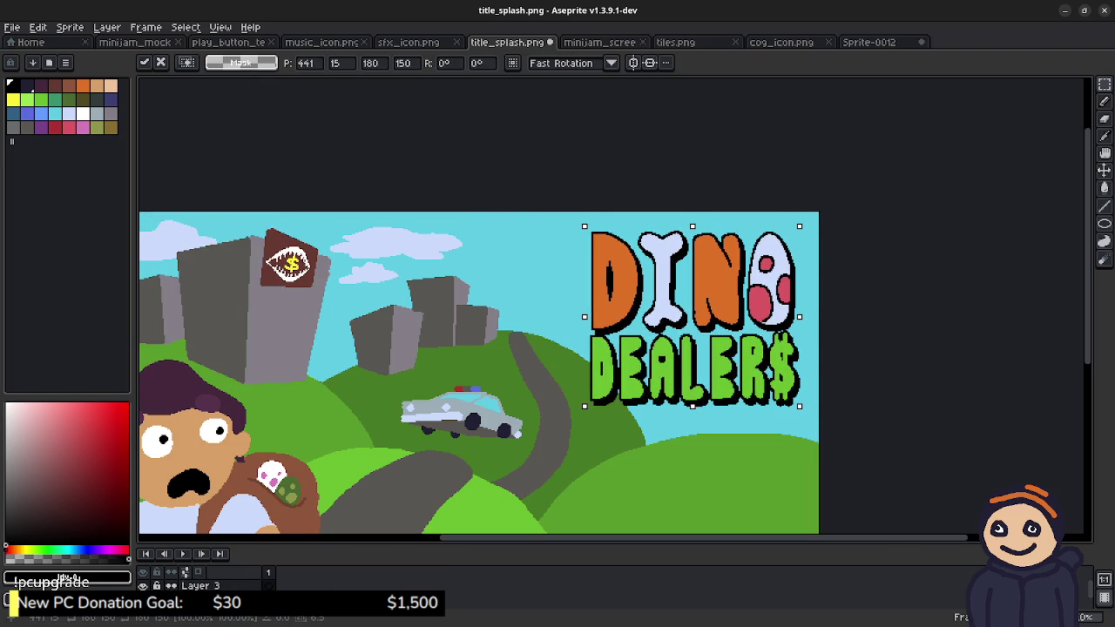
pyautogui.press('Right')
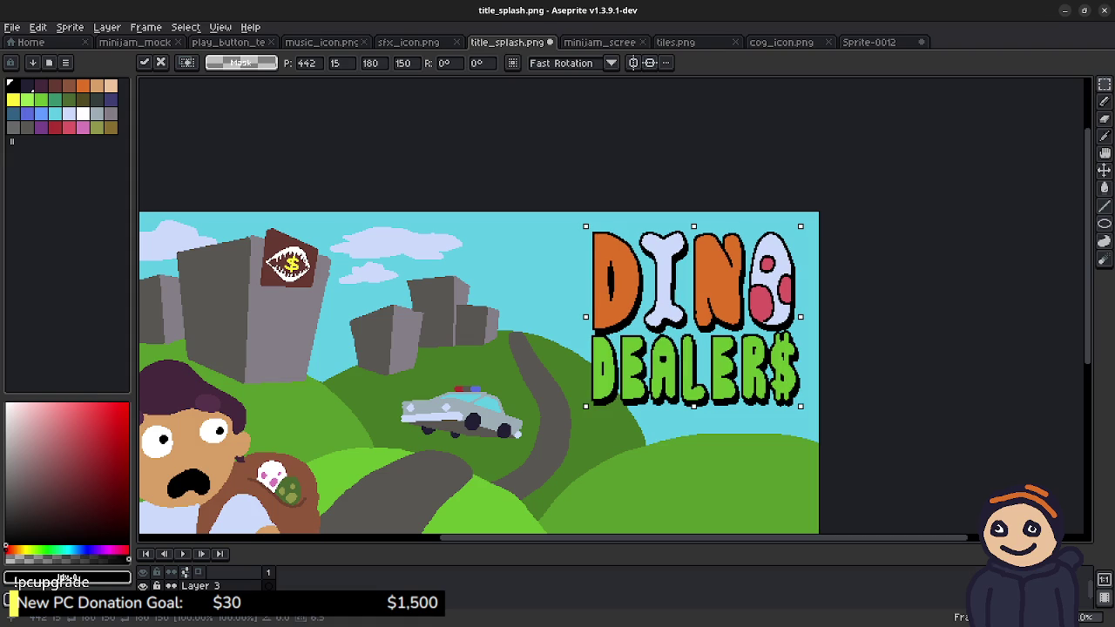
pyautogui.click(889, 344)
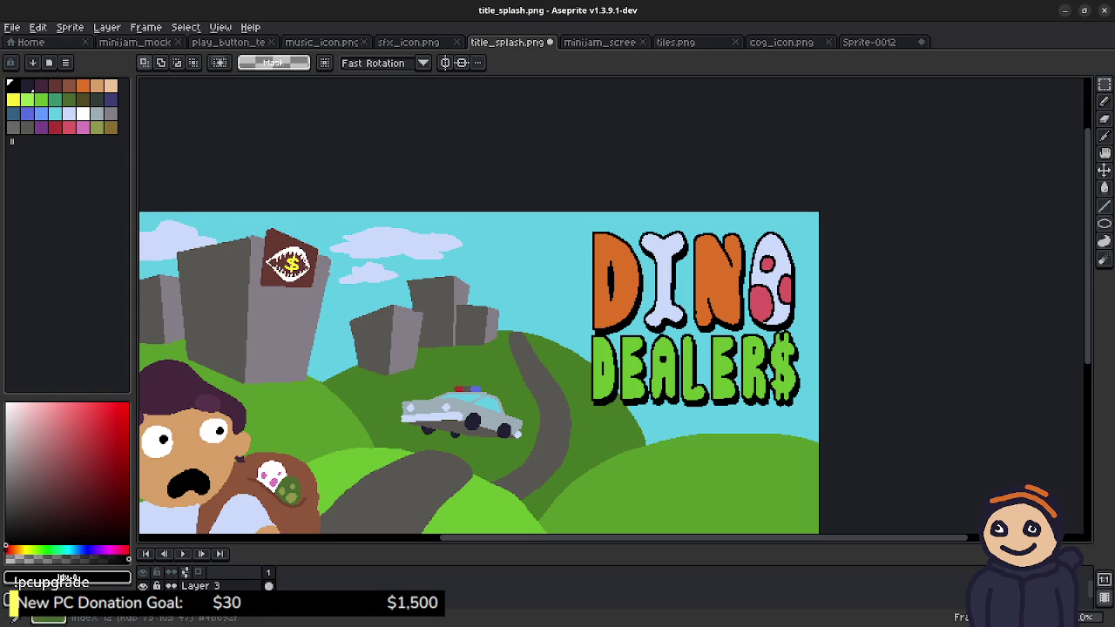
# Step: Switch to the Move tool and recentre the view on the whole splash scene
pyautogui.press('v')
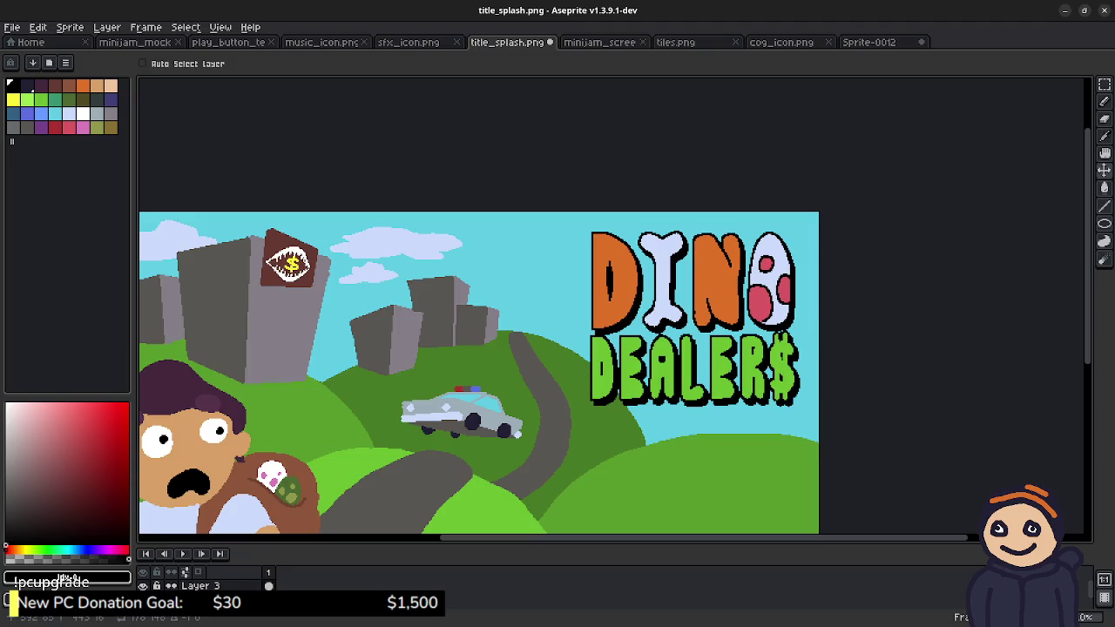
pyautogui.scroll(1, 523, 331)
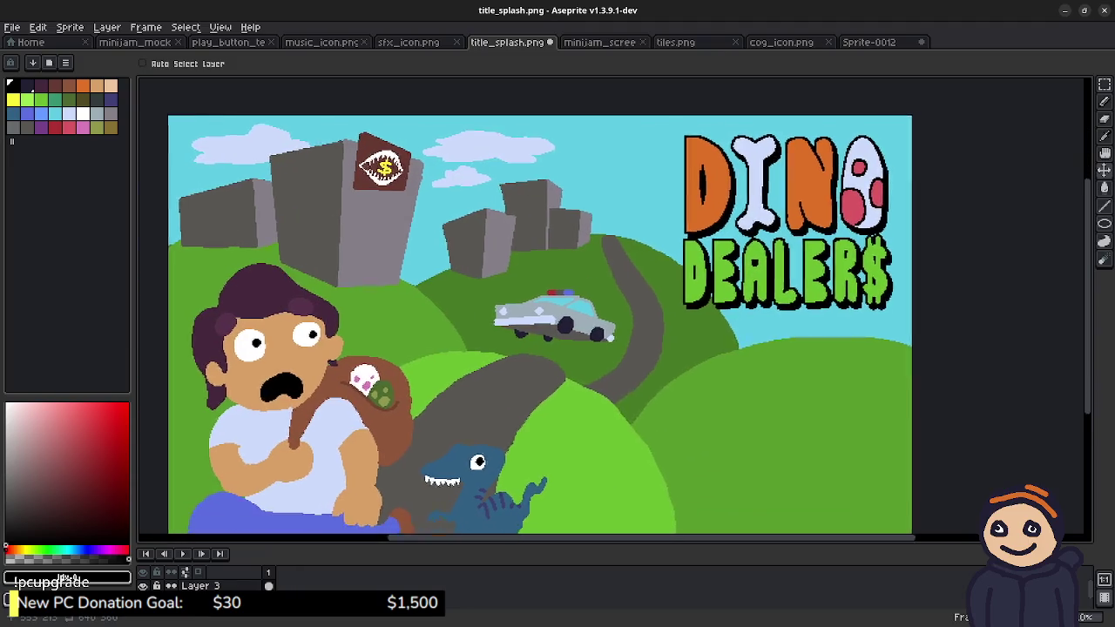
pyautogui.moveTo(557, 331); pyautogui.dragTo(597, 313)
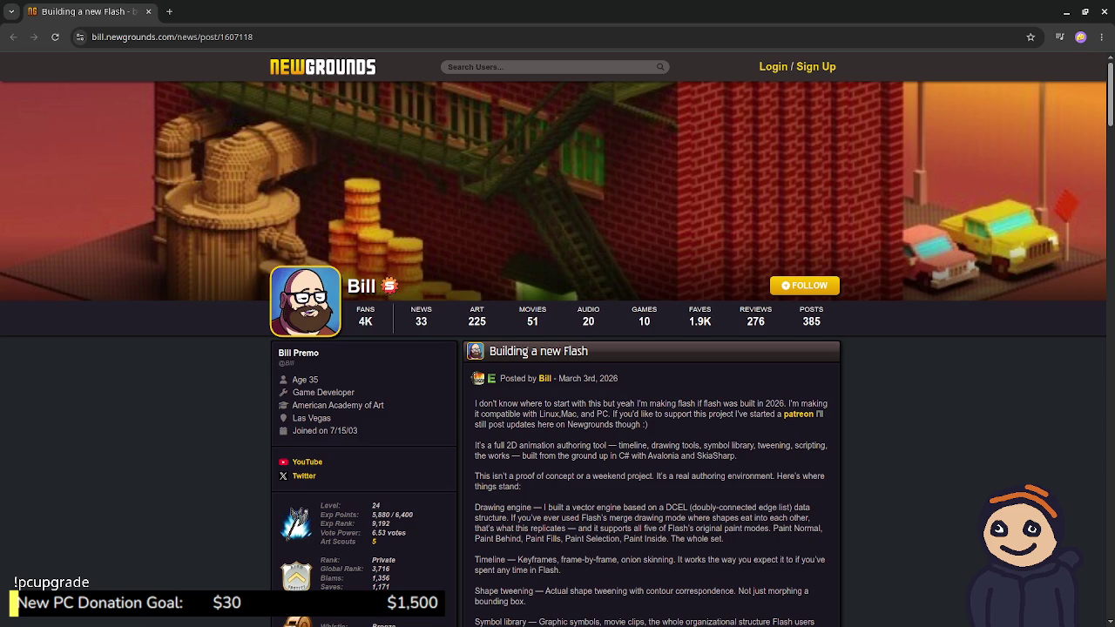
pyautogui.scroll(-2, 557, 349)
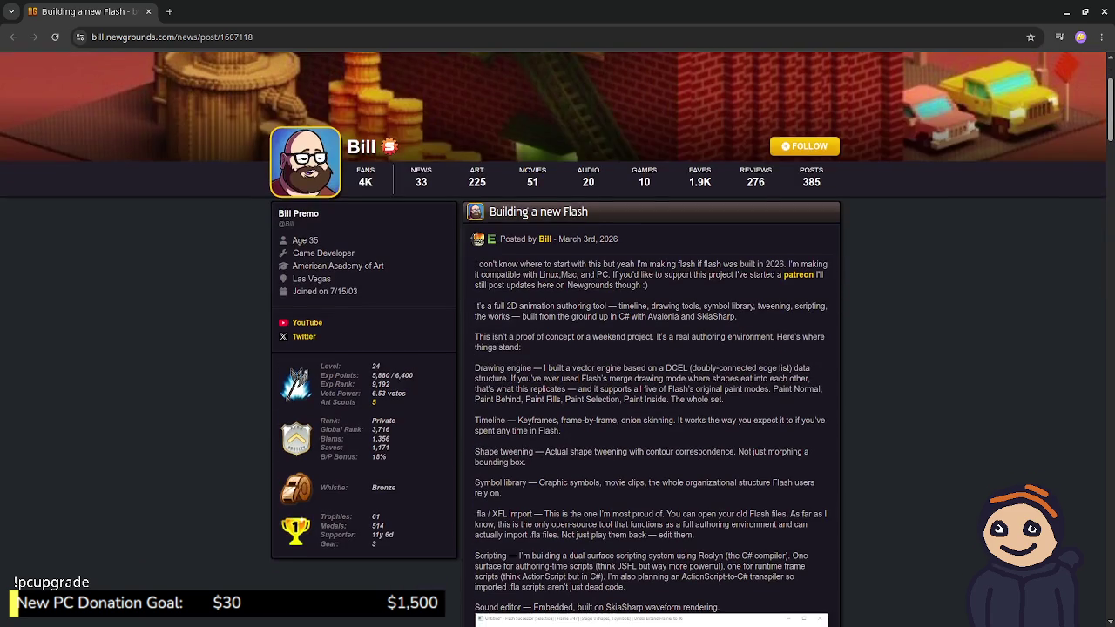
pyautogui.scroll(-1, 558, 339)
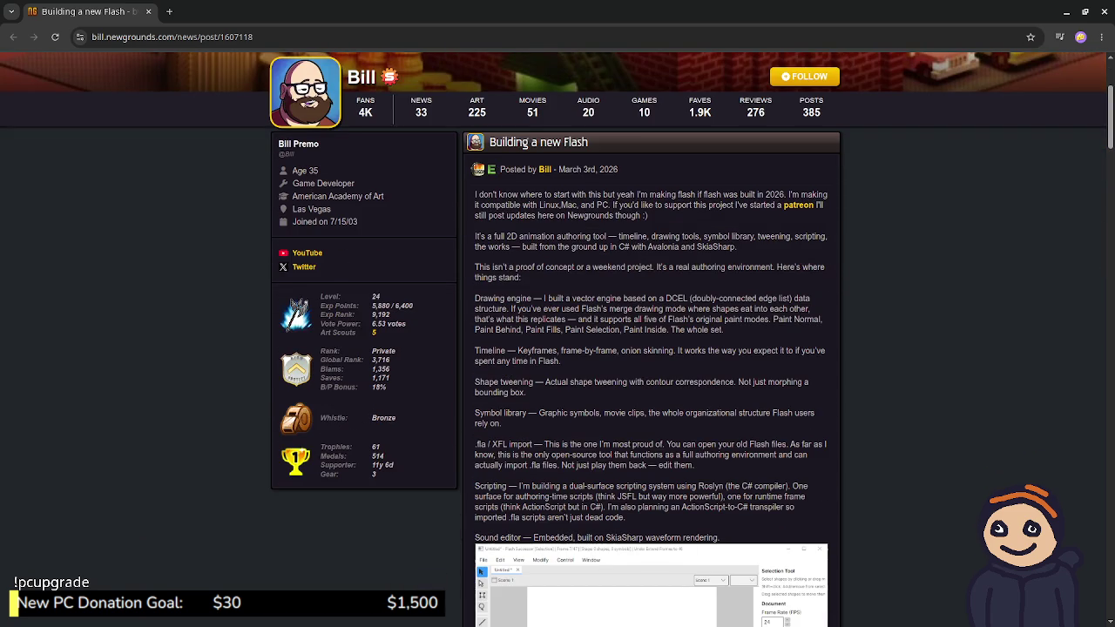
pyautogui.scroll(-3, 557, 340)
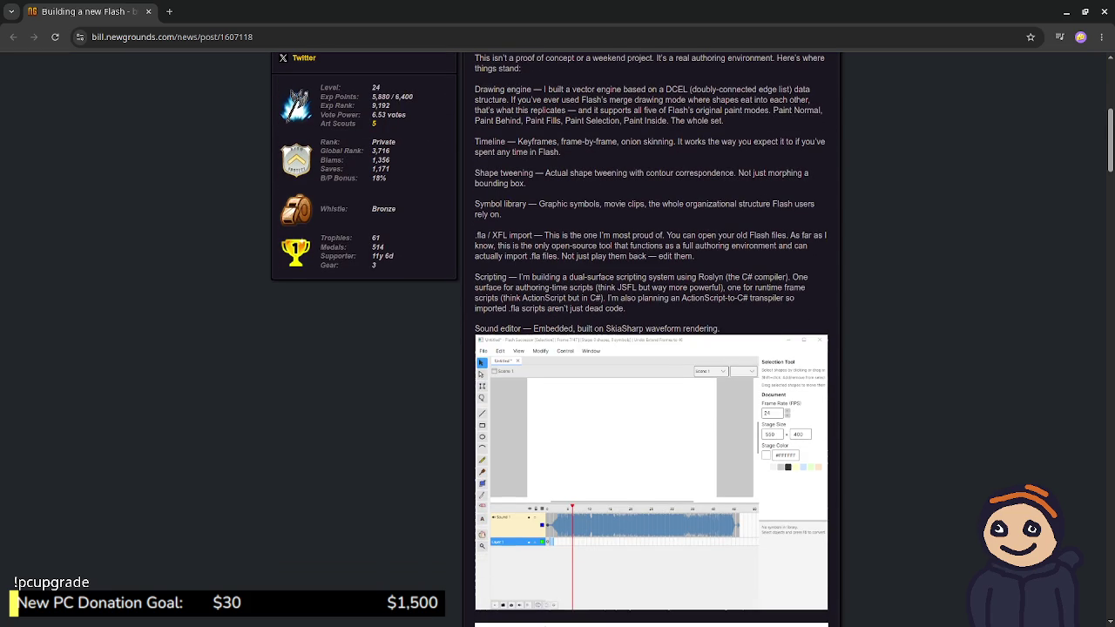
pyautogui.scroll(-2, 558, 340)
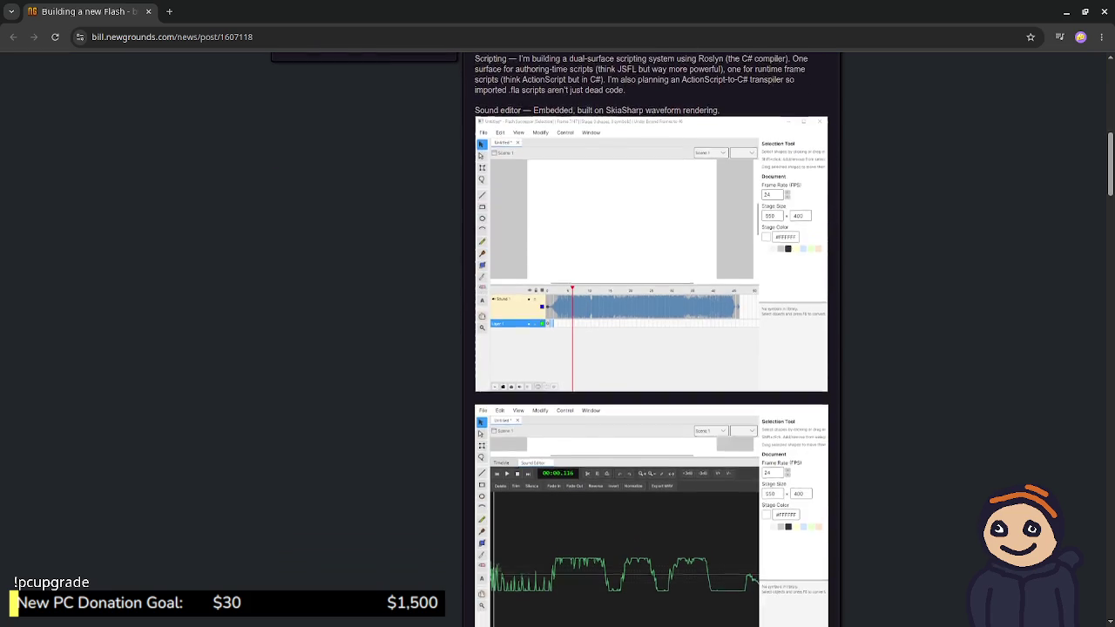
pyautogui.scroll(-3, 558, 339)
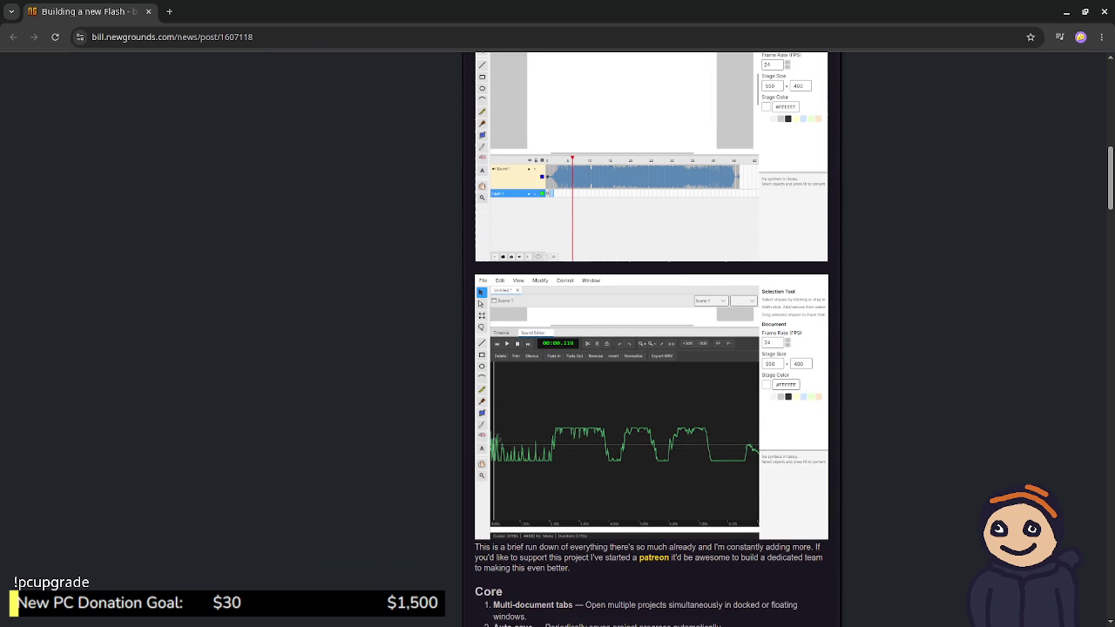
pyautogui.scroll(-1, 558, 339)
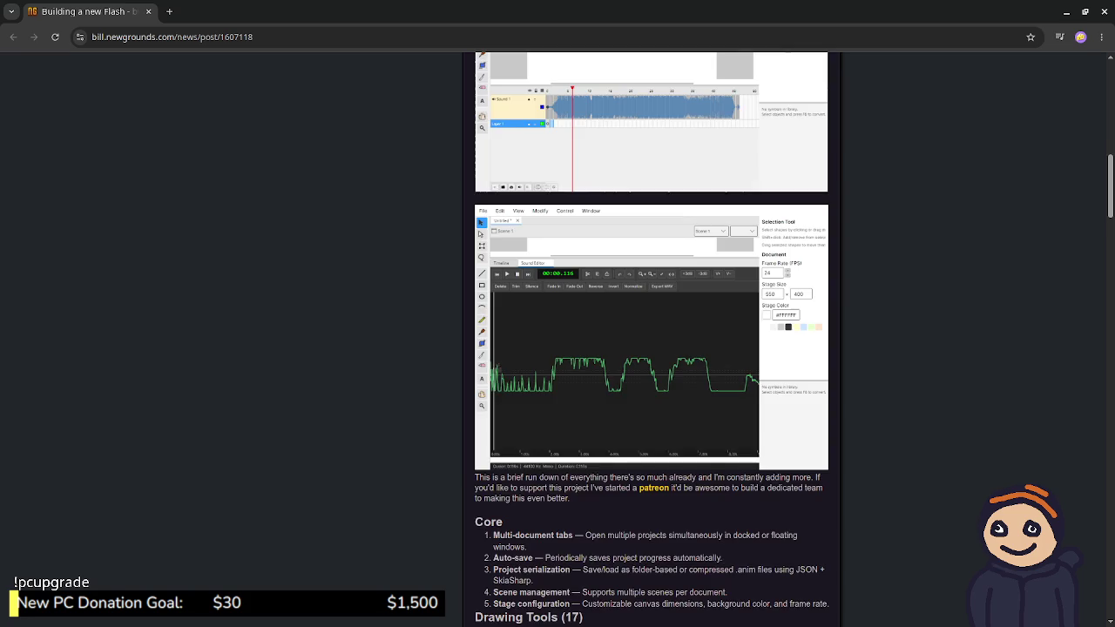
pyautogui.scroll(-4, 557, 340)
pyautogui.scroll(5, 558, 340)
pyautogui.scroll(3, 557, 340)
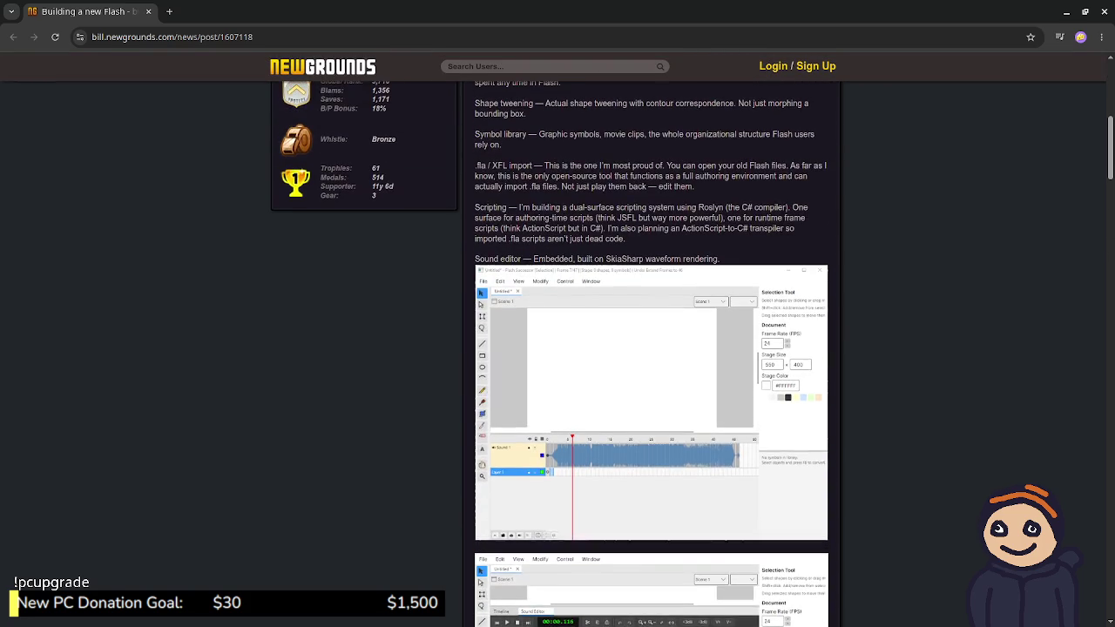
pyautogui.scroll(3, 557, 340)
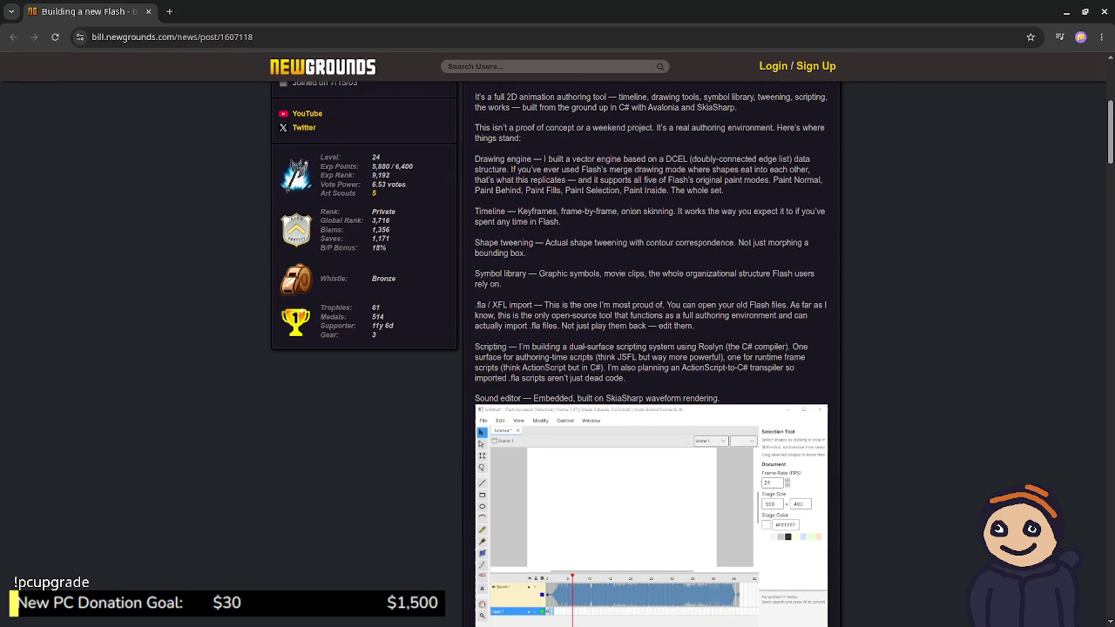
pyautogui.scroll(1, 557, 349)
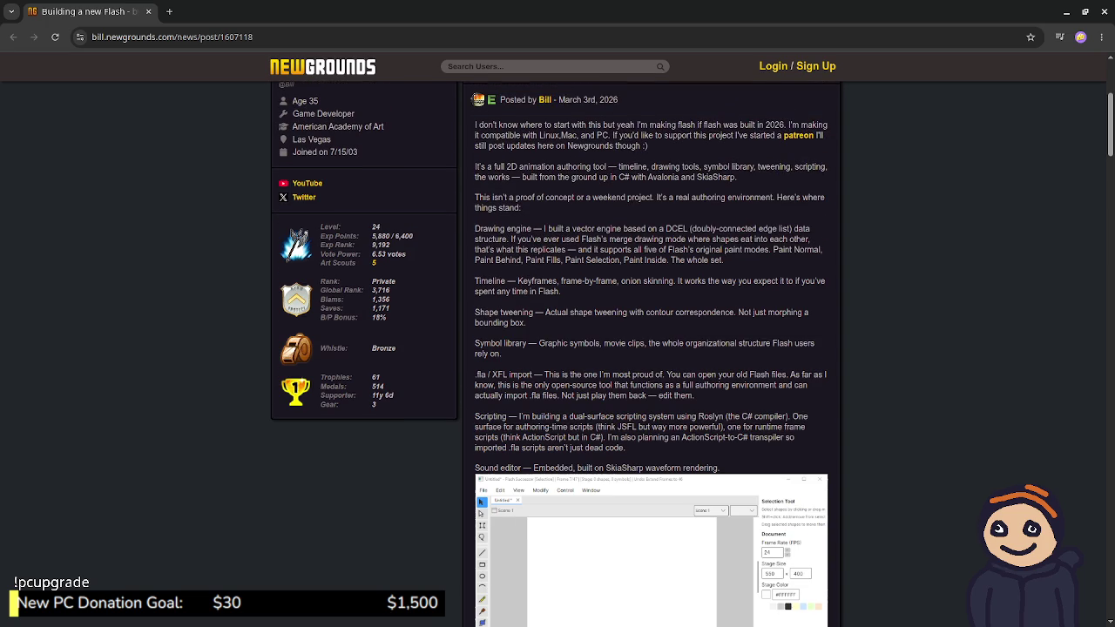
pyautogui.scroll(-3, 652, 349)
pyautogui.scroll(-3, 651, 348)
pyautogui.scroll(-3, 652, 348)
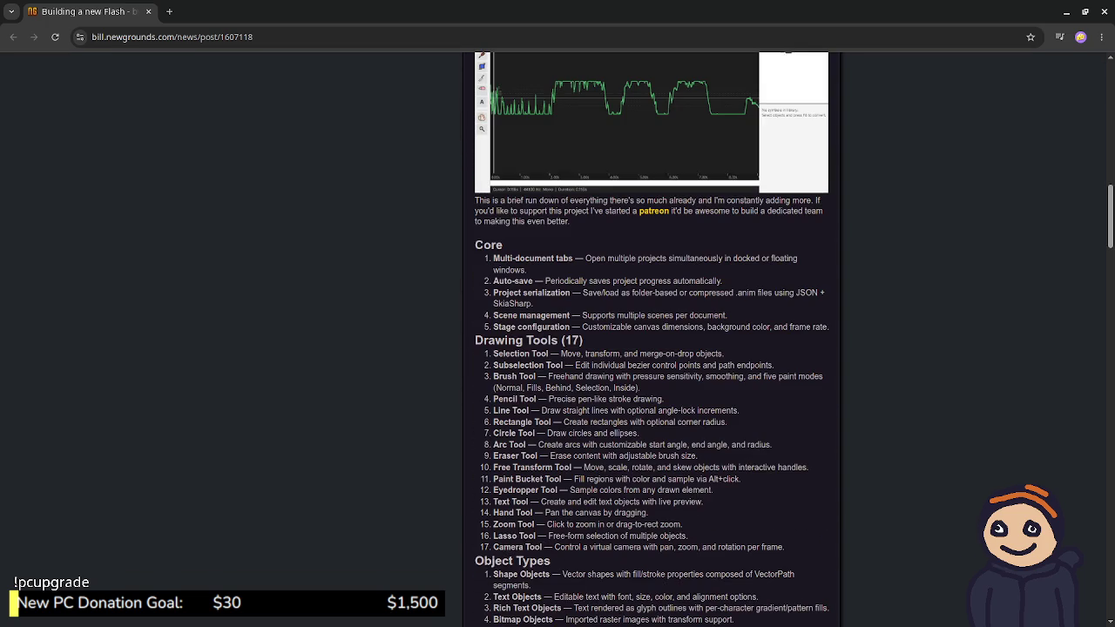
pyautogui.scroll(-2, 652, 348)
pyautogui.scroll(-2, 651, 348)
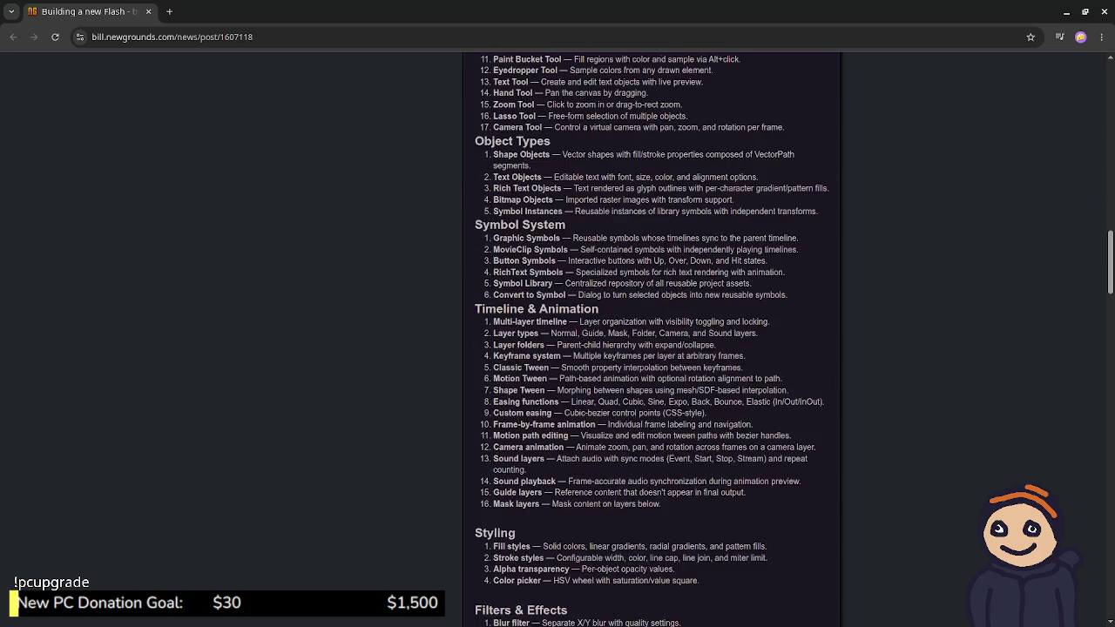
pyautogui.scroll(-2, 651, 349)
pyautogui.scroll(-3, 651, 348)
pyautogui.scroll(-2, 651, 348)
pyautogui.scroll(-2, 652, 348)
pyautogui.scroll(-1, 652, 349)
pyautogui.scroll(-2, 651, 348)
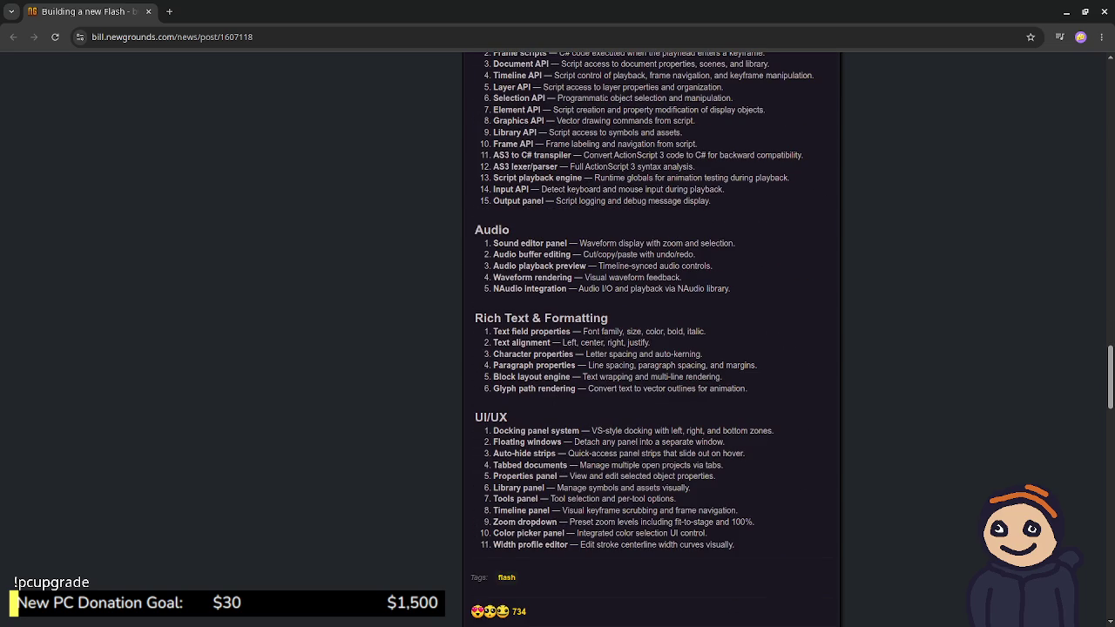
pyautogui.scroll(-1, 652, 348)
pyautogui.scroll(-2, 651, 348)
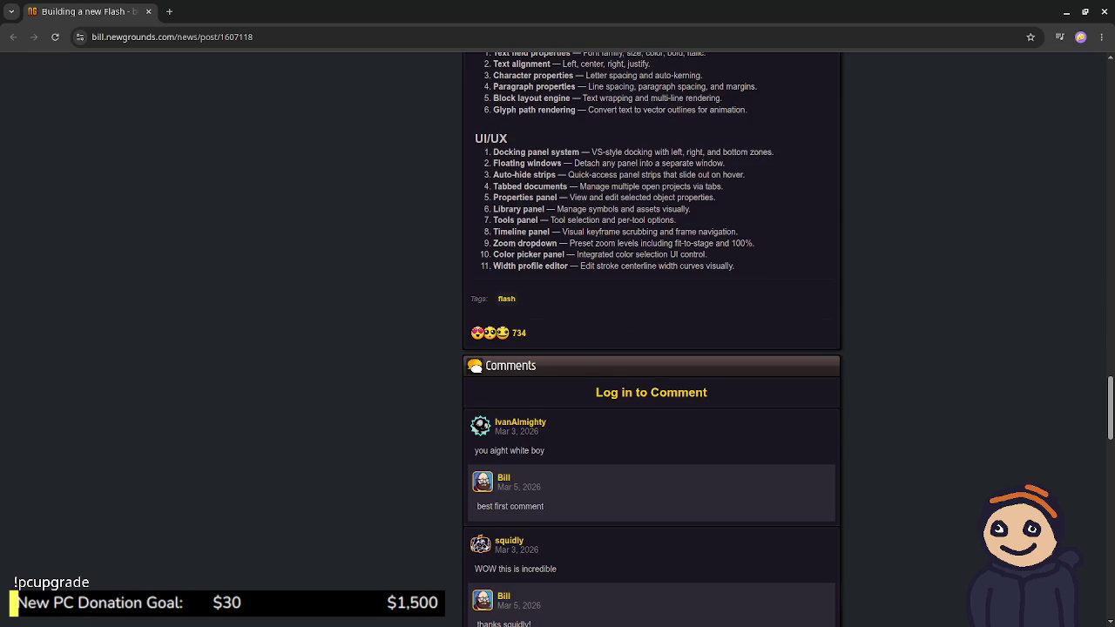
pyautogui.scroll(-1, 651, 348)
pyautogui.scroll(-2, 651, 348)
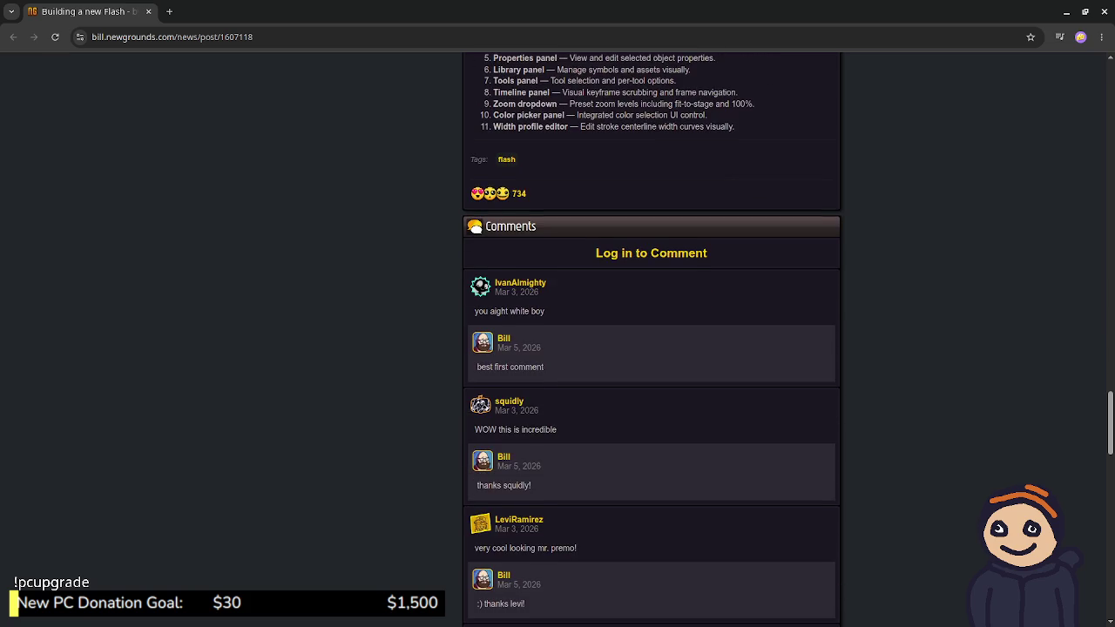
pyautogui.scroll(-1, 651, 349)
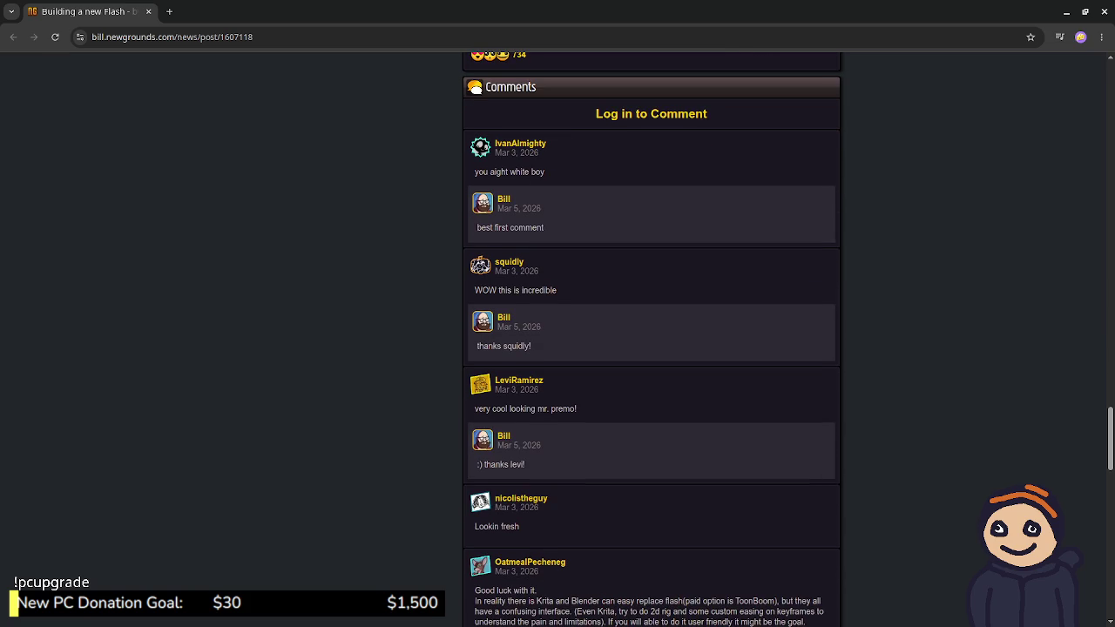
pyautogui.scroll(2, 651, 349)
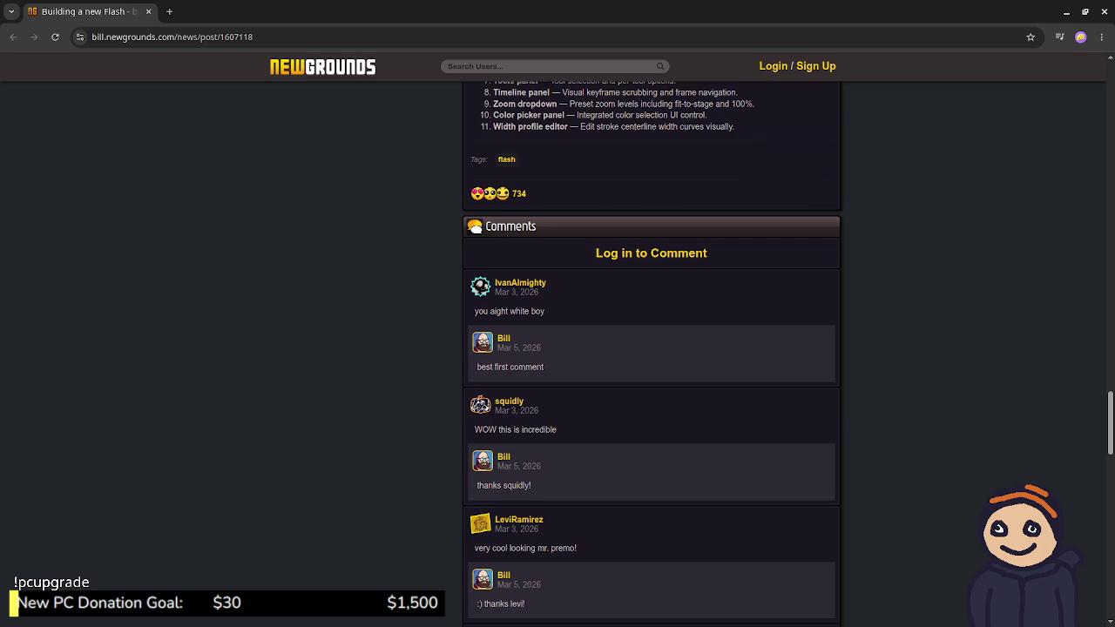
# Step: Scroll back to the top of the 'Building a new Flash' post, then return to Aseprite
pyautogui.scroll(5, 651, 348)
pyautogui.scroll(5, 651, 349)
pyautogui.scroll(5, 652, 348)
pyautogui.scroll(5, 651, 348)
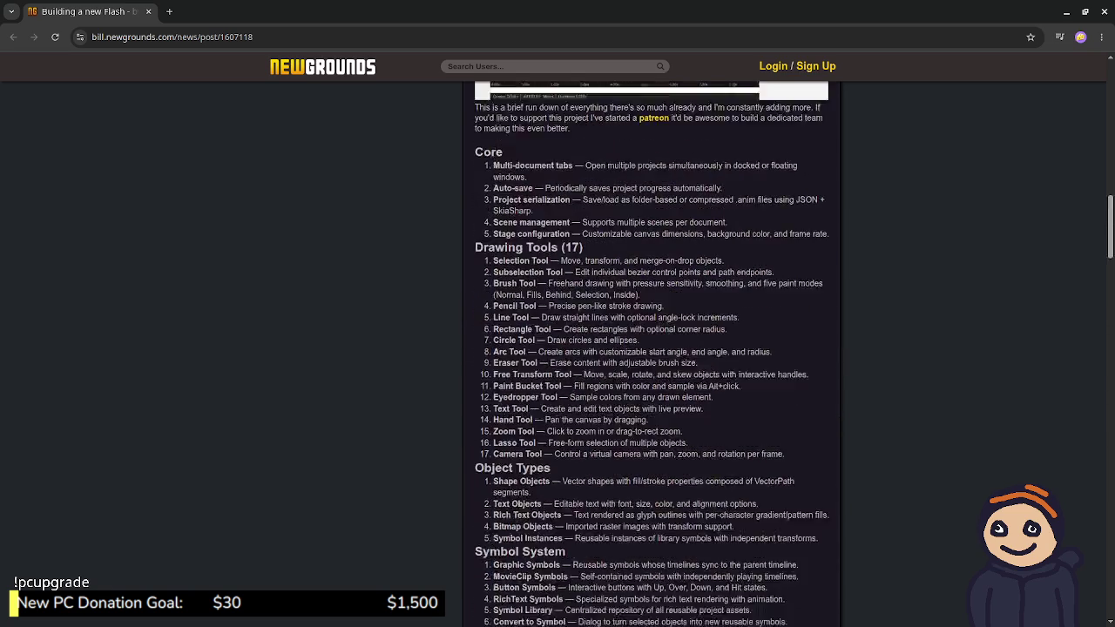
pyautogui.scroll(3, 651, 348)
pyautogui.scroll(2, 652, 349)
pyautogui.scroll(3, 652, 348)
pyautogui.scroll(5, 651, 349)
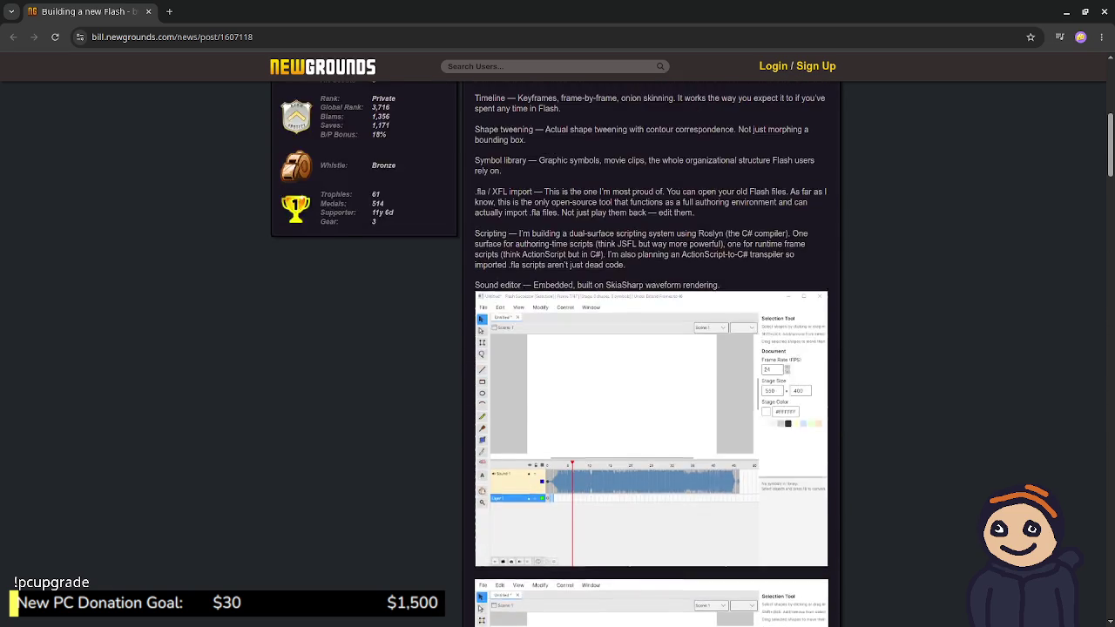
pyautogui.scroll(1, 652, 348)
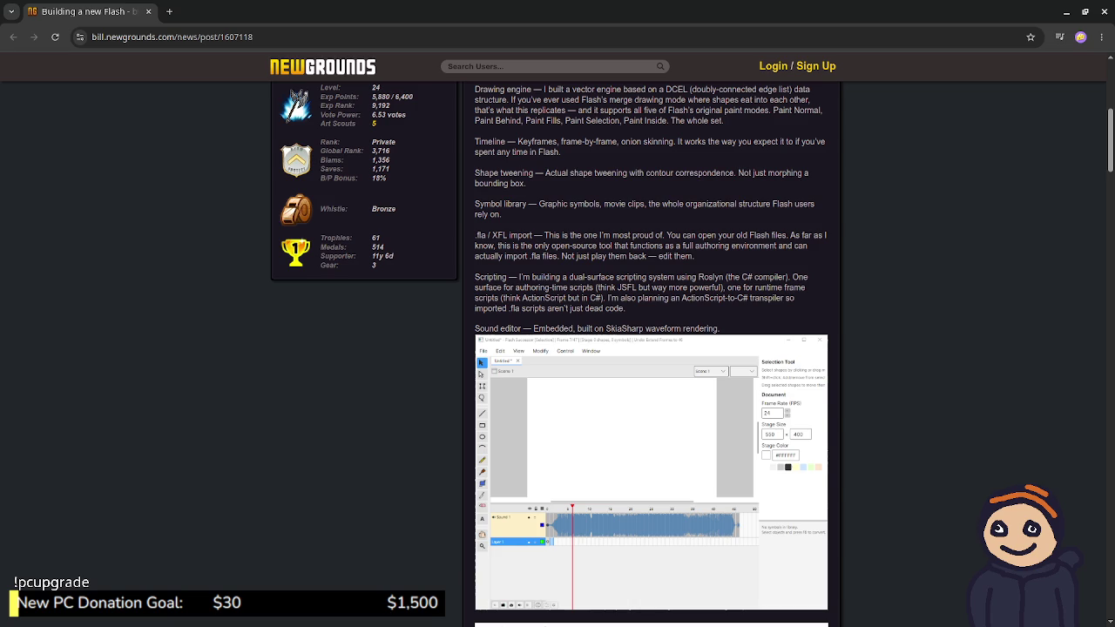
pyautogui.scroll(3, 652, 348)
pyautogui.scroll(6, 652, 348)
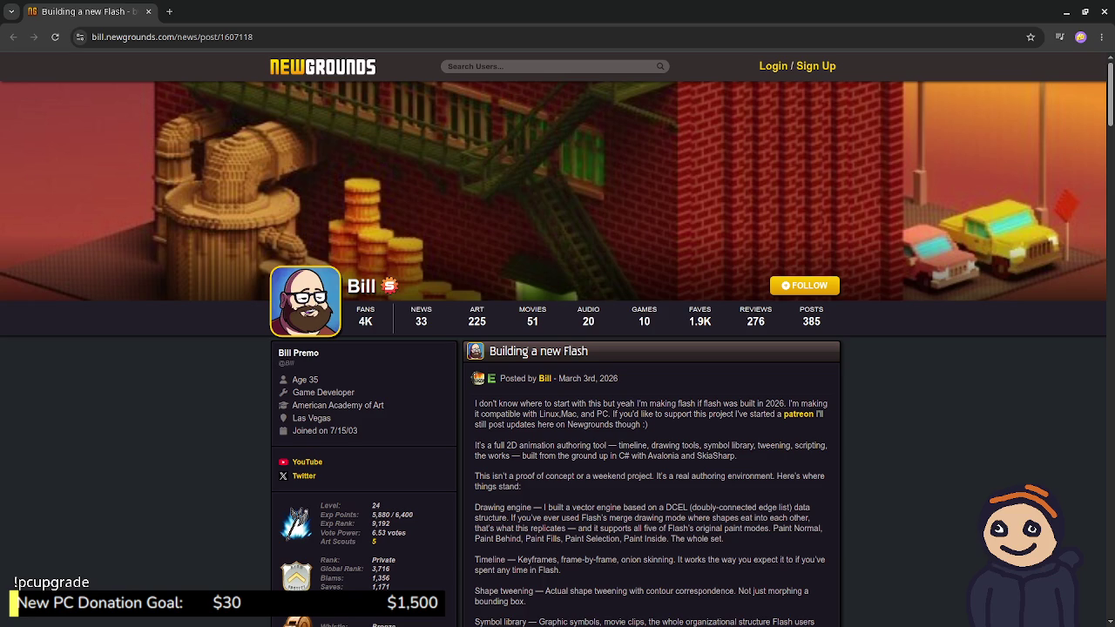
pyautogui.scroll(-3, 557, 349)
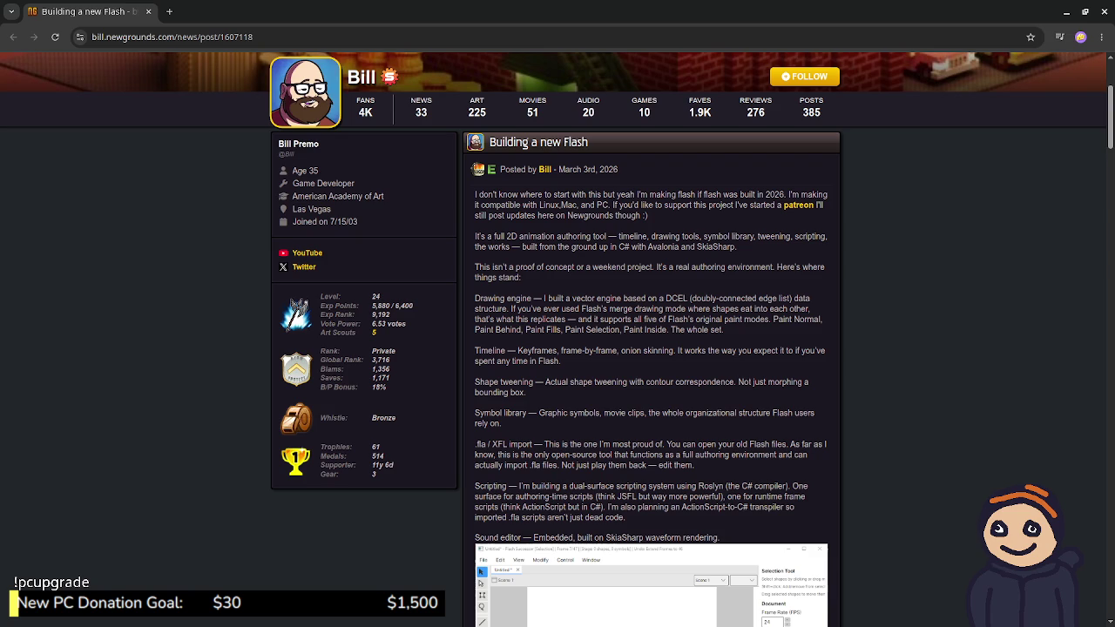
pyautogui.scroll(-3, 558, 348)
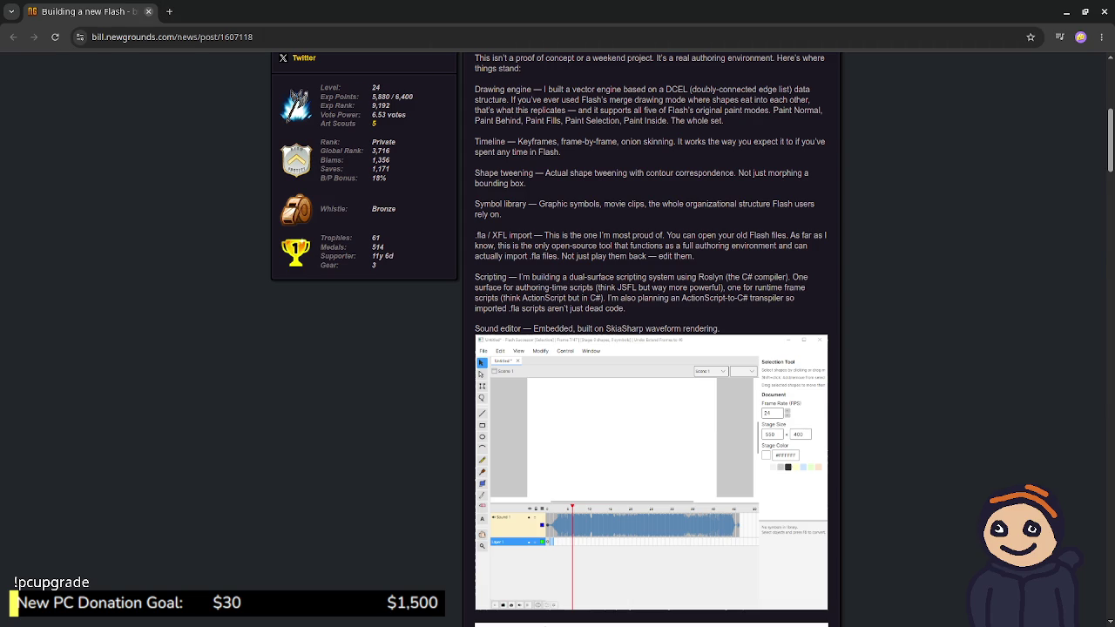
pyautogui.hotkey('alt', 'Tab')
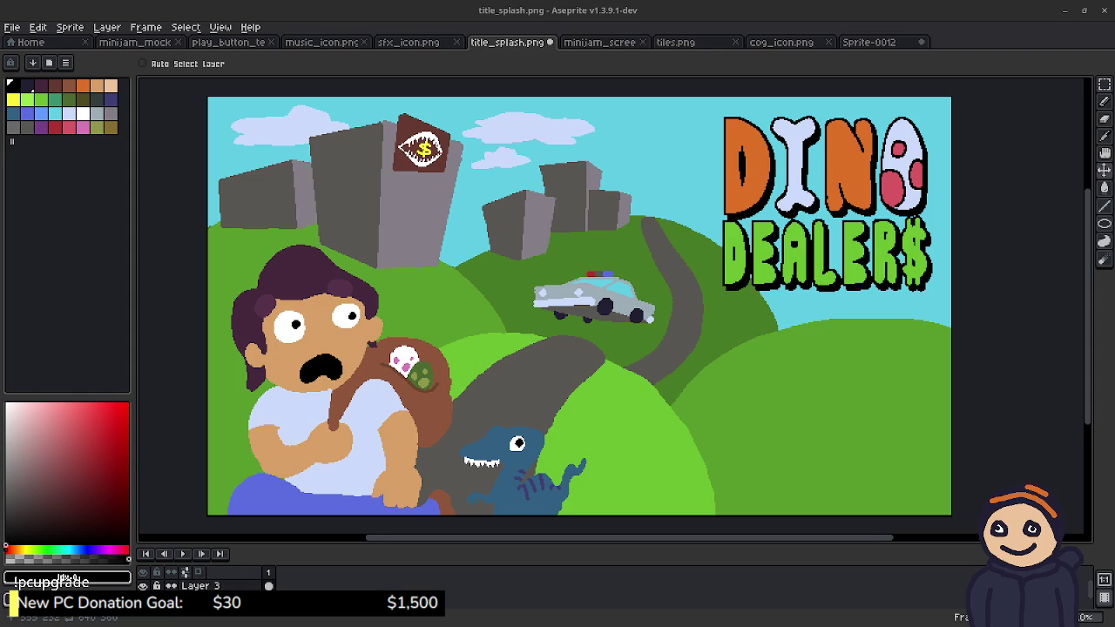
# Step: Save title_splash.png as a flattened PNG, confirming the layer warning, then go to the itch.io page
pyautogui.moveTo(861, 327); pyautogui.dragTo(866, 312)
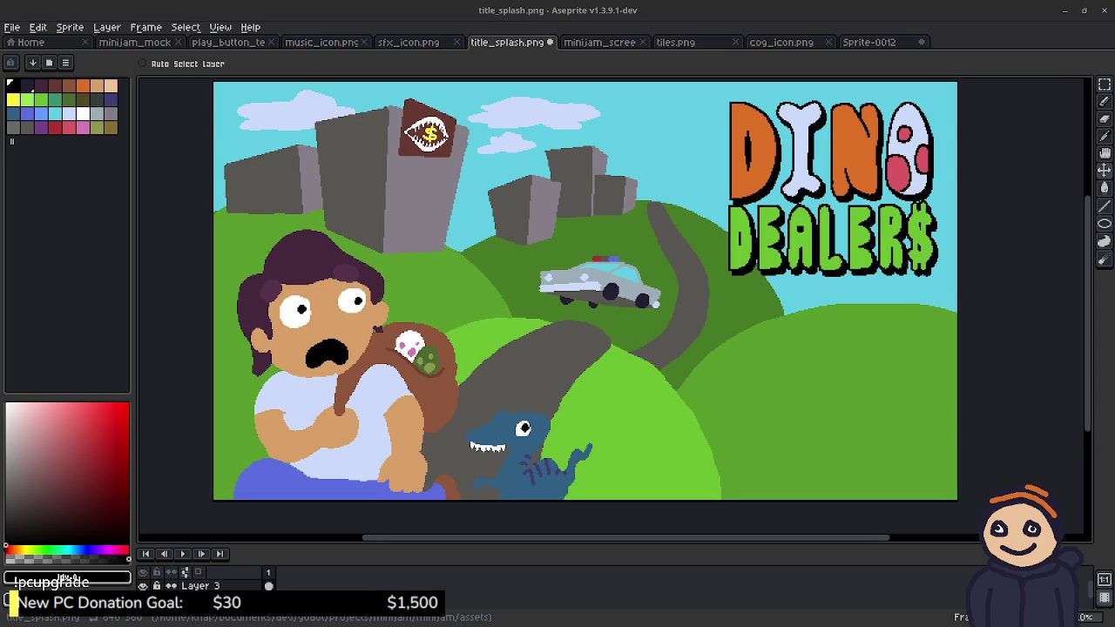
pyautogui.moveTo(805, 211); pyautogui.dragTo(794, 210)
pyautogui.hotkey('ctrl', 's')
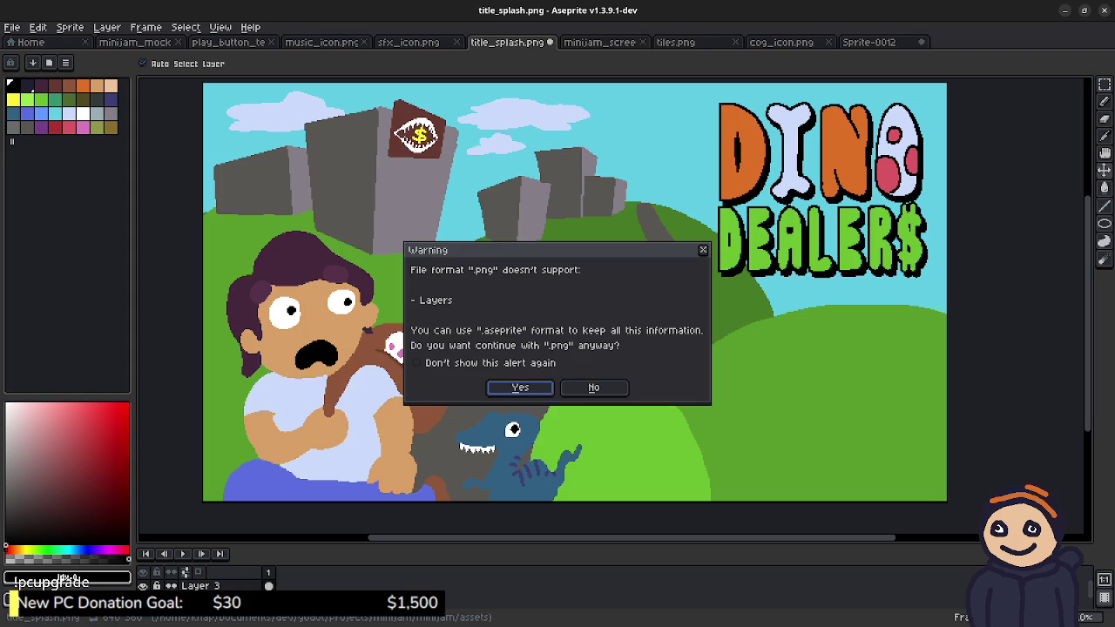
pyautogui.press('Return')
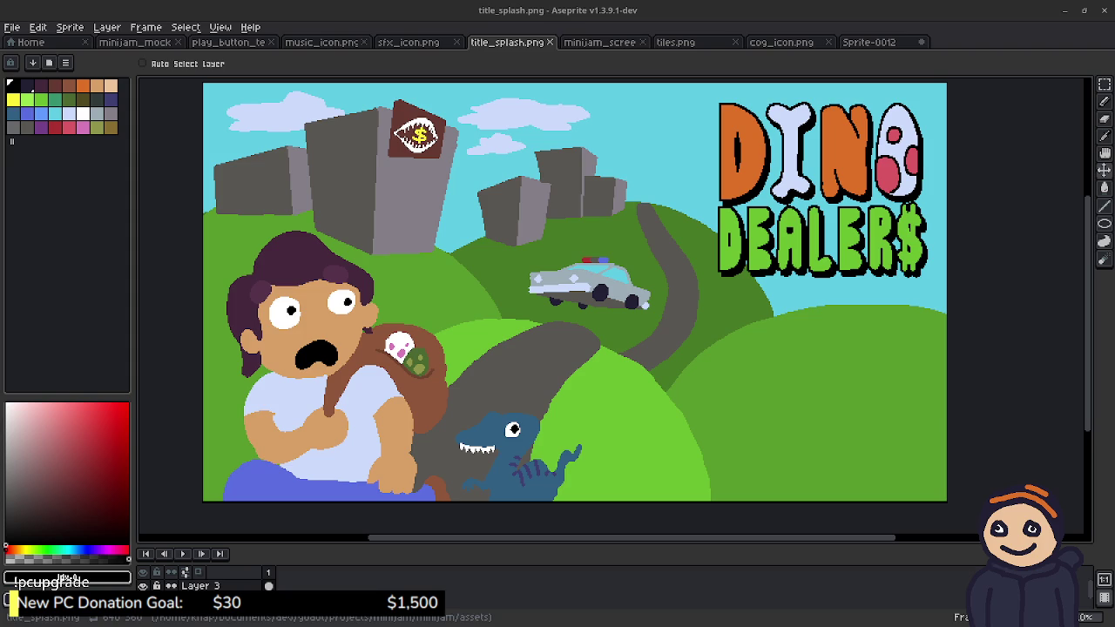
pyautogui.hotkey('alt', 'Tab')
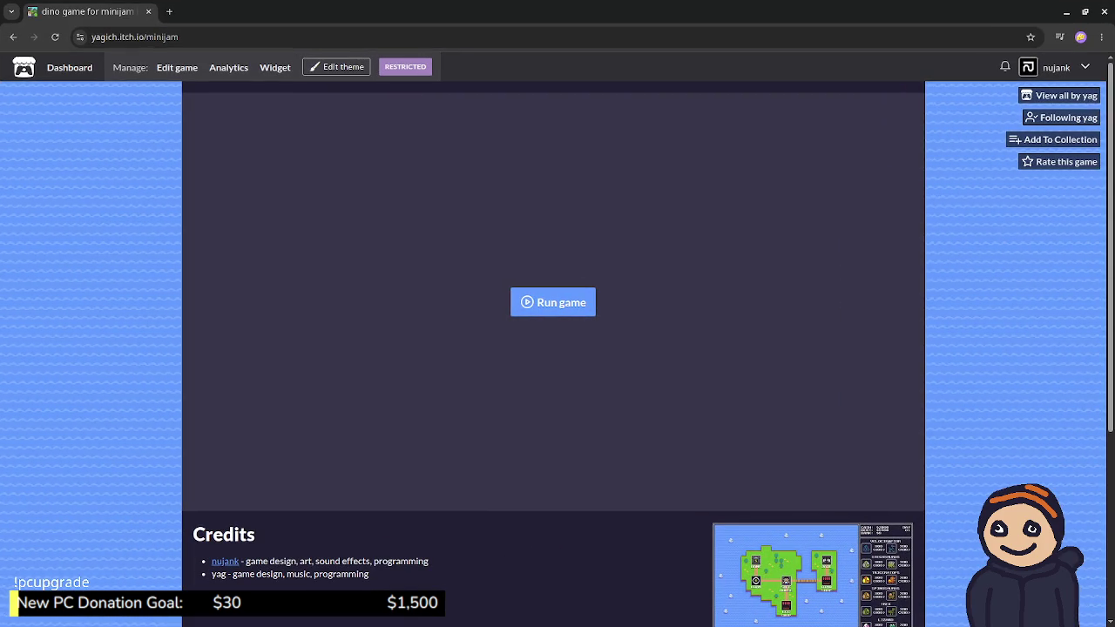
# Step: Reload the itch.io game page to show the 'DINO DEALERS' title, then minimize the browser
pyautogui.scroll(-3, 557, 348)
pyautogui.scroll(3, 557, 349)
pyautogui.press('F5')
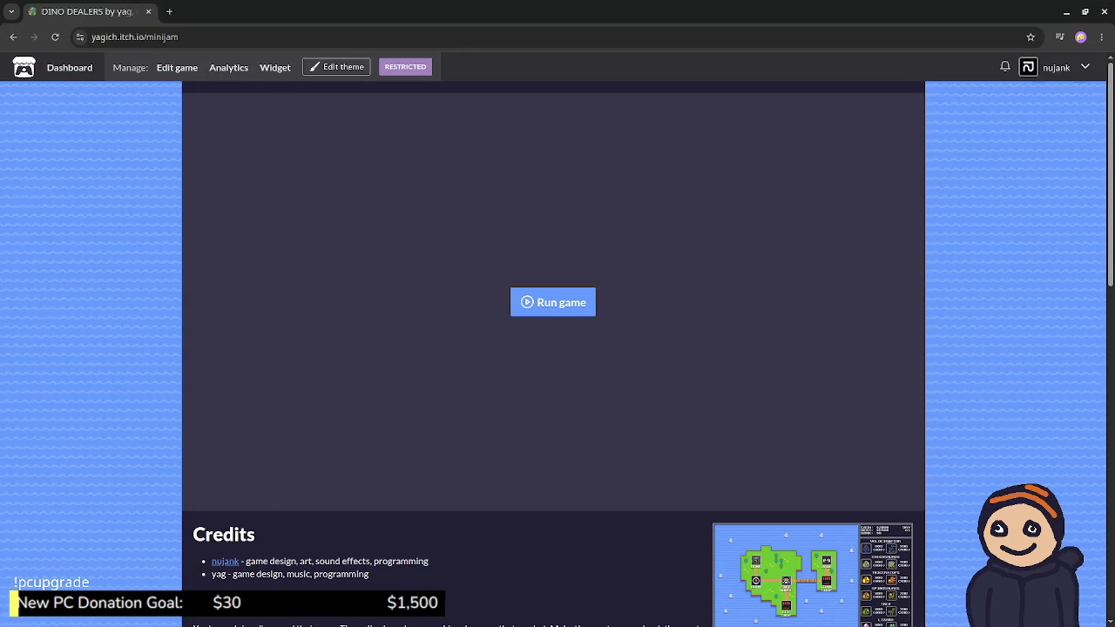
pyautogui.scroll(-3, 558, 348)
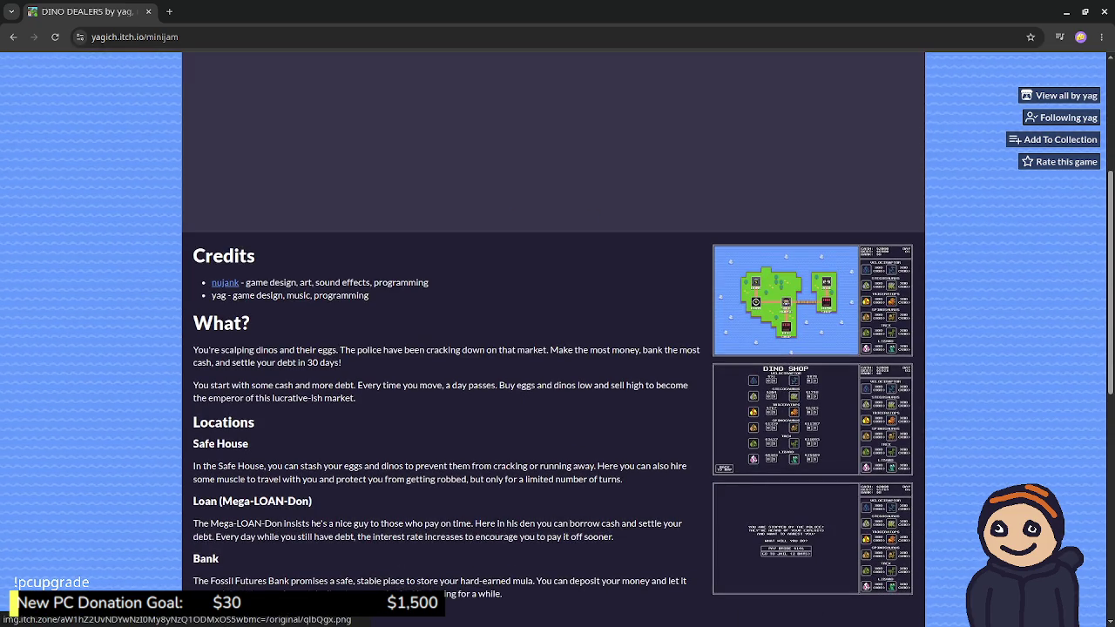
pyautogui.scroll(-3, 557, 348)
pyautogui.scroll(-3, 557, 348)
pyautogui.scroll(5, 557, 349)
pyautogui.scroll(5, 557, 348)
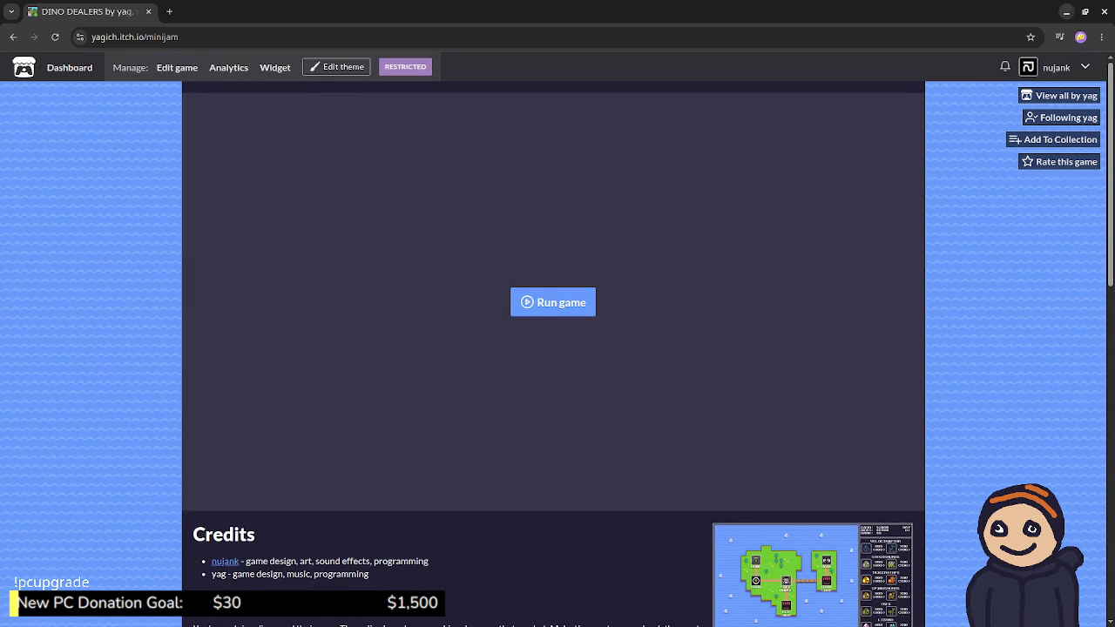
pyautogui.click(1066, 11)
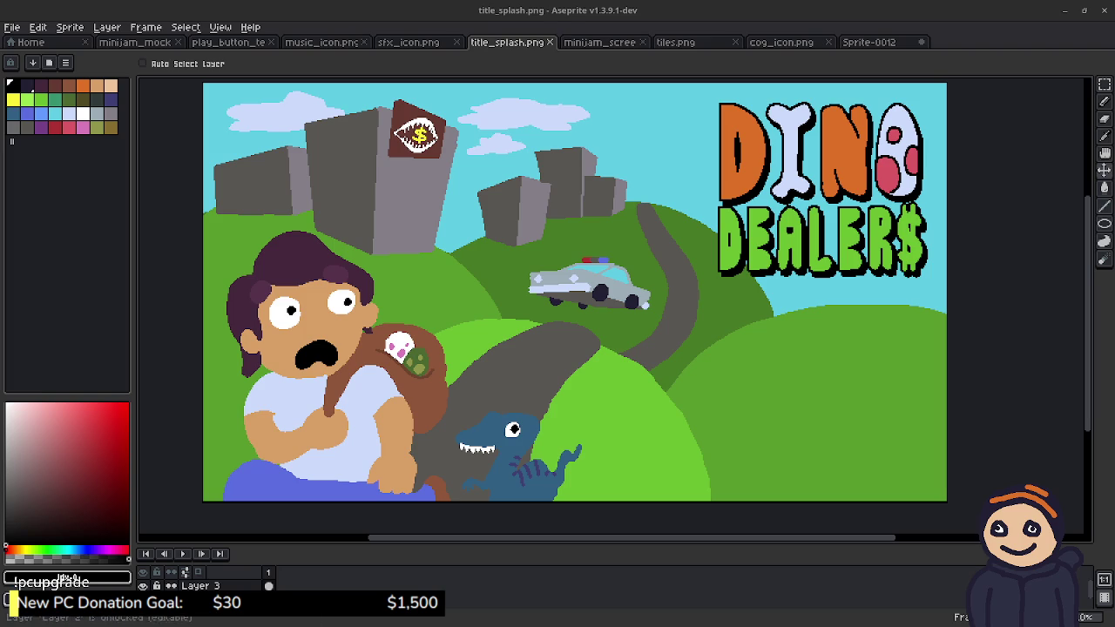
# Step: Enlarge the timeline to show Layers 1–3, check Layer 3's options, then go to the itch.io editor
pyautogui.moveTo(201, 544); pyautogui.dragTo(201, 462)
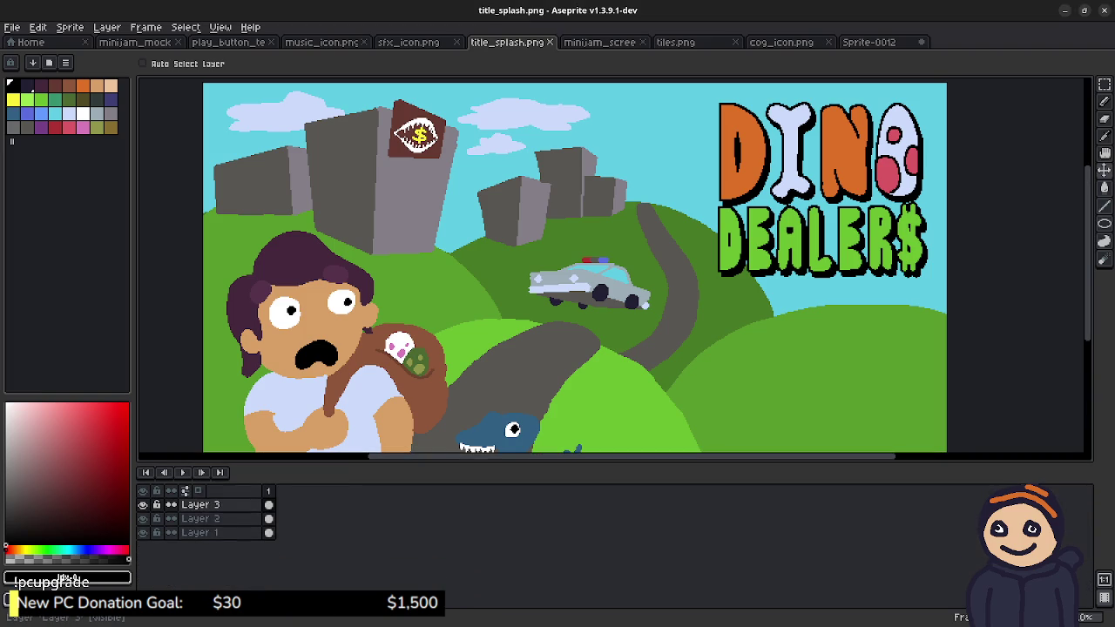
pyautogui.rightClick(225, 506)
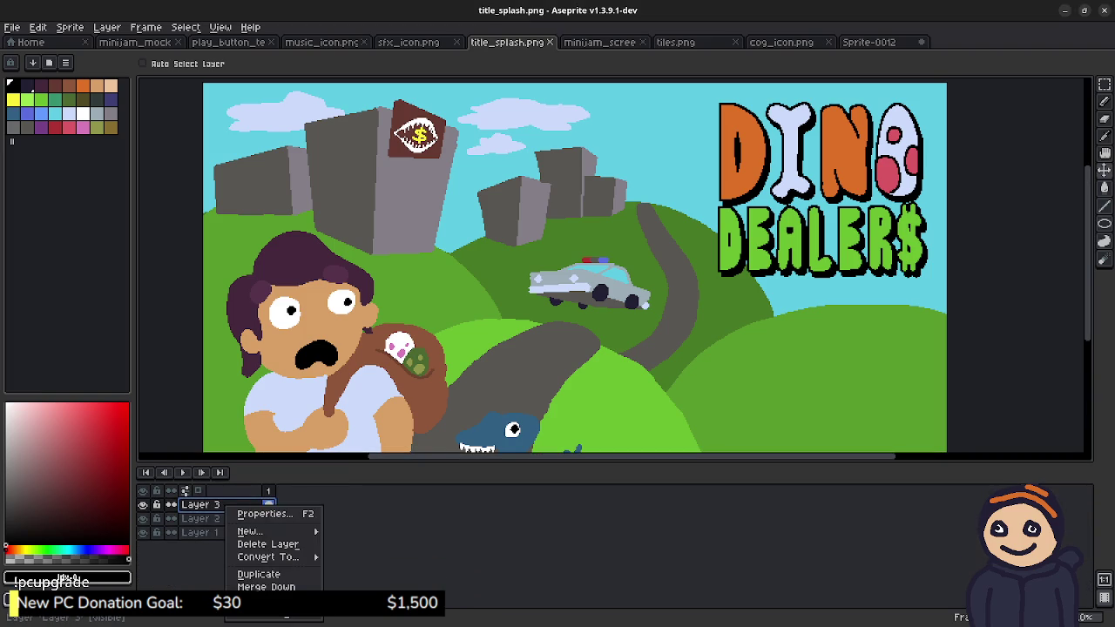
pyautogui.hotkey('alt', 'Tab')
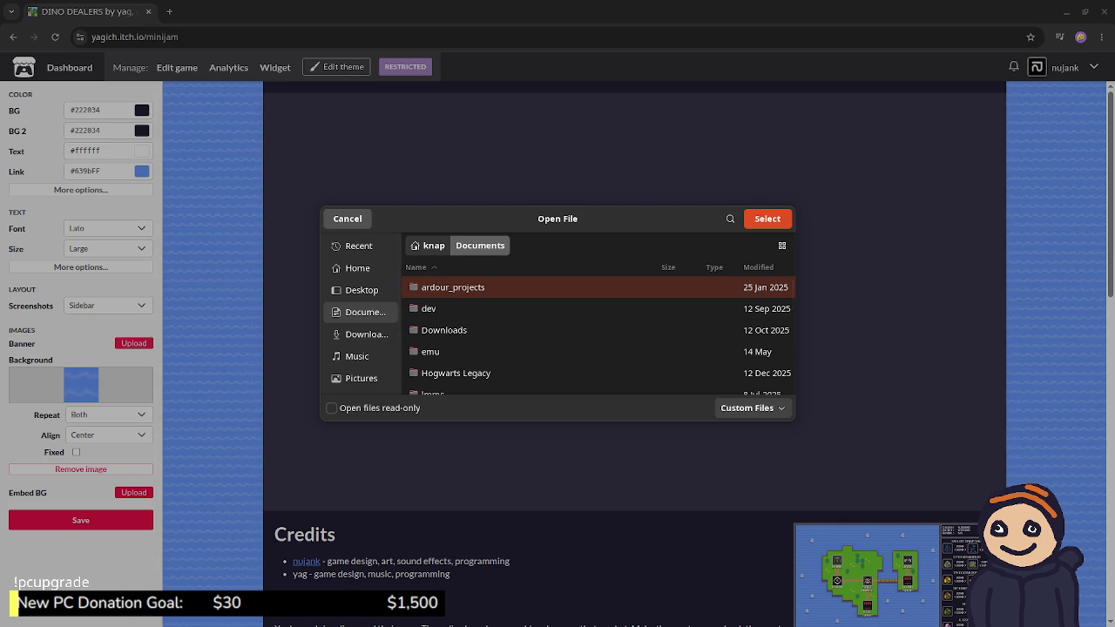
# Step: Cancel the Open File dialog without choosing a banner image
pyautogui.click(347, 218)
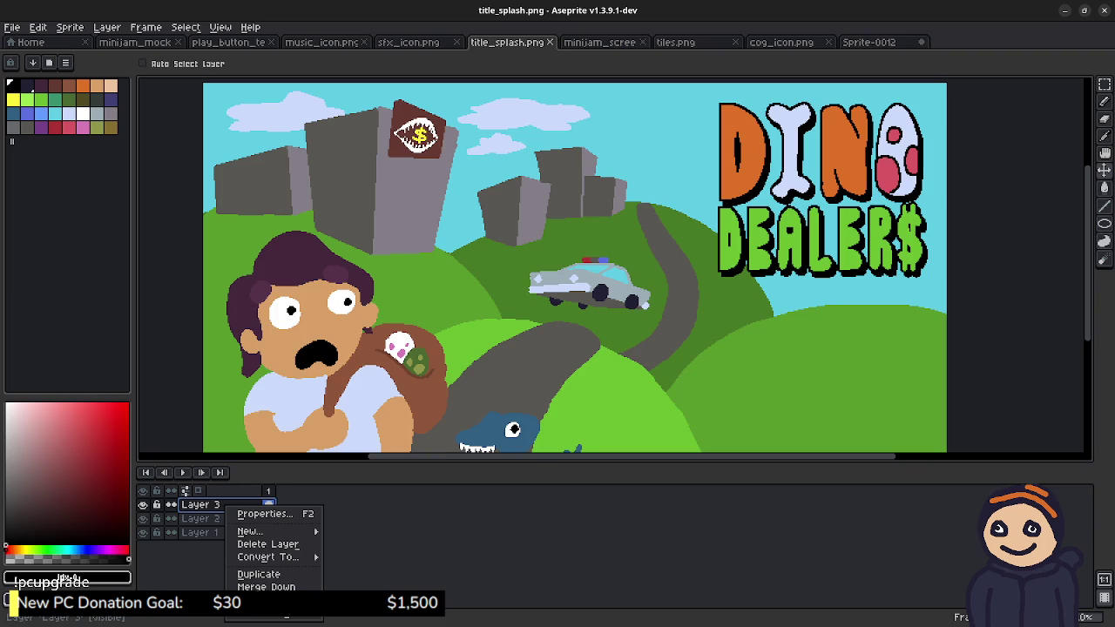
# Step: Merge Layer 3 down into Layer 2
pyautogui.click(224, 505)
pyautogui.moveTo(250, 531)
pyautogui.rightClick(228, 510)
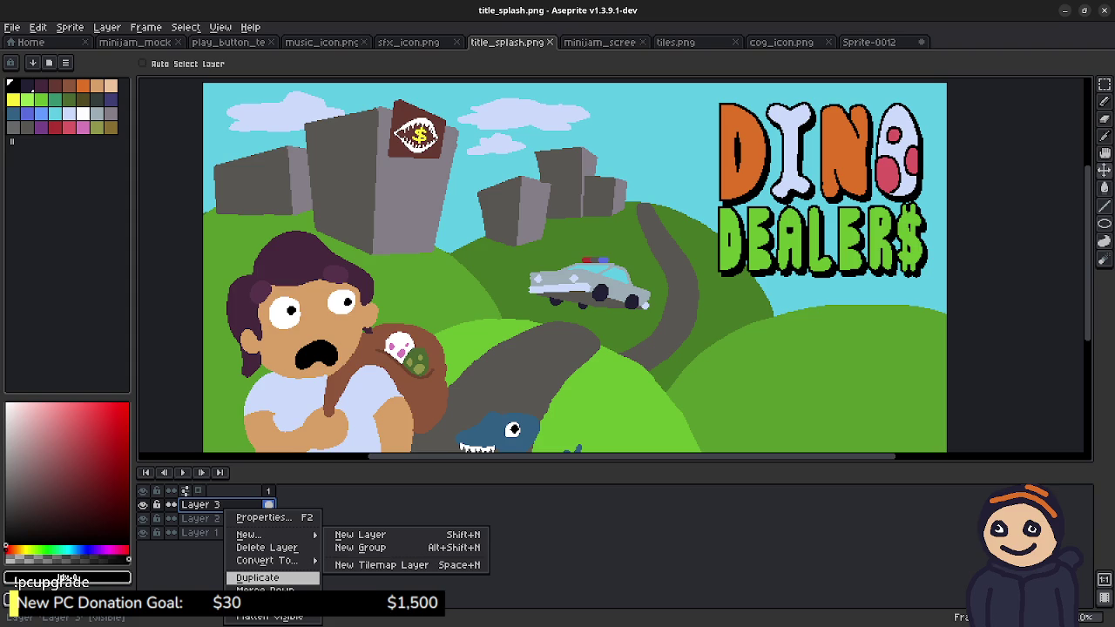
pyautogui.click(265, 589)
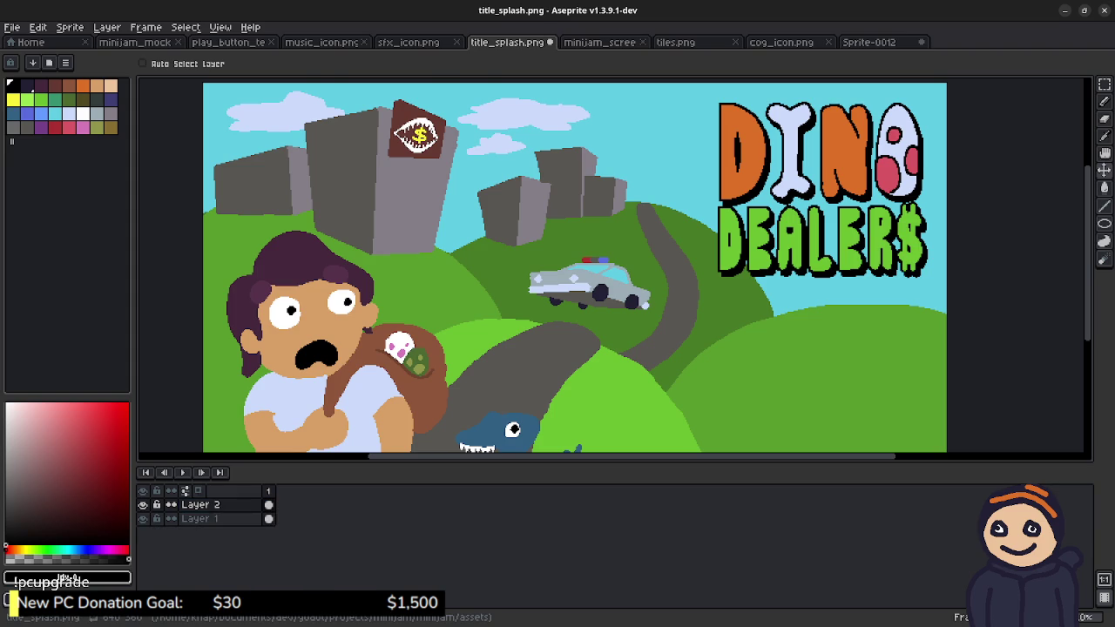
# Step: Draw a rectangular marquee selection covering the entire DINO DEALER$ logo
pyautogui.press('m')
pyautogui.moveTo(698, 90); pyautogui.dragTo(940, 297)
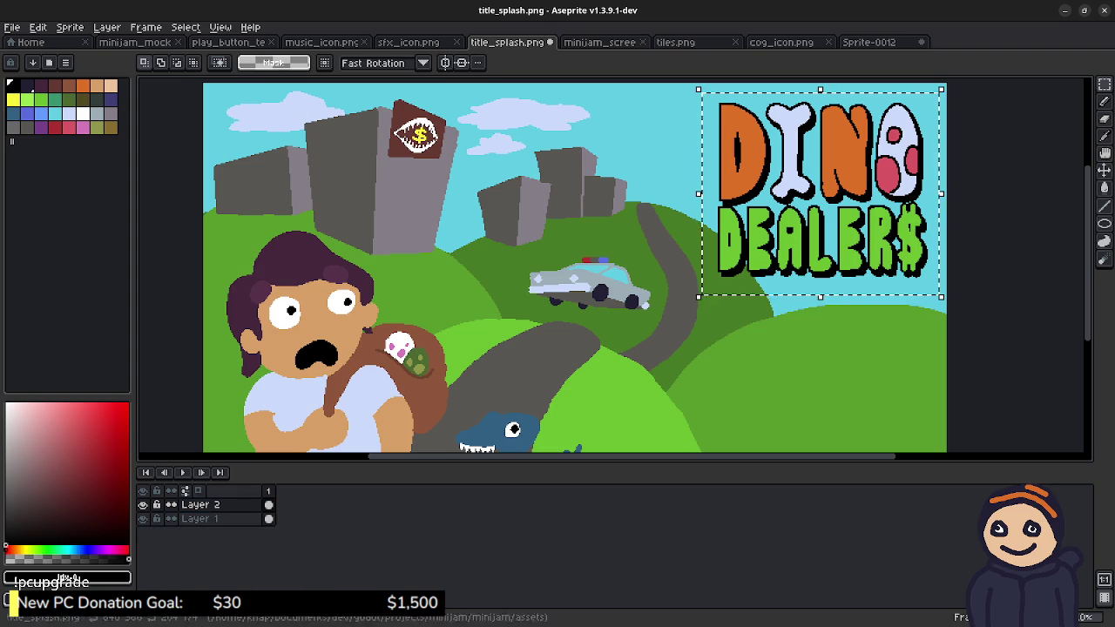
pyautogui.click(12, 27)
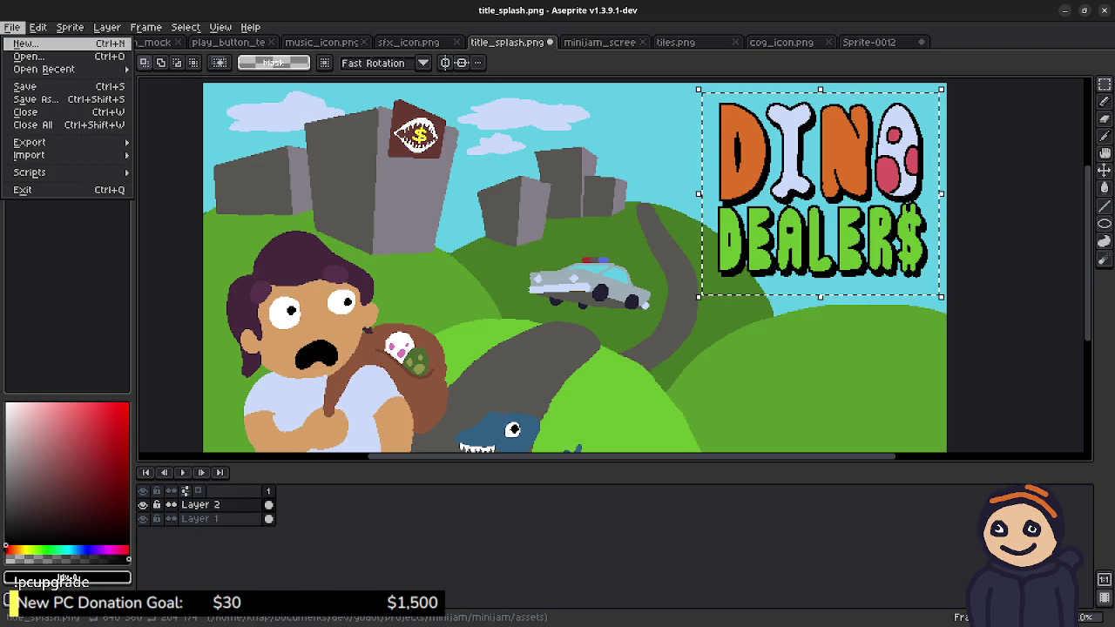
pyautogui.press('Escape')
pyautogui.click(542, 232)
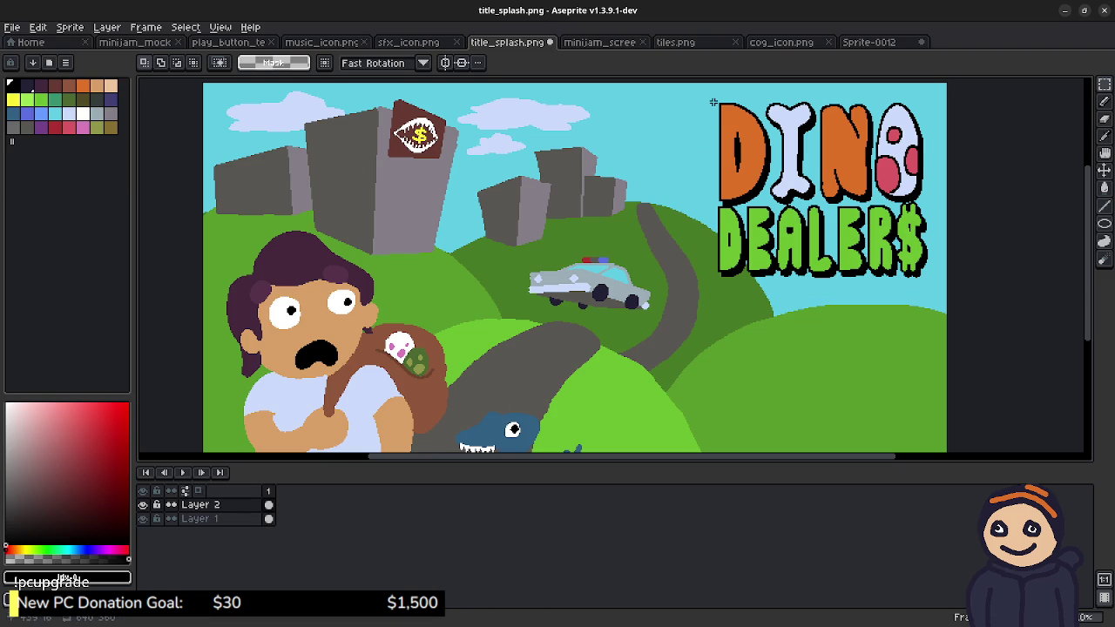
pyautogui.scroll(2, 713, 102)
pyautogui.scroll(-1, 713, 102)
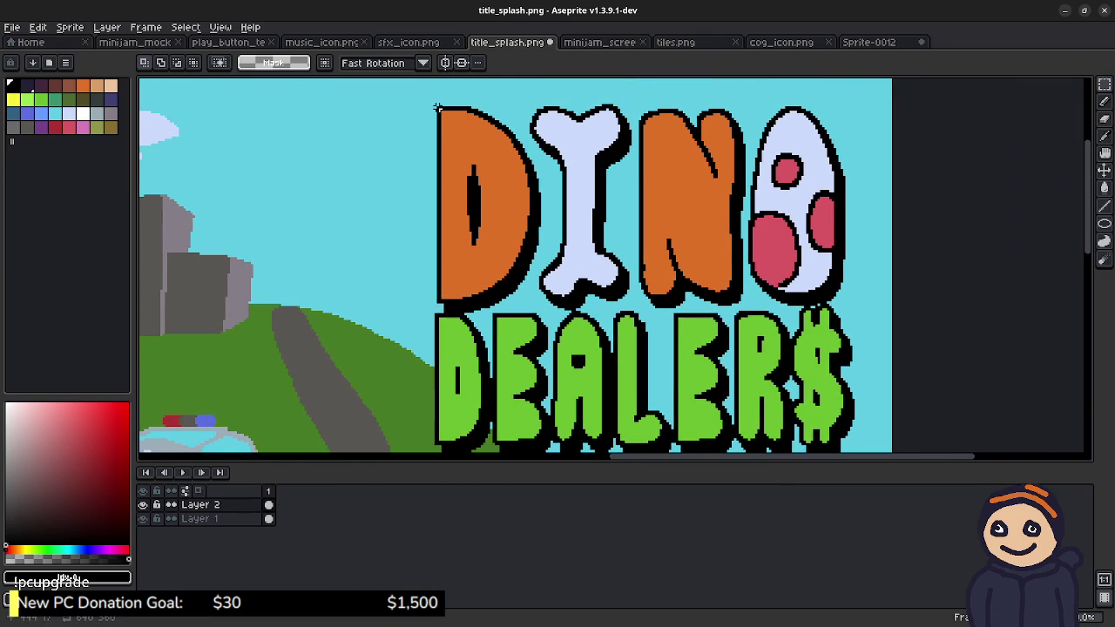
pyautogui.moveTo(438, 107); pyautogui.dragTo(440, 100)
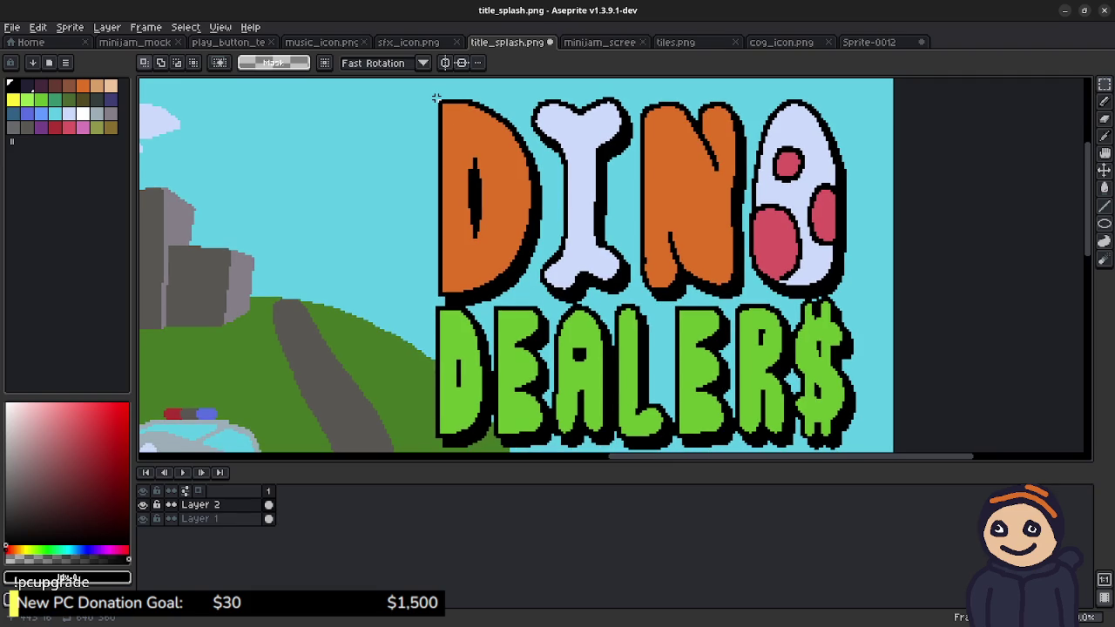
pyautogui.moveTo(433, 95); pyautogui.dragTo(851, 414)
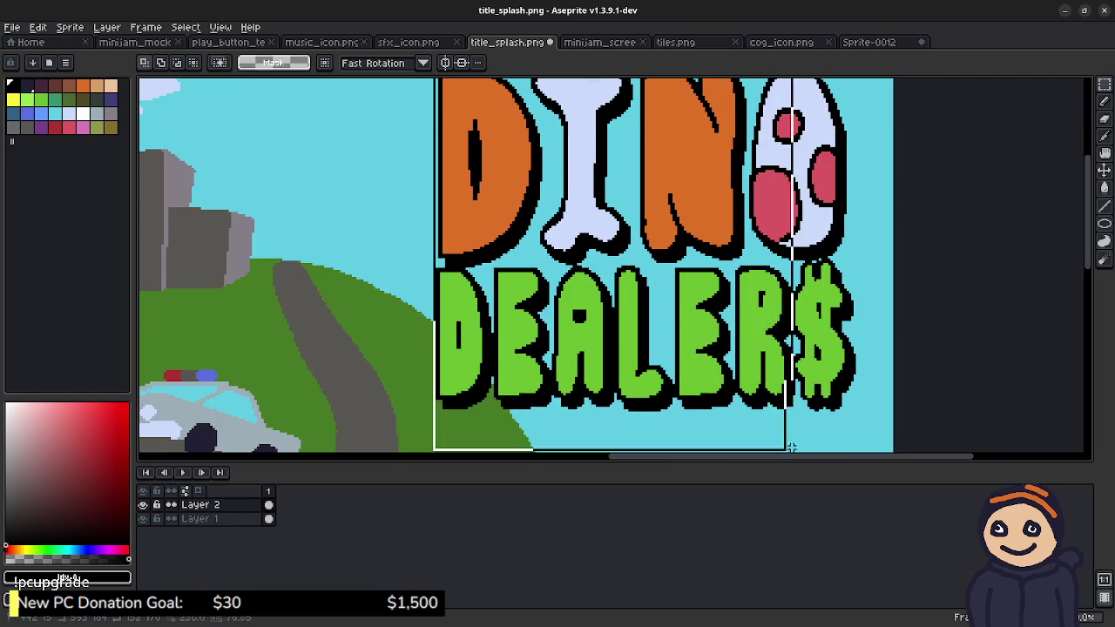
pyautogui.moveTo(852, 414); pyautogui.dragTo(862, 418)
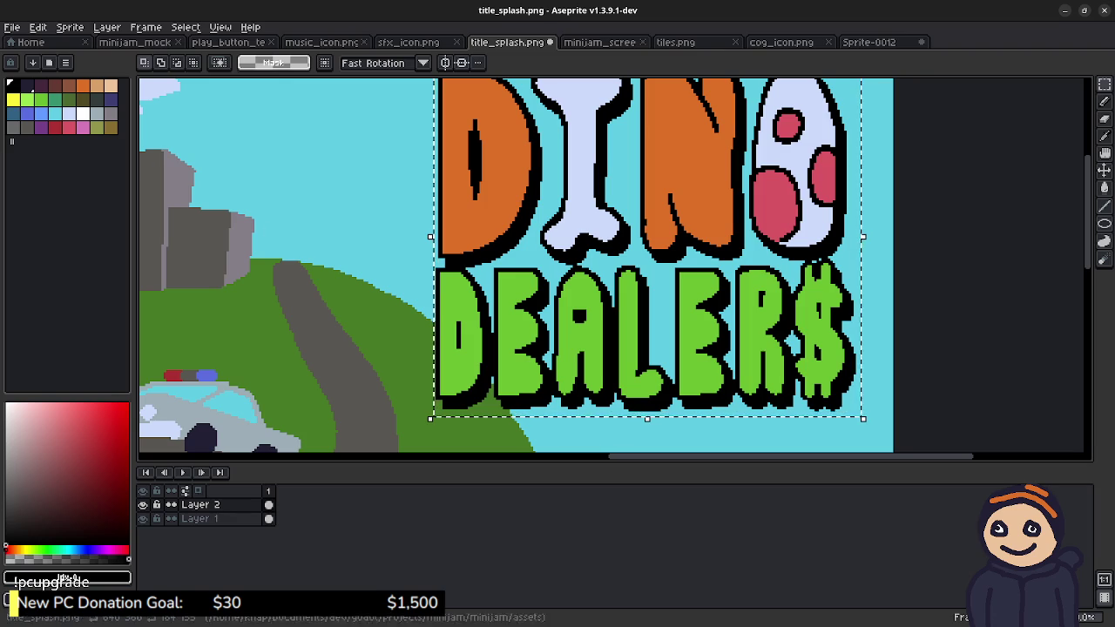
pyautogui.click(12, 27)
# Step: Create a new 184×155 sprite and paste the DINO DEALER$ logo into it
pyautogui.click(24, 42)
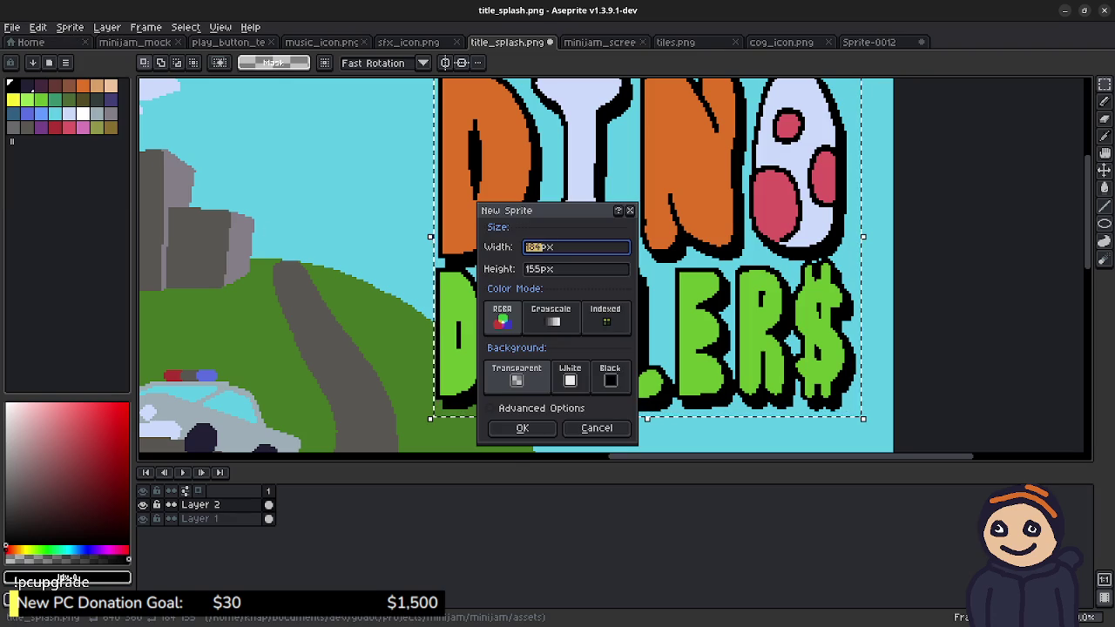
pyautogui.press('Return')
pyautogui.hotkey('ctrl', 'v')
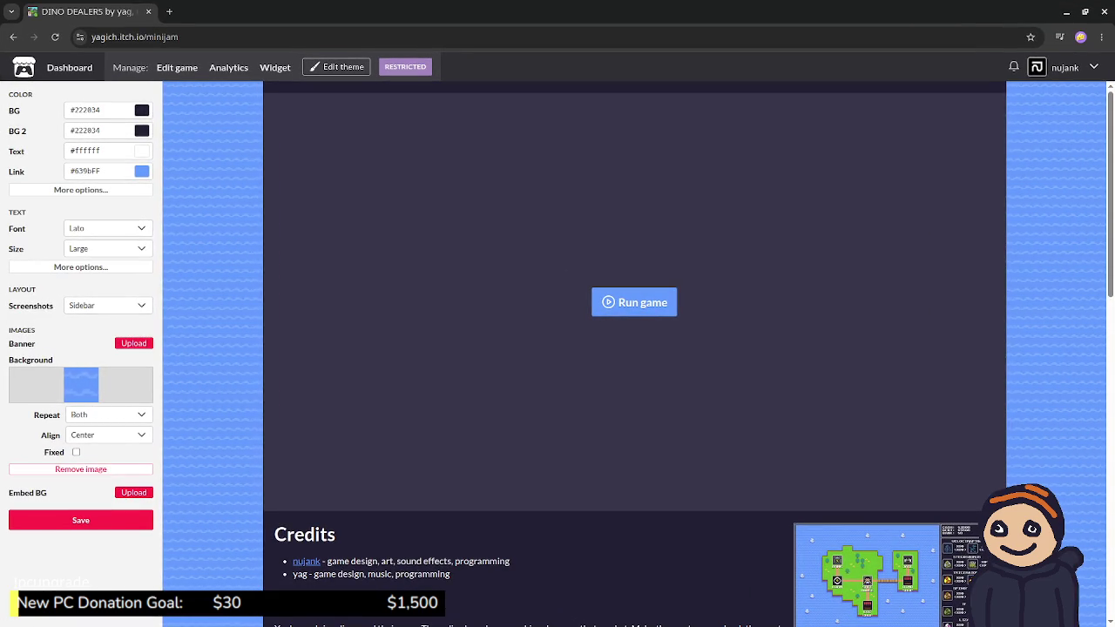
pyautogui.click(1066, 12)
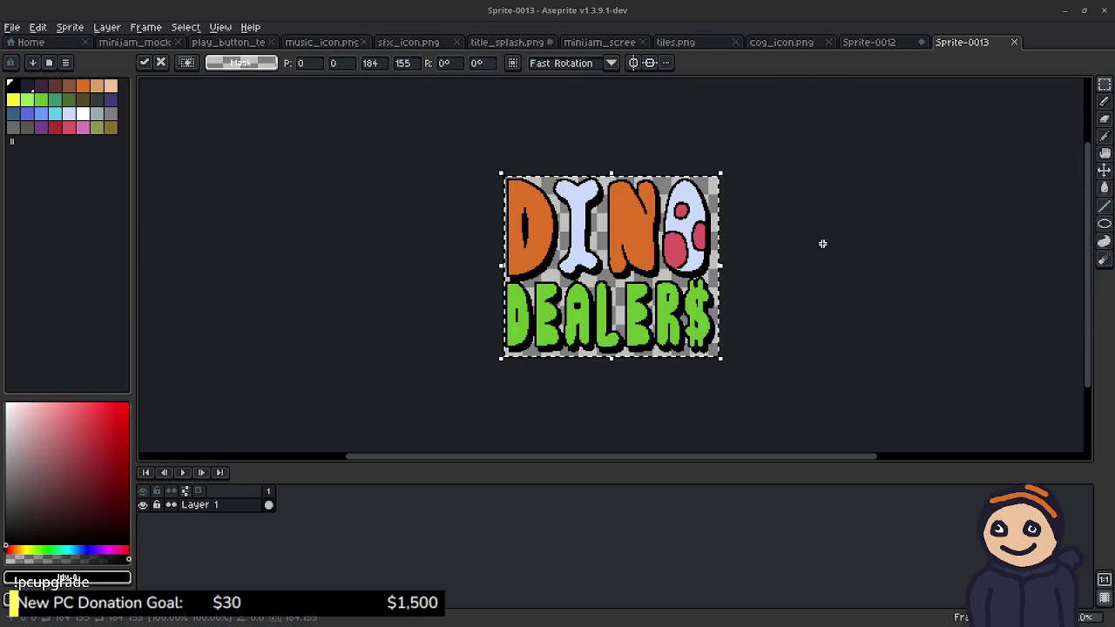
# Step: Drop the pasted logo in place and look over the Canvas Size dialog without changes
pyautogui.click(411, 139)
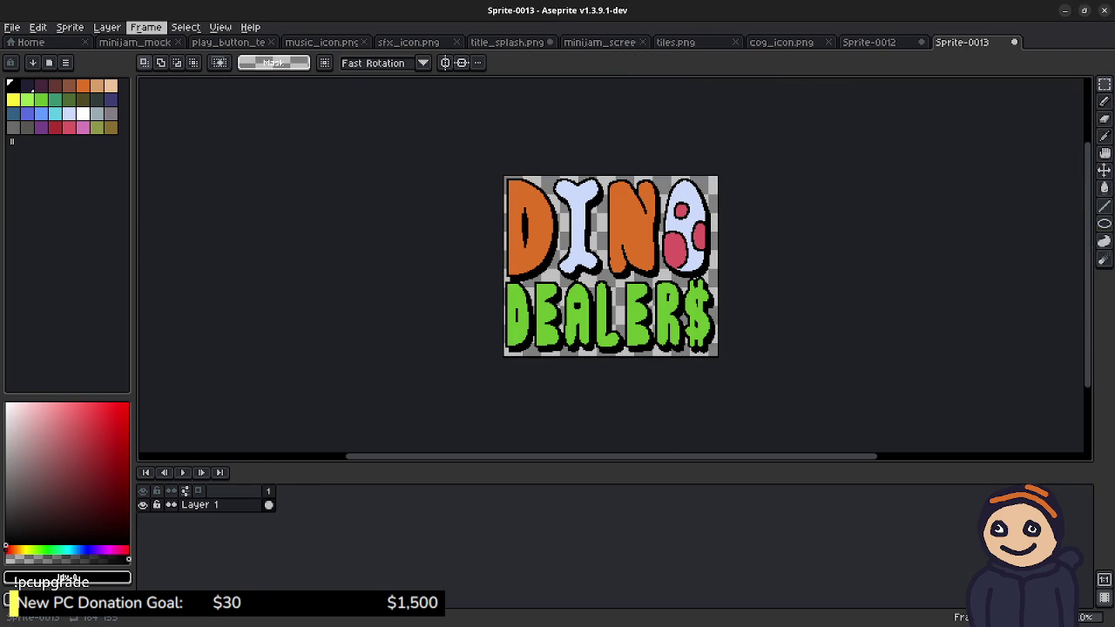
pyautogui.click(186, 27)
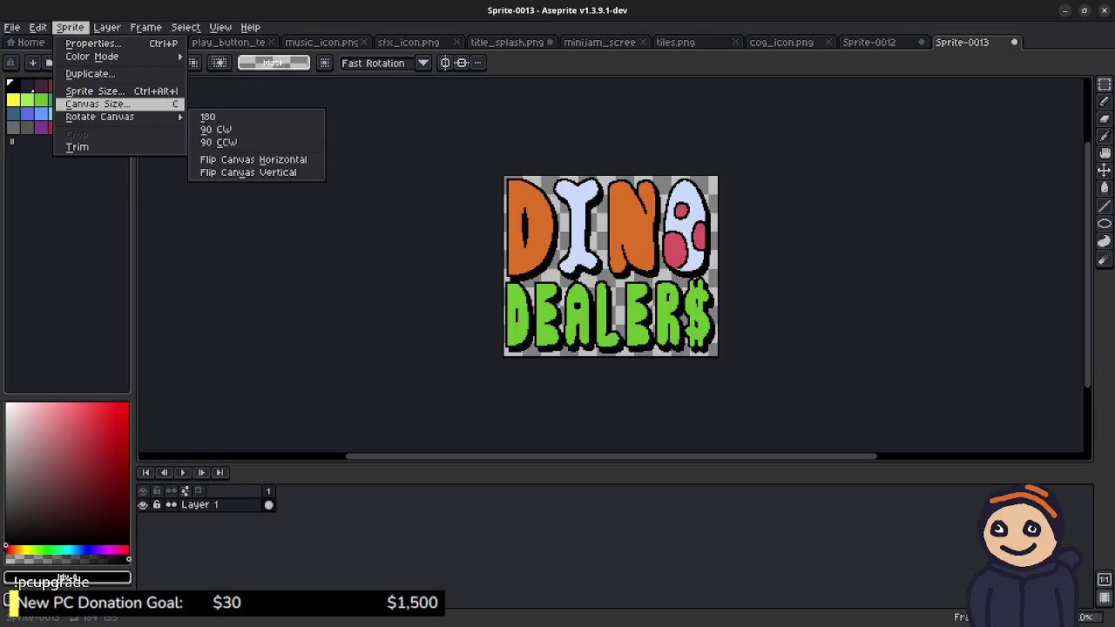
pyautogui.click(96, 104)
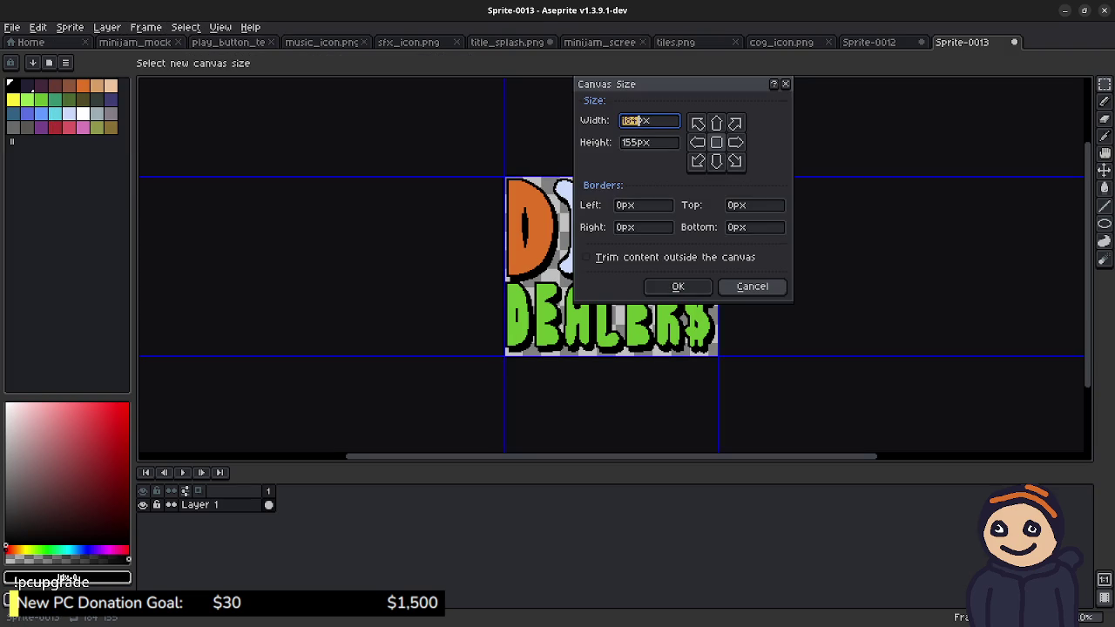
pyautogui.click(765, 287)
# Step: Set the canvas width to 184*3 (552 px), keeping the logo centred
pyautogui.click(70, 27)
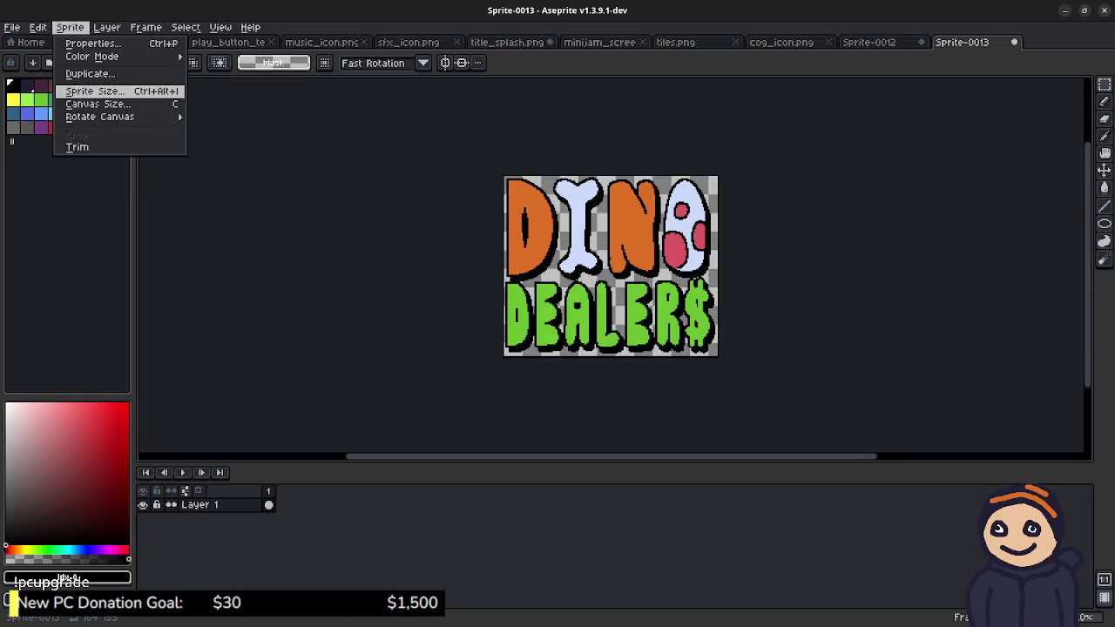
pyautogui.click(97, 103)
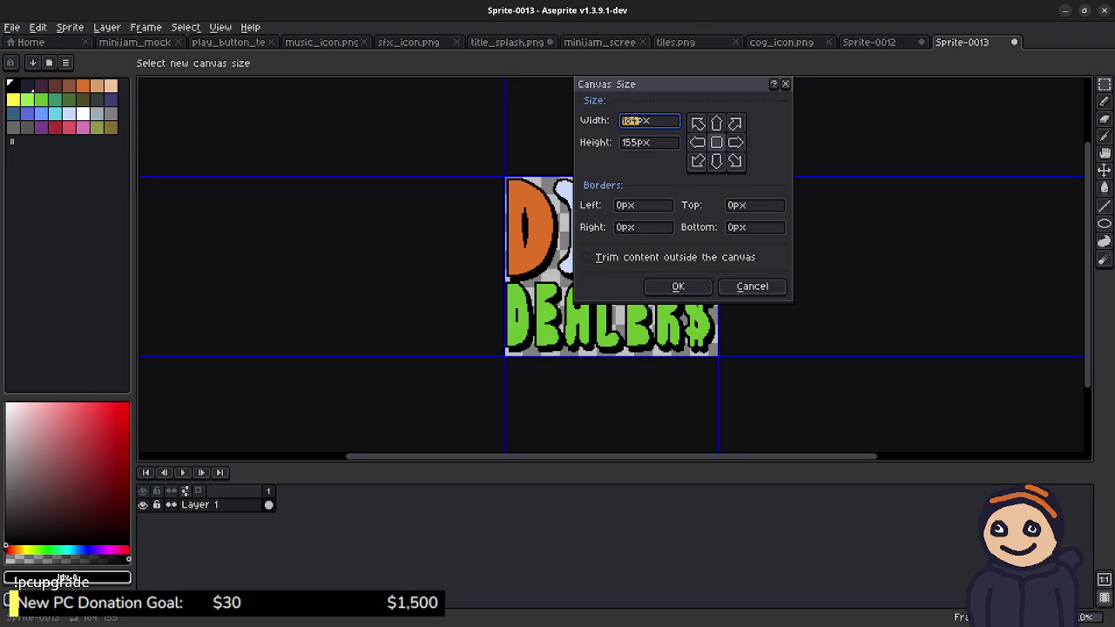
pyautogui.click(635, 120)
pyautogui.write('*2')
pyautogui.press('BackSpace')
pyautogui.write('3')
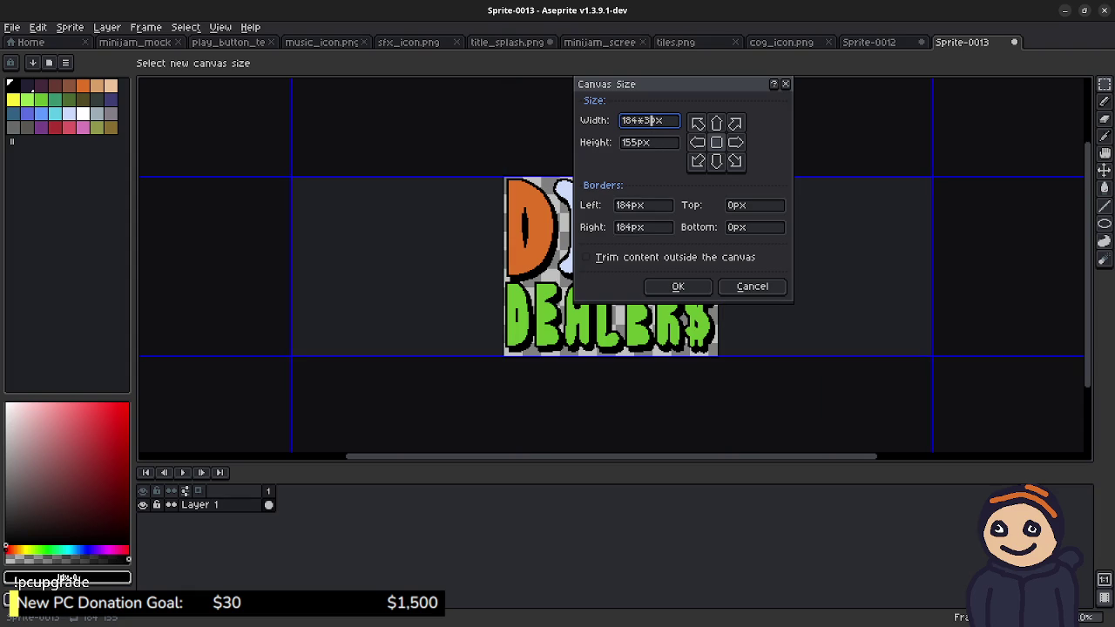
pyautogui.click(678, 287)
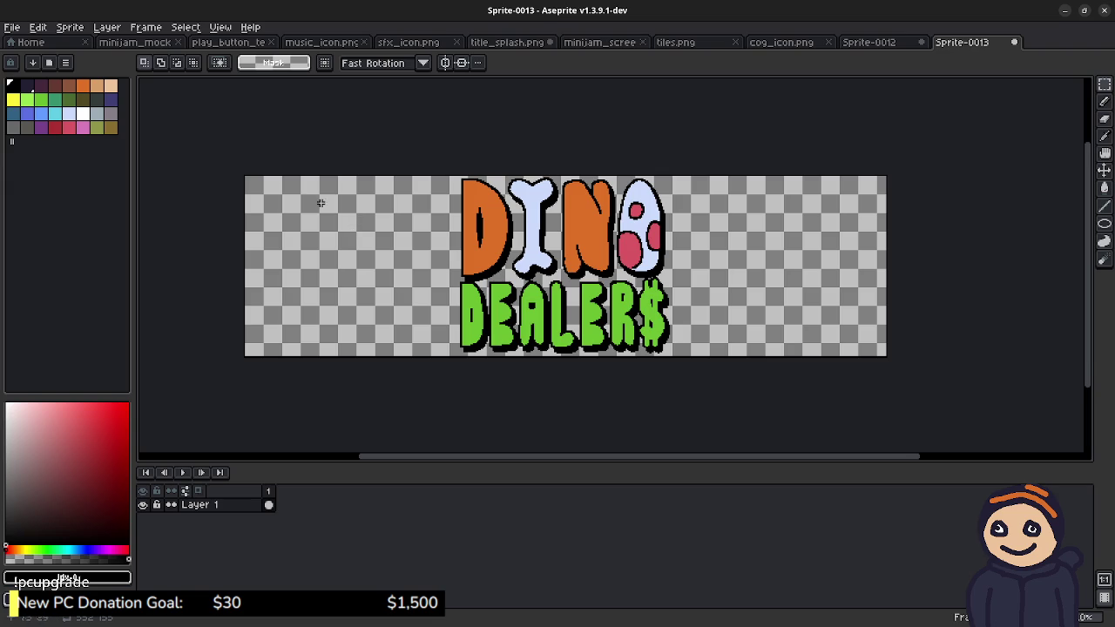
pyautogui.click(13, 27)
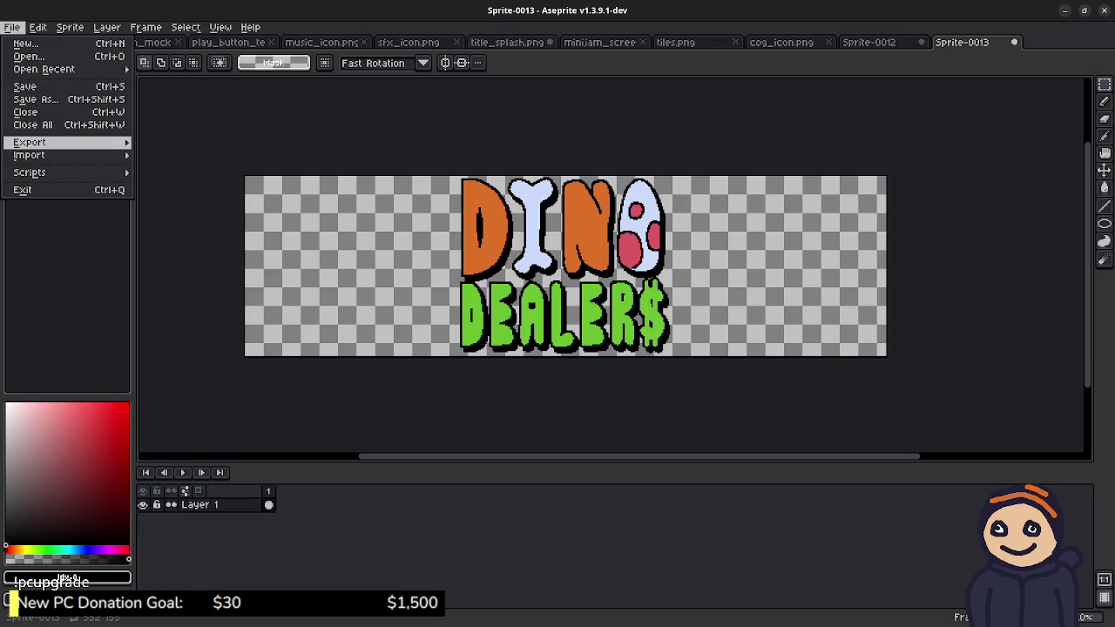
# Step: Save the sprite as banner.png, moving up from the minijam folder to Documents
pyautogui.click(35, 99)
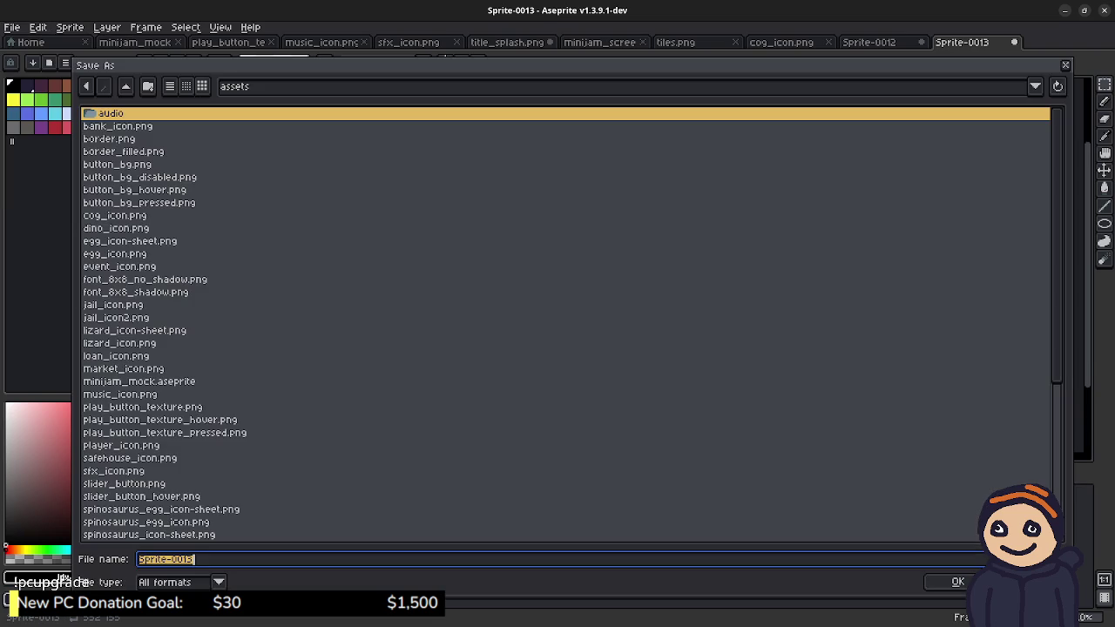
pyautogui.scroll(-5, 566, 322)
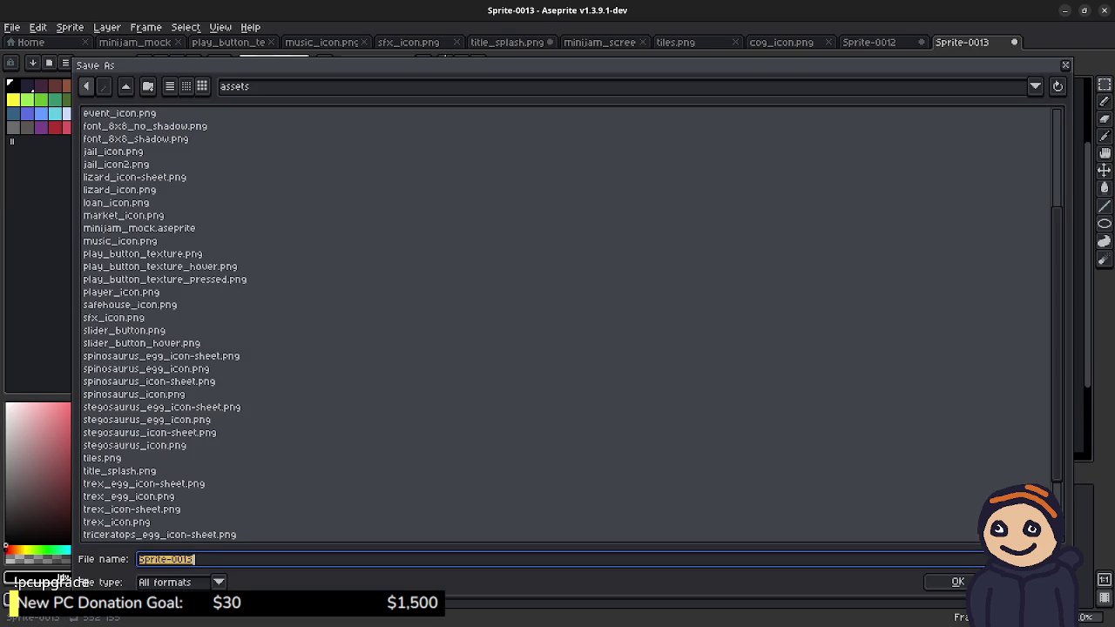
pyautogui.click(85, 86)
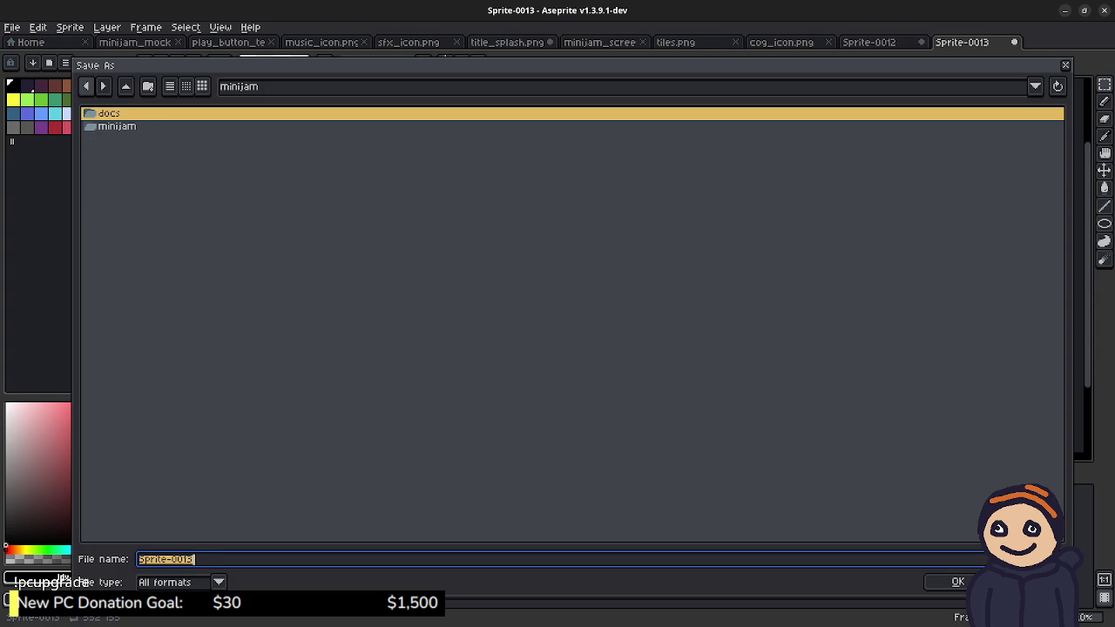
pyautogui.click(126, 86)
pyautogui.click(125, 86)
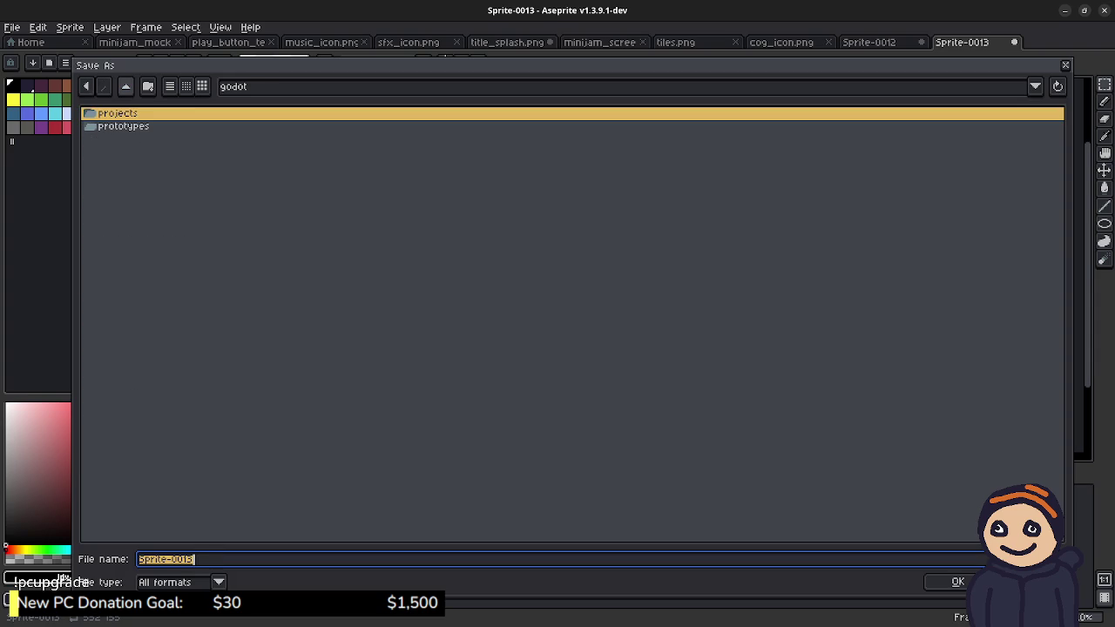
pyautogui.click(126, 86)
pyautogui.click(126, 87)
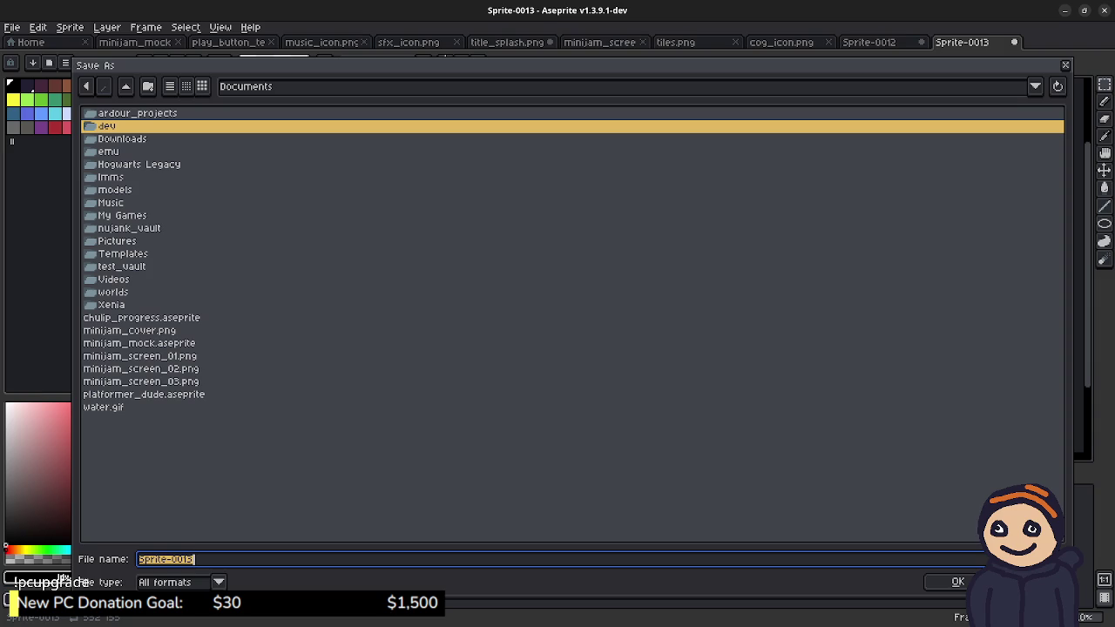
pyautogui.write('banner.png')
pyautogui.press('Return')
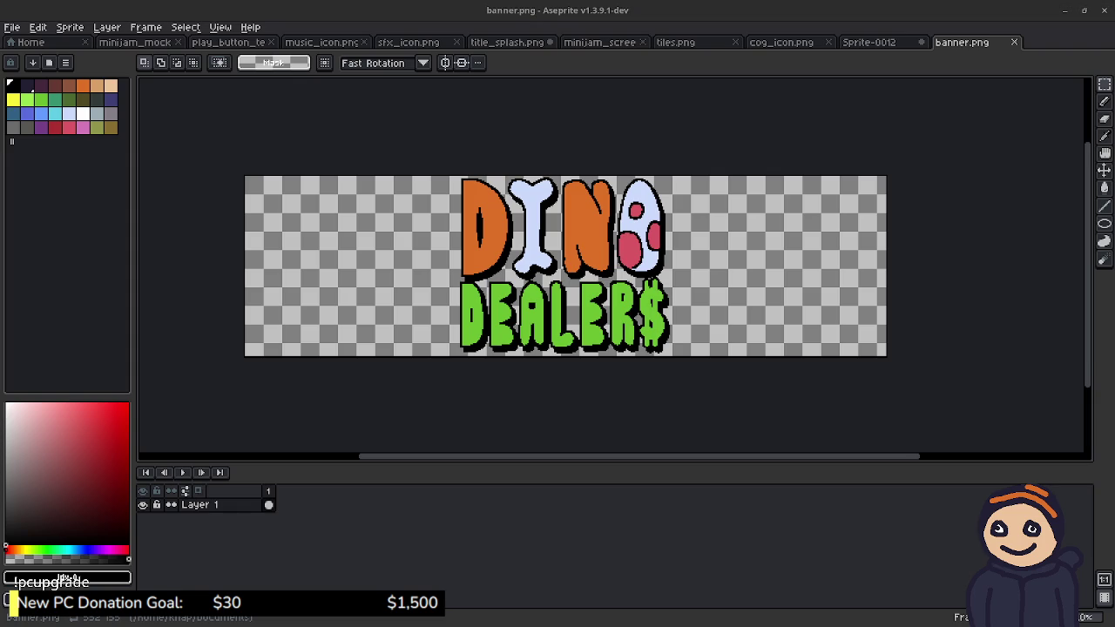
pyautogui.hotkey('alt', 'Tab')
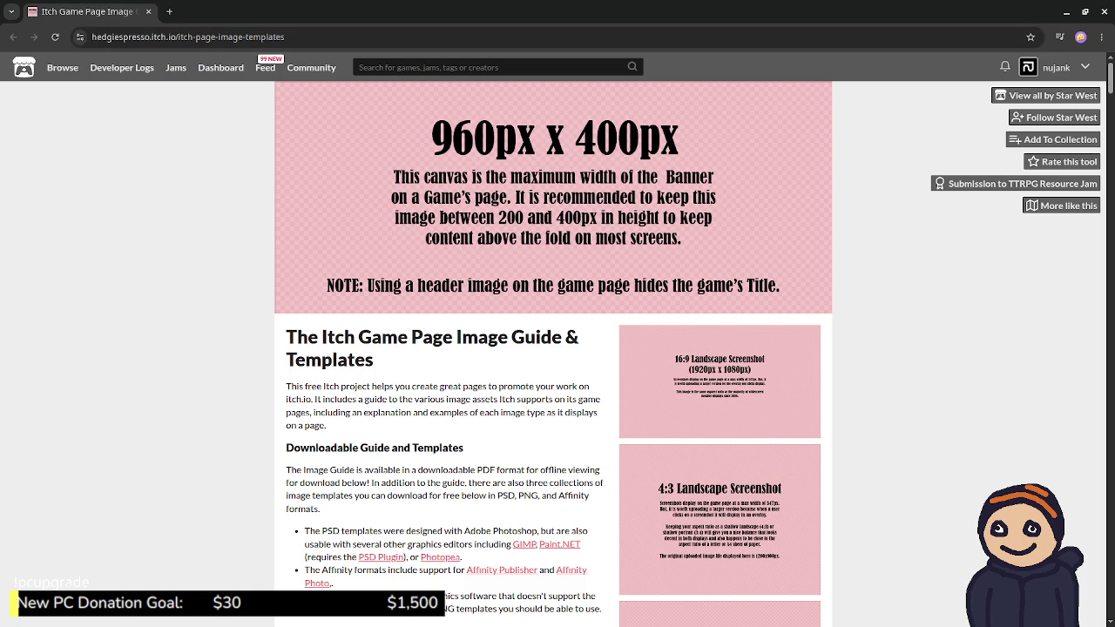
pyautogui.press('super+Down')
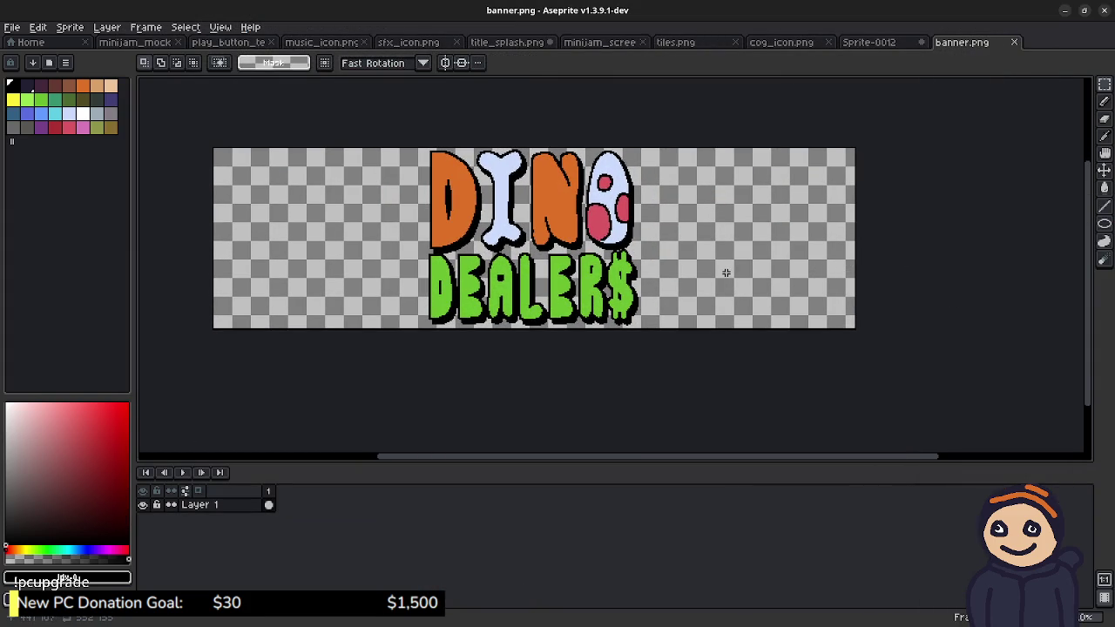
# Step: Set the canvas to width 960 and height 200, then pan to check the centred logo
pyautogui.hscroll(-2, 675, 235)
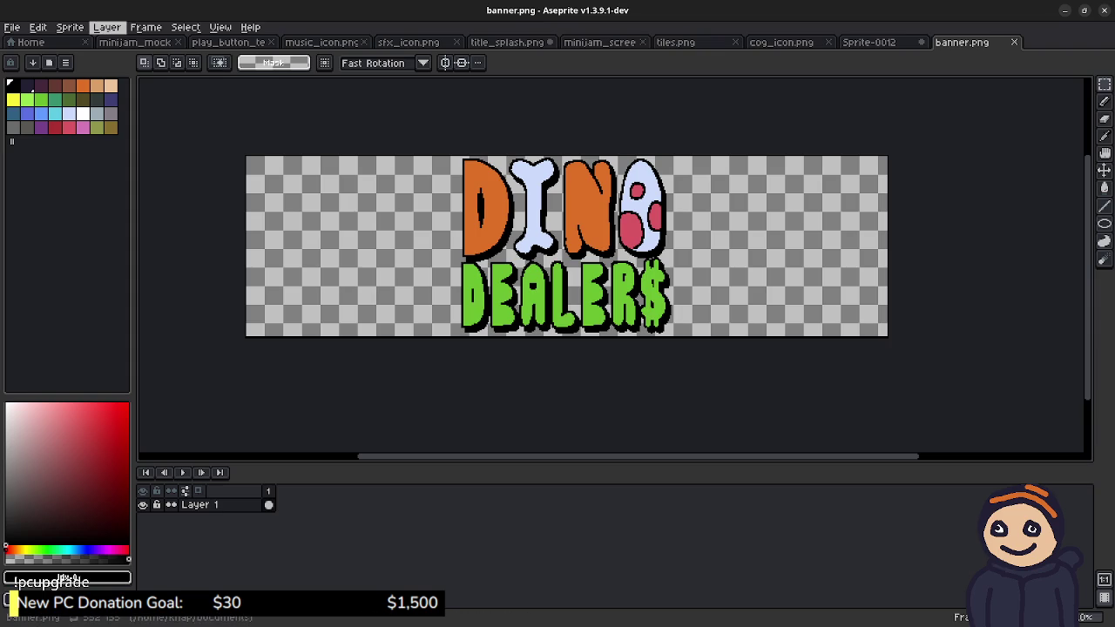
pyautogui.click(70, 27)
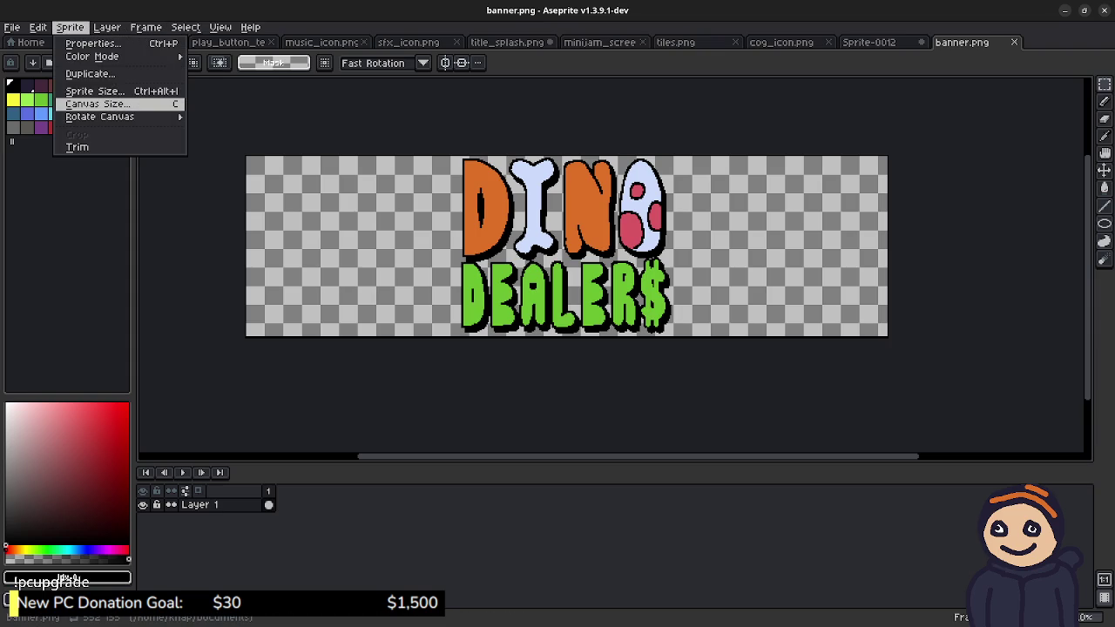
pyautogui.click(98, 104)
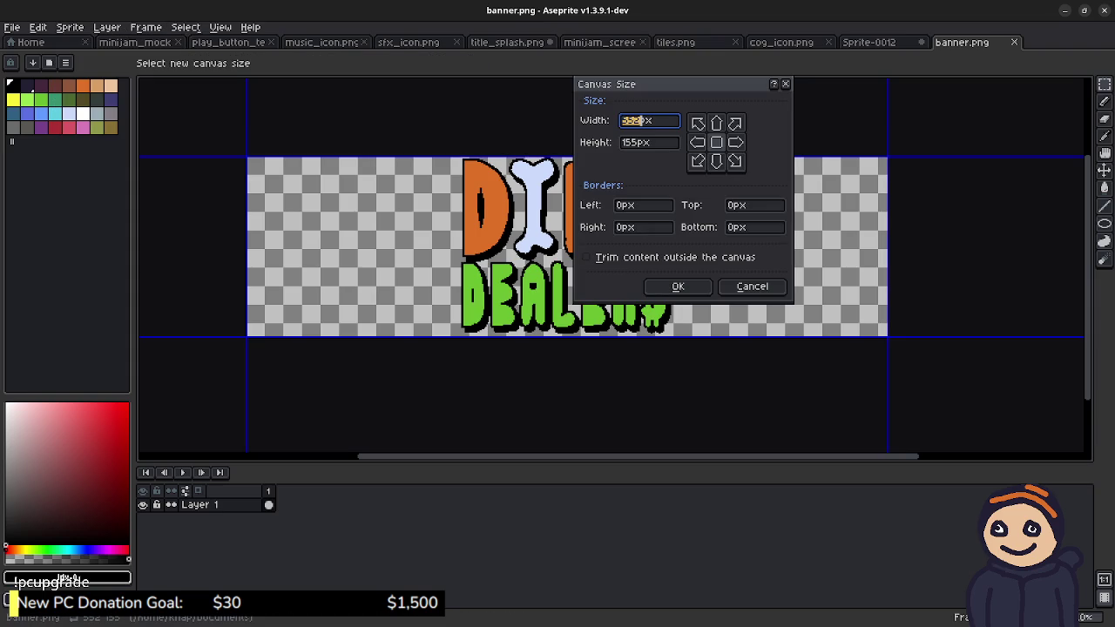
pyautogui.write('960')
pyautogui.press('Tab')
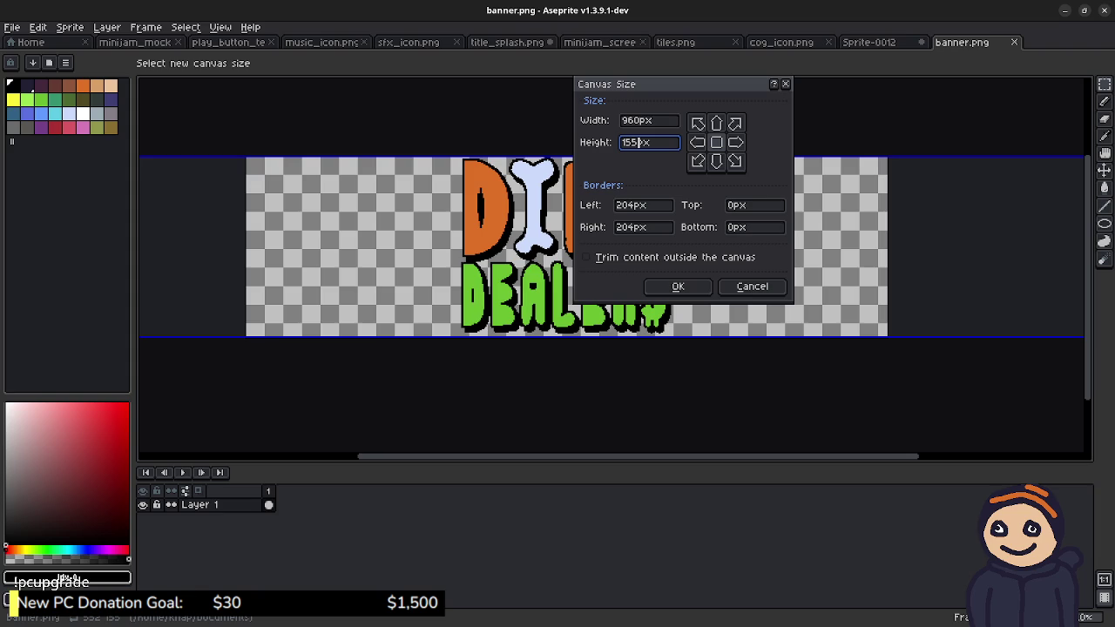
pyautogui.write('400')
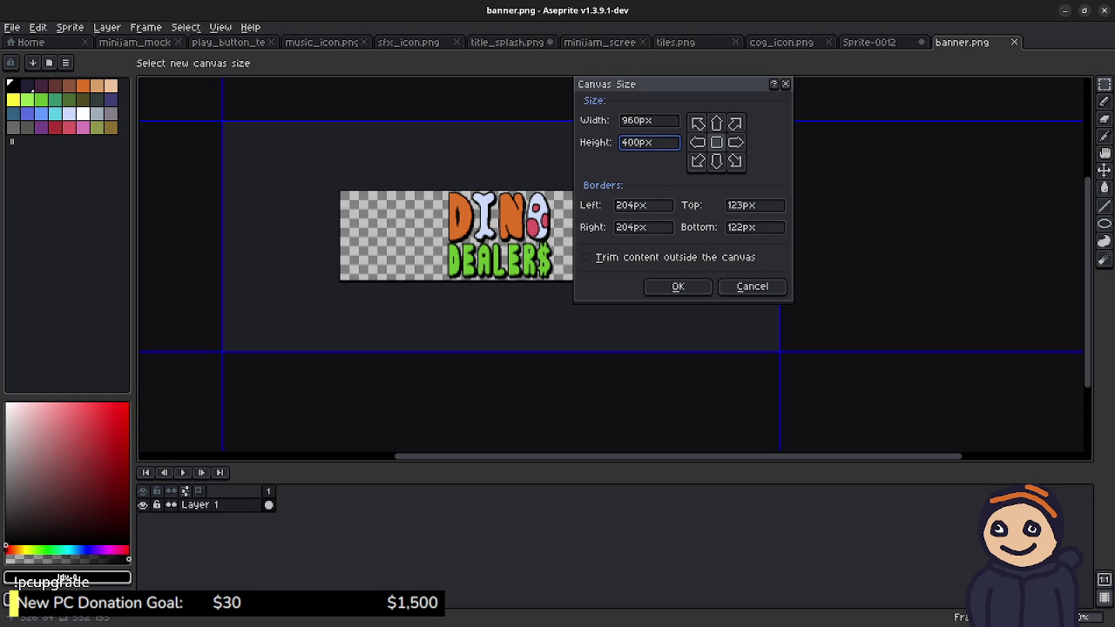
pyautogui.write('200')
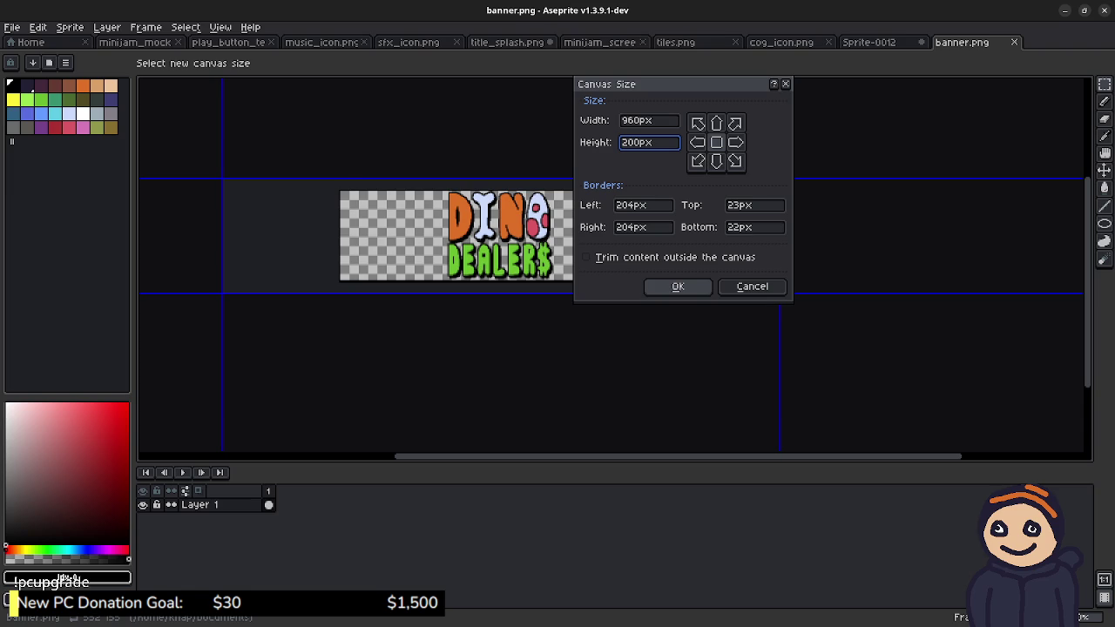
pyautogui.click(671, 288)
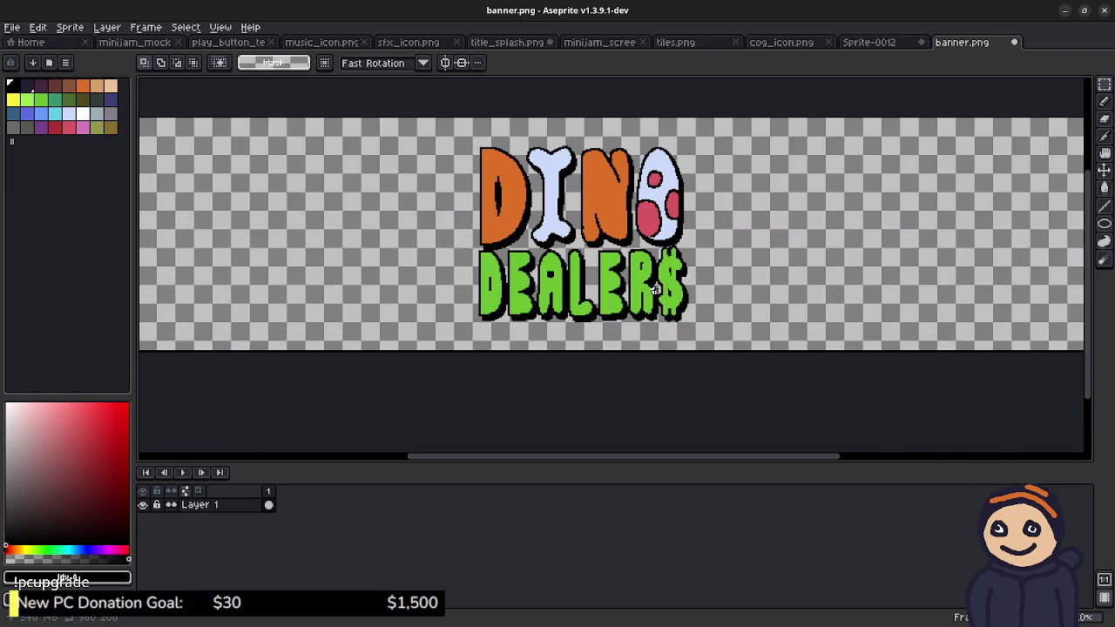
pyautogui.moveTo(655, 289); pyautogui.dragTo(742, 307)
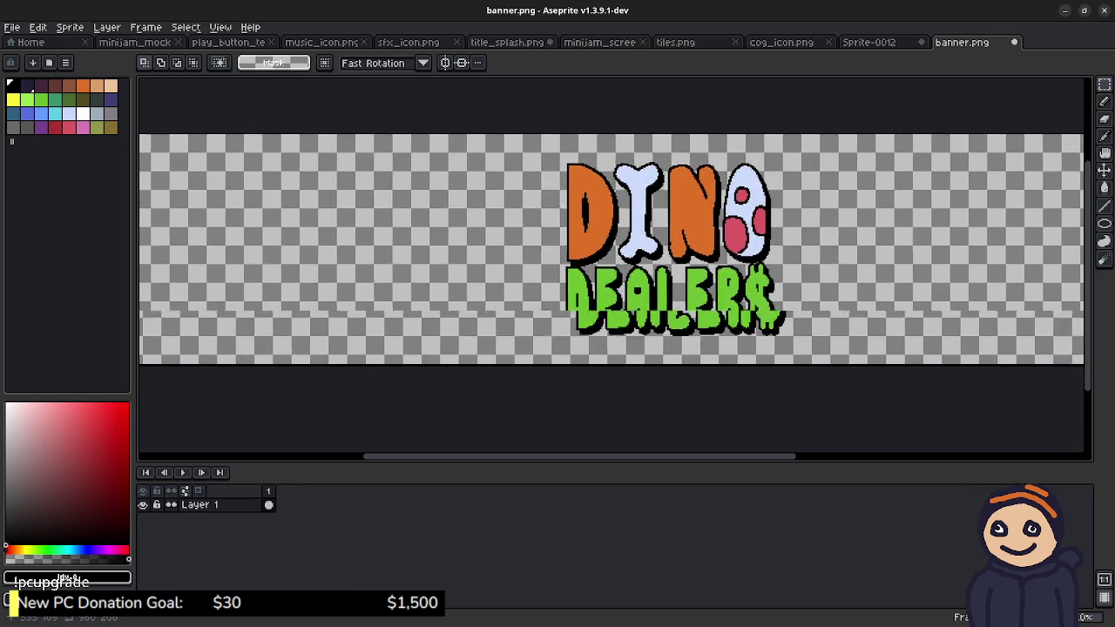
pyautogui.moveTo(743, 255); pyautogui.dragTo(683, 262)
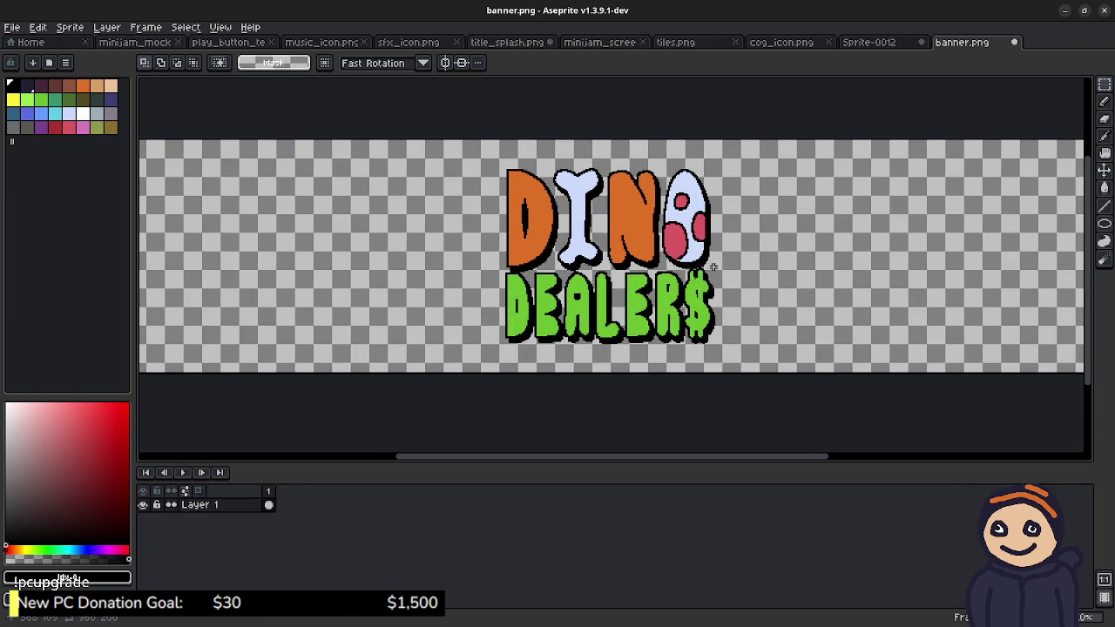
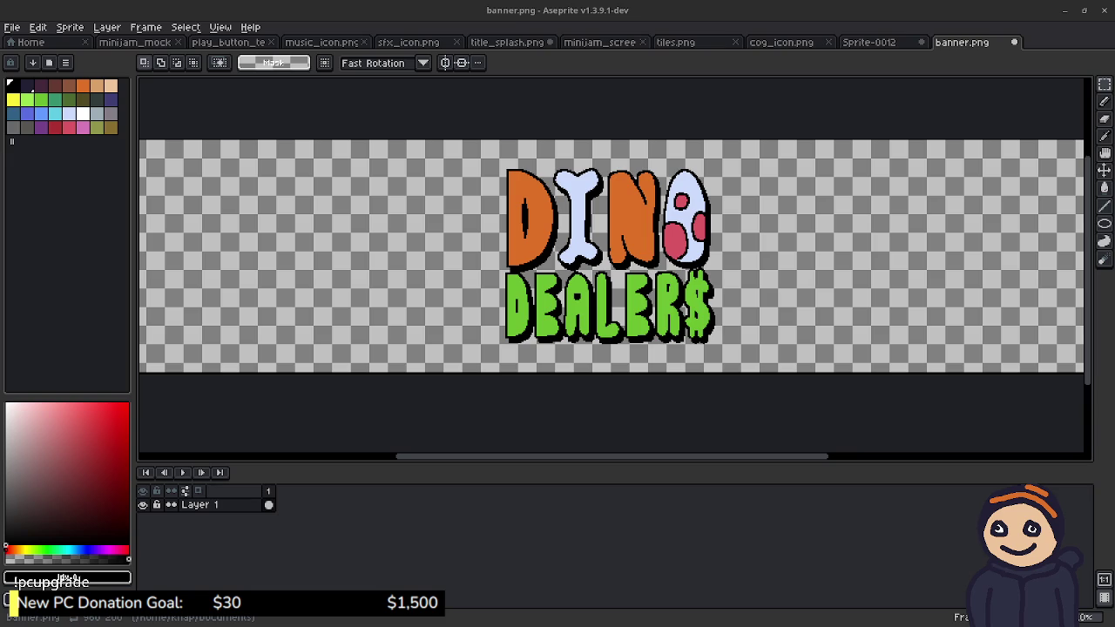
# Step: Pencil a short black stroke to reshape the hole inside the D of DEALER$ on banner.png
pyautogui.scroll(2, 556, 299)
pyautogui.scroll(1, 557, 298)
pyautogui.press('b')
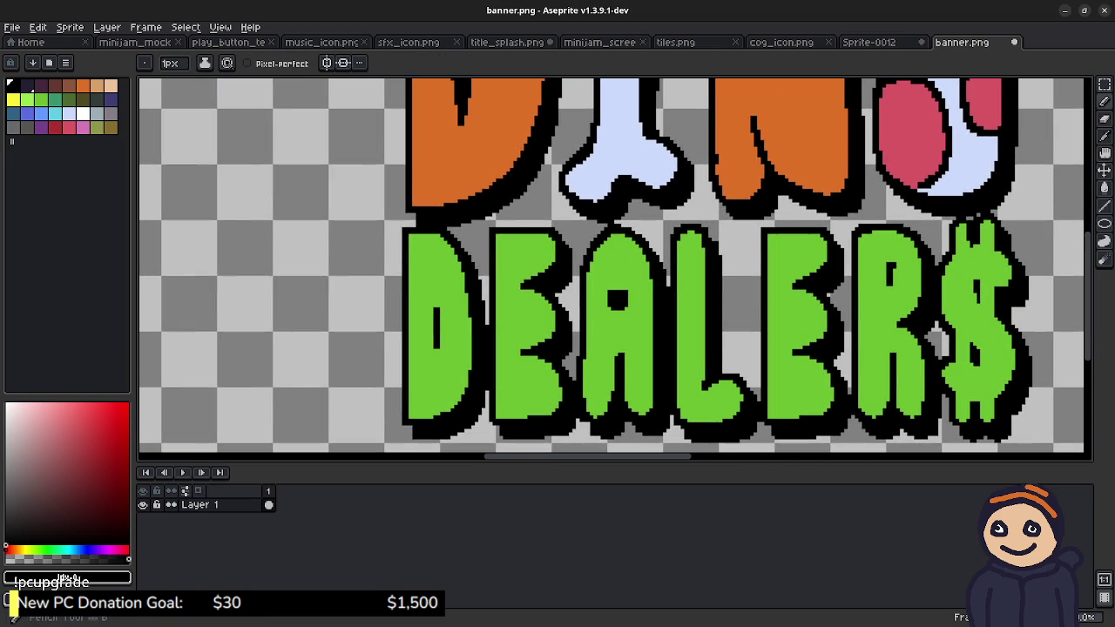
pyautogui.moveTo(623, 292)
pyautogui.mouseDown()
pyautogui.moveTo(616, 285)
pyautogui.moveTo(629, 292)
pyautogui.mouseUp()
pyautogui.moveTo(431, 324)
pyautogui.mouseDown()
pyautogui.moveTo(432, 342)
pyautogui.moveTo(442, 338)
pyautogui.mouseUp()
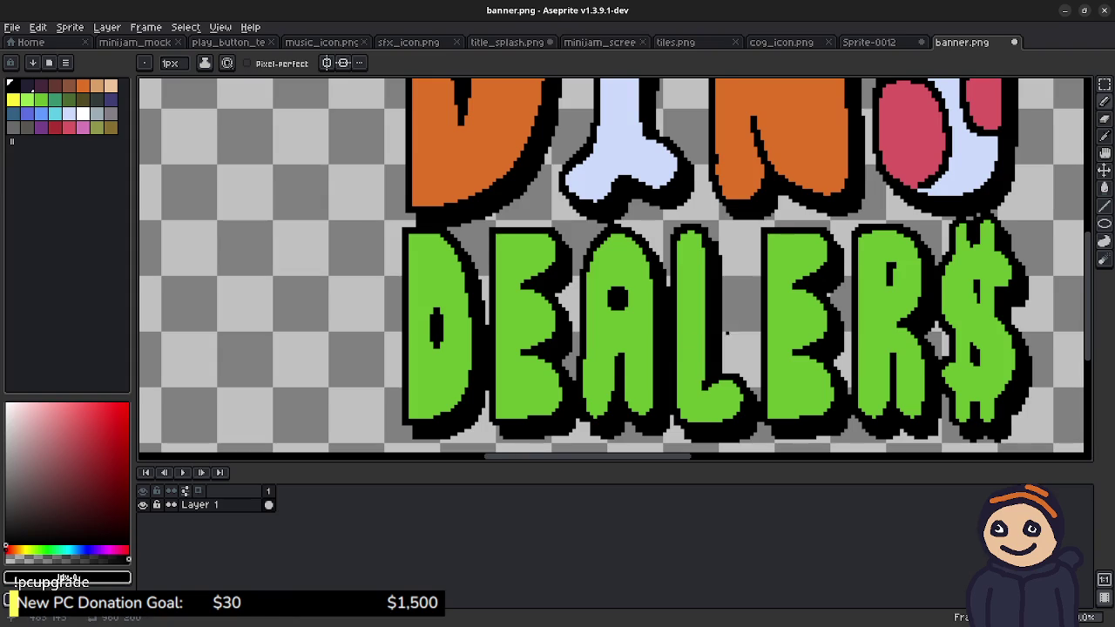
pyautogui.scroll(-1, 728, 332)
pyautogui.scroll(-2, 727, 333)
pyautogui.scroll(2, 727, 333)
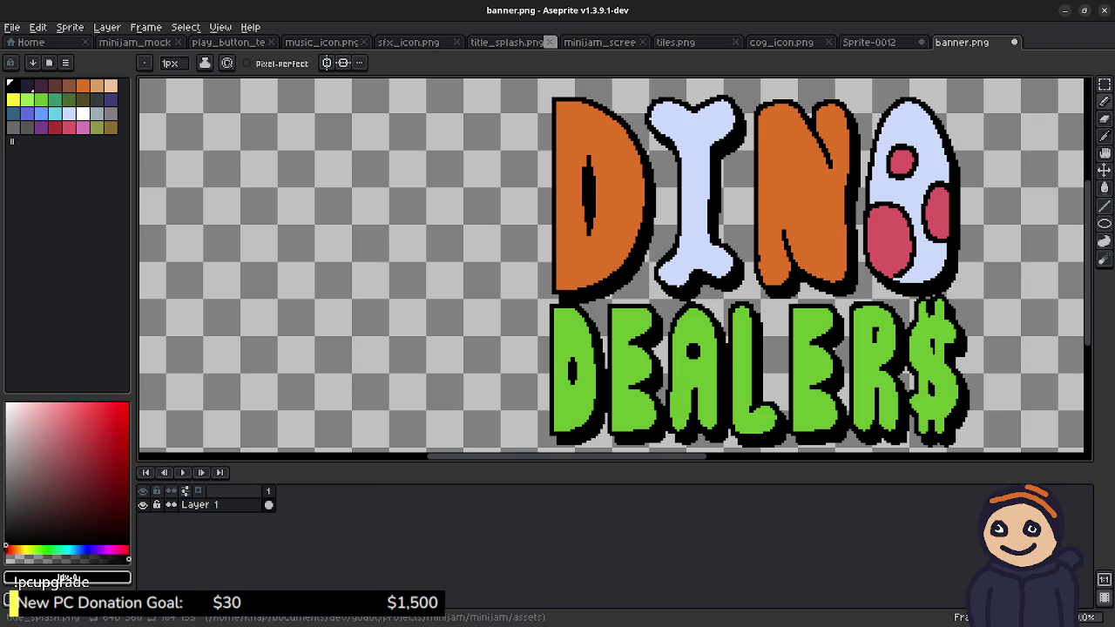
pyautogui.click(868, 41)
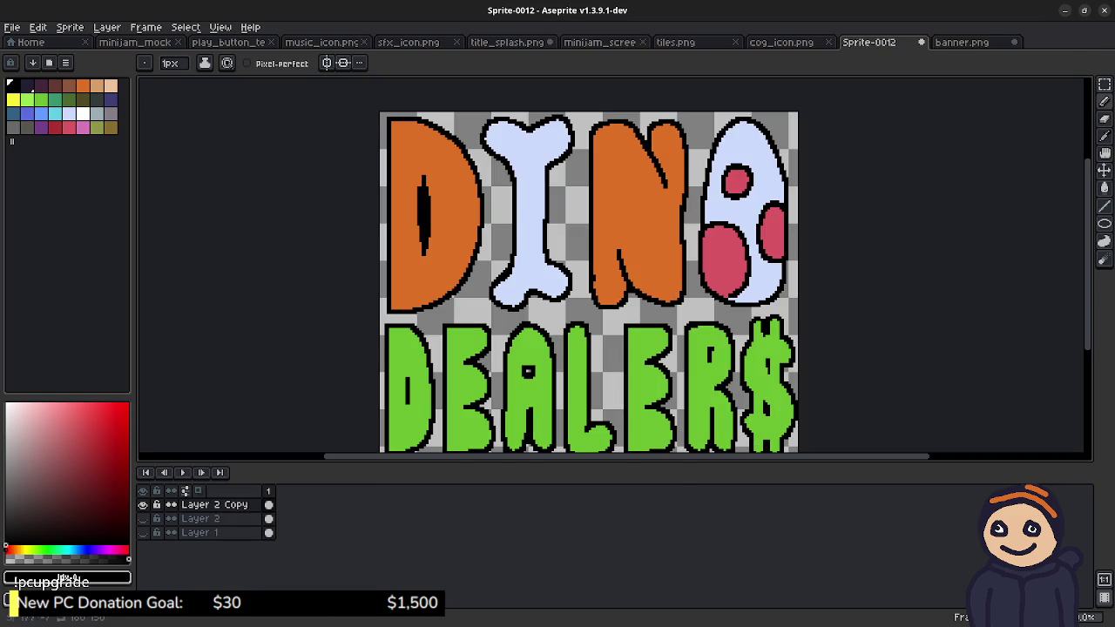
# Step: Compare against the banner, then widen the D's inner slit into a lens shape in title_splash.png
pyautogui.click(506, 42)
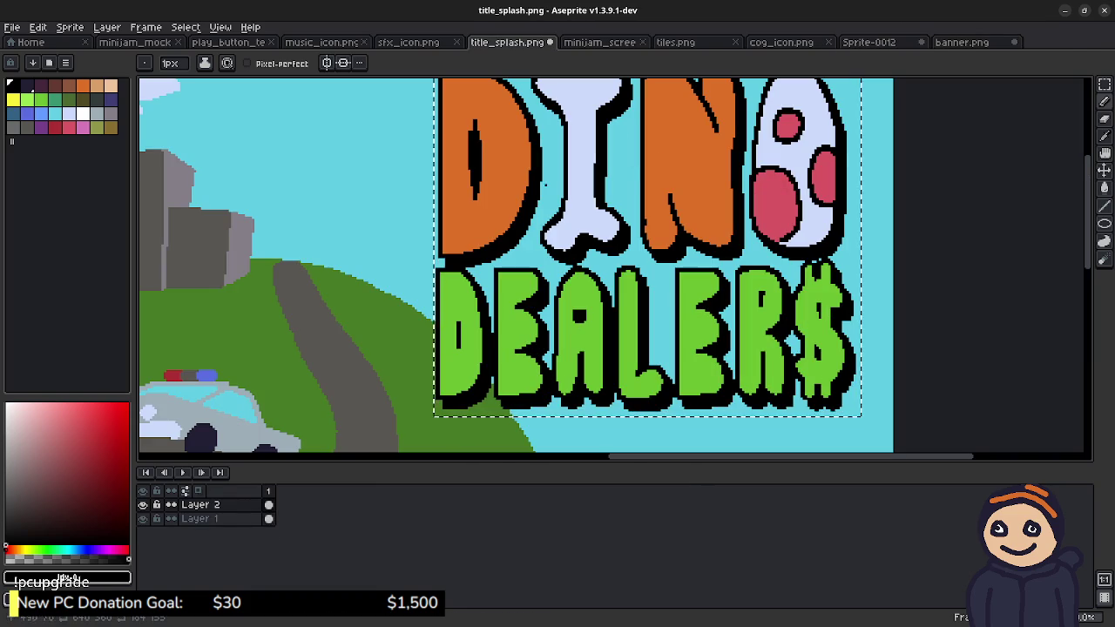
pyautogui.scroll(1, 517, 346)
pyautogui.scroll(1, 610, 301)
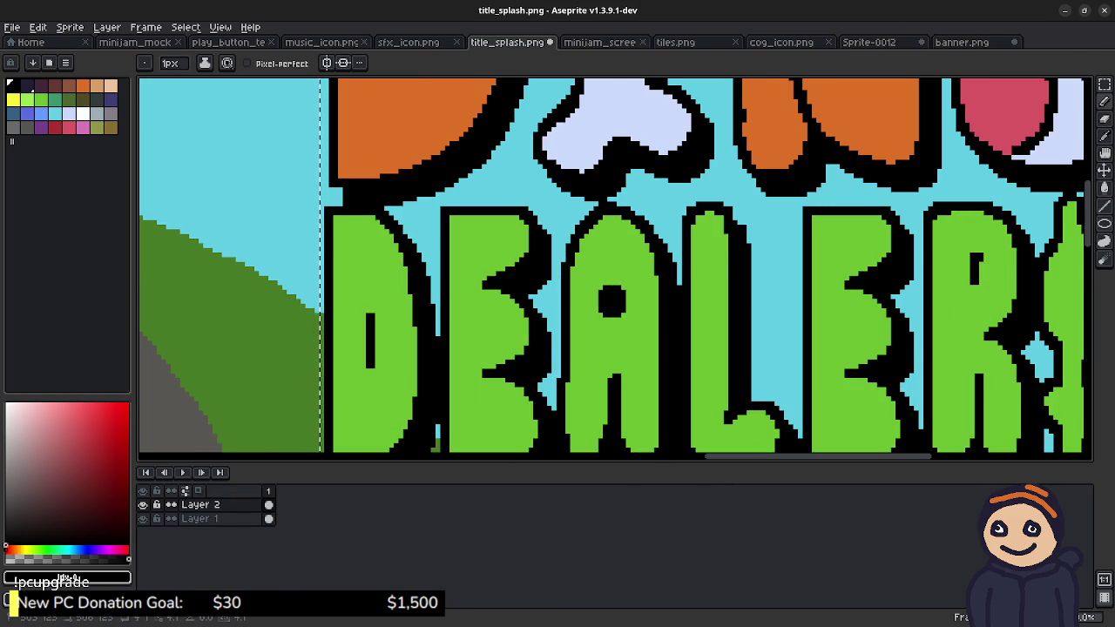
pyautogui.click(961, 42)
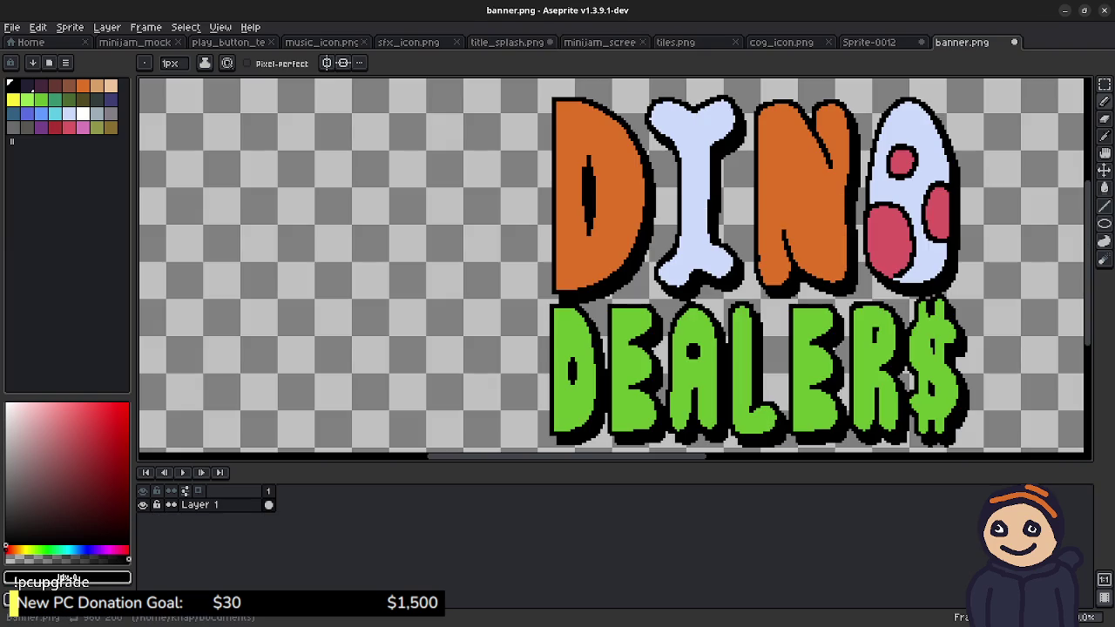
pyautogui.scroll(1, 557, 392)
pyautogui.scroll(1, 557, 392)
pyautogui.scroll(1, 616, 302)
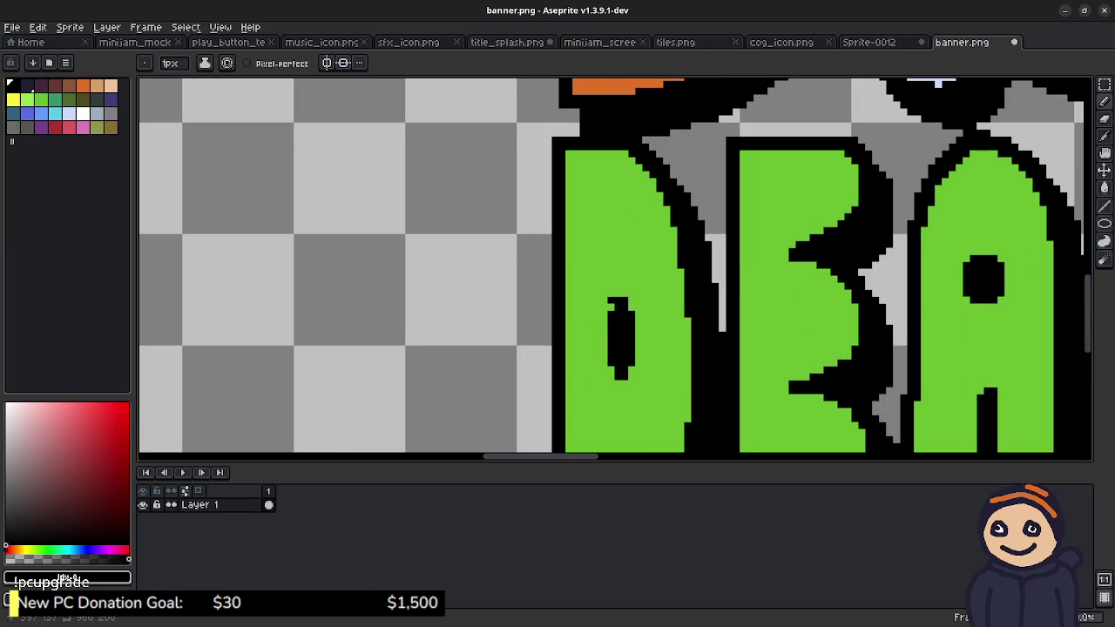
pyautogui.click(506, 42)
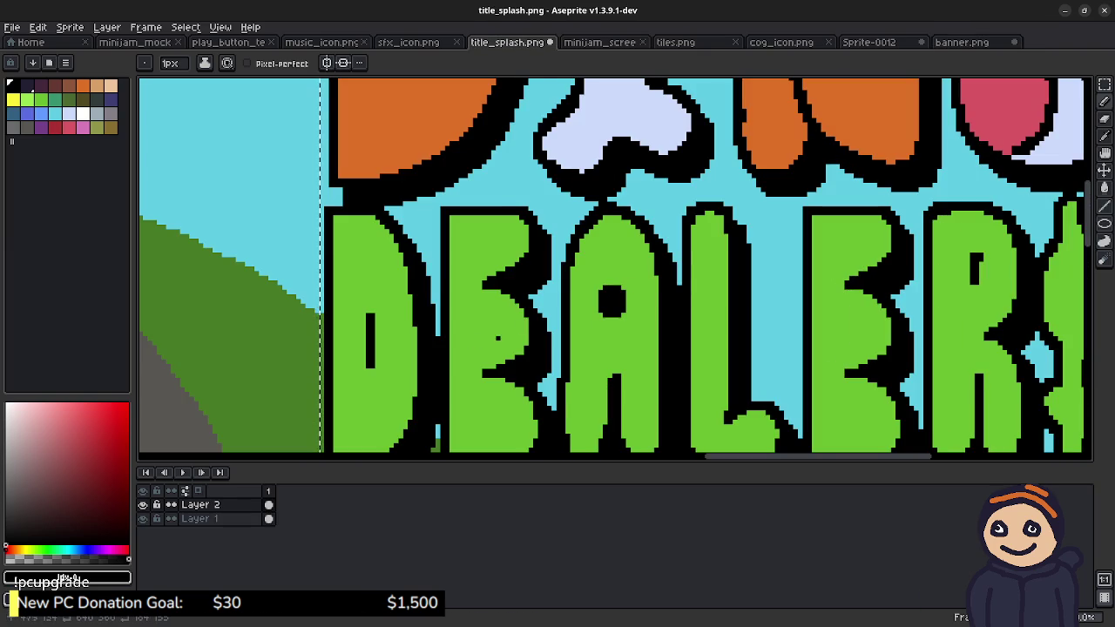
pyautogui.scroll(1, 365, 331)
pyautogui.moveTo(359, 335)
pyautogui.mouseDown()
pyautogui.moveTo(360, 371)
pyautogui.moveTo(380, 316)
pyautogui.mouseUp()
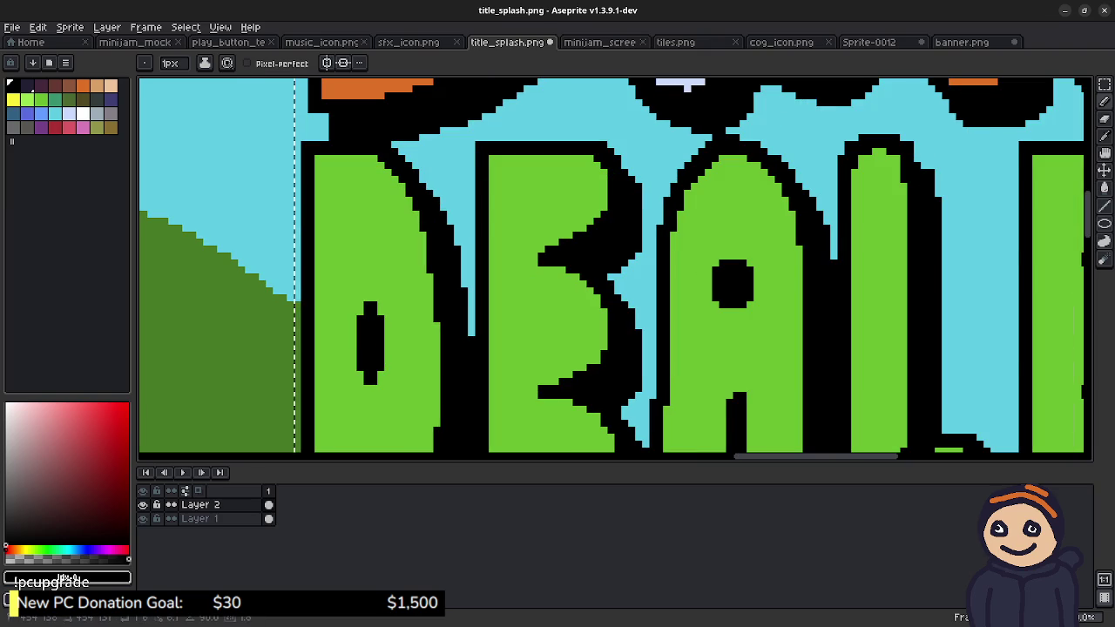
pyautogui.scroll(-1, 582, 296)
pyautogui.scroll(-1, 697, 261)
pyautogui.scroll(-1, 819, 236)
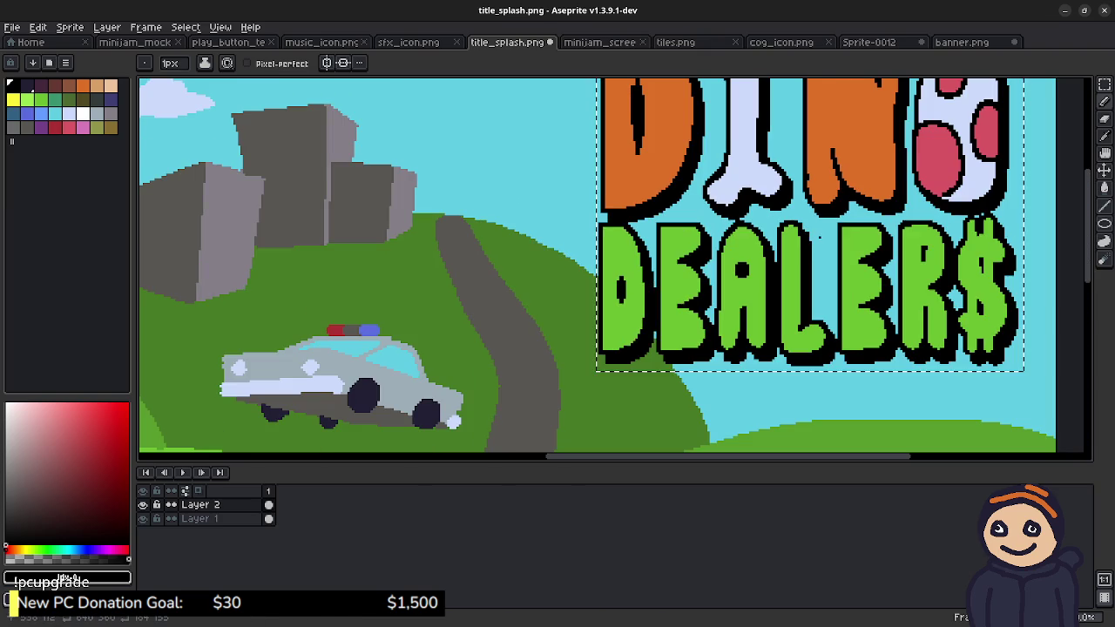
# Step: Deselect the logo and save title_splash.png as a PNG without layers
pyautogui.hotkey('ctrl', 's')
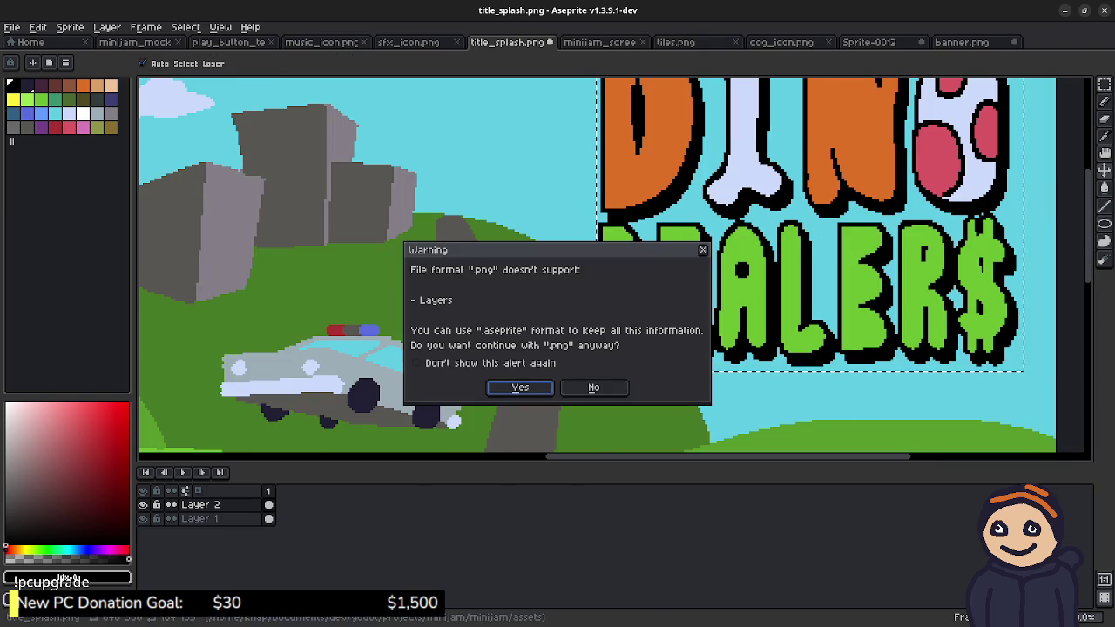
pyautogui.click(703, 250)
pyautogui.click(513, 266)
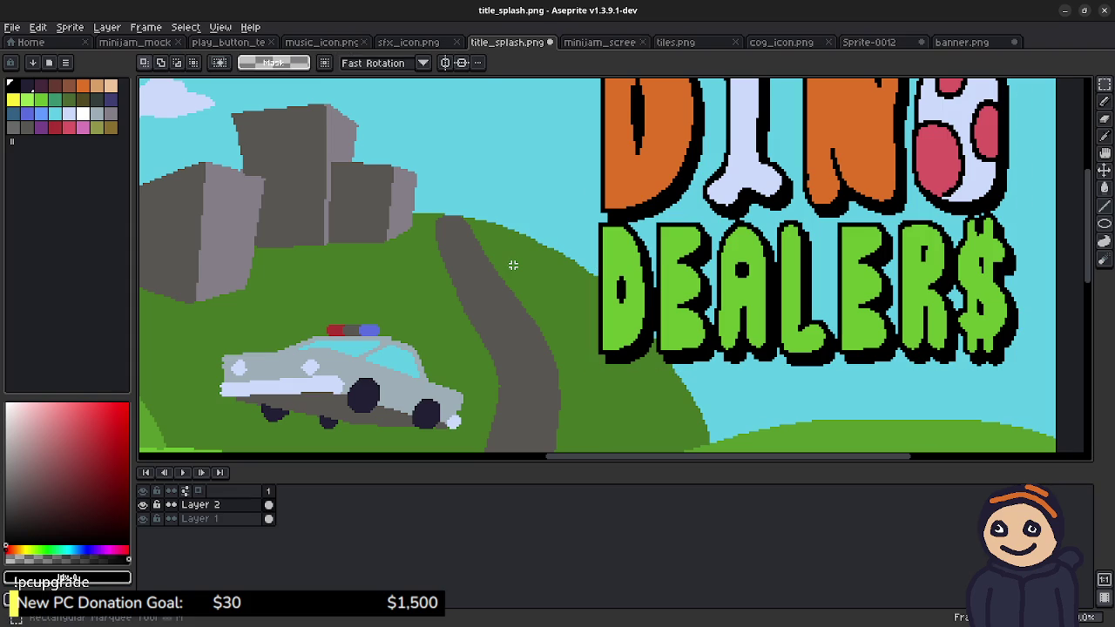
pyautogui.scroll(-2, 610, 266)
pyautogui.hotkey('ctrl', 's')
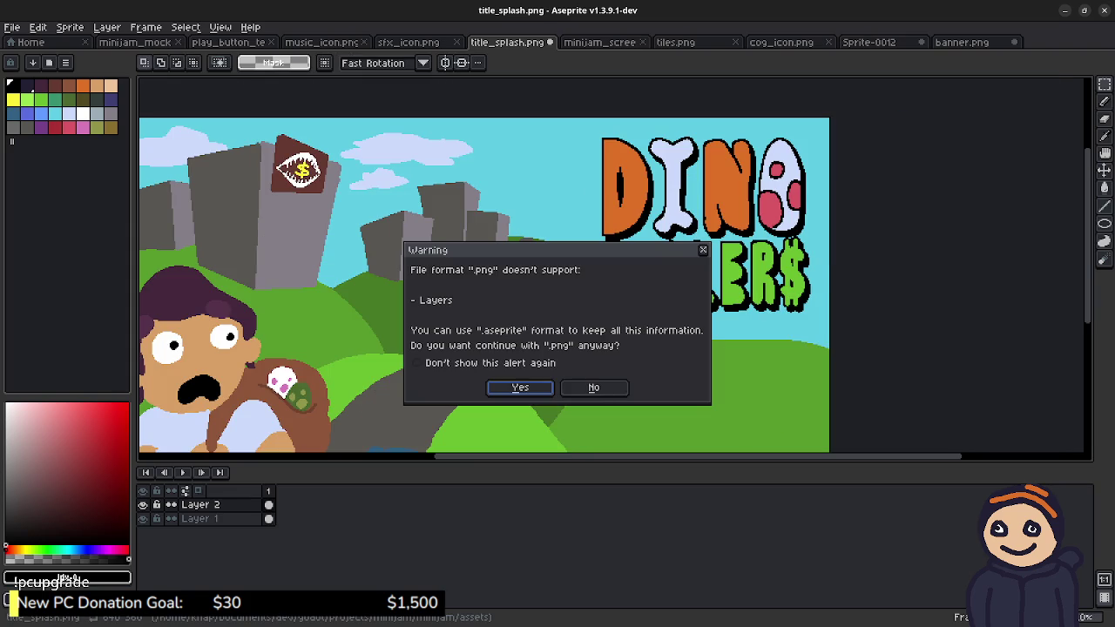
pyautogui.click(516, 384)
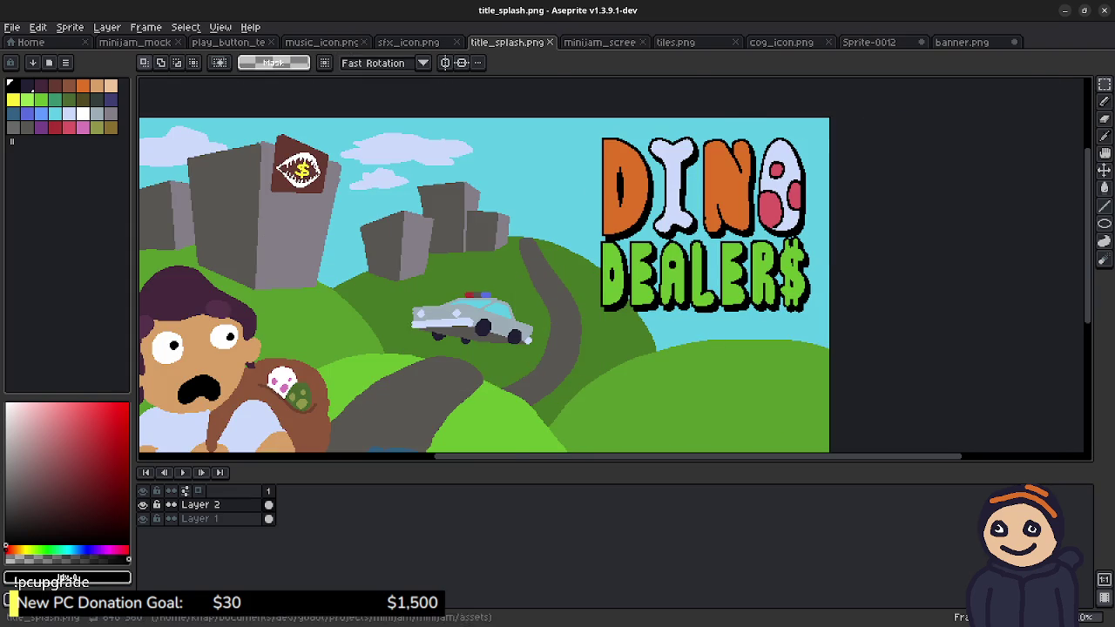
# Step: Return to banner.png and scroll the view across the logo
pyautogui.click(961, 41)
pyautogui.scroll(-1, 833, 289)
pyautogui.scroll(-1, 834, 289)
pyautogui.scroll(-2, 833, 289)
pyautogui.hscroll(3, 833, 289)
pyautogui.hscroll(3, 749, 292)
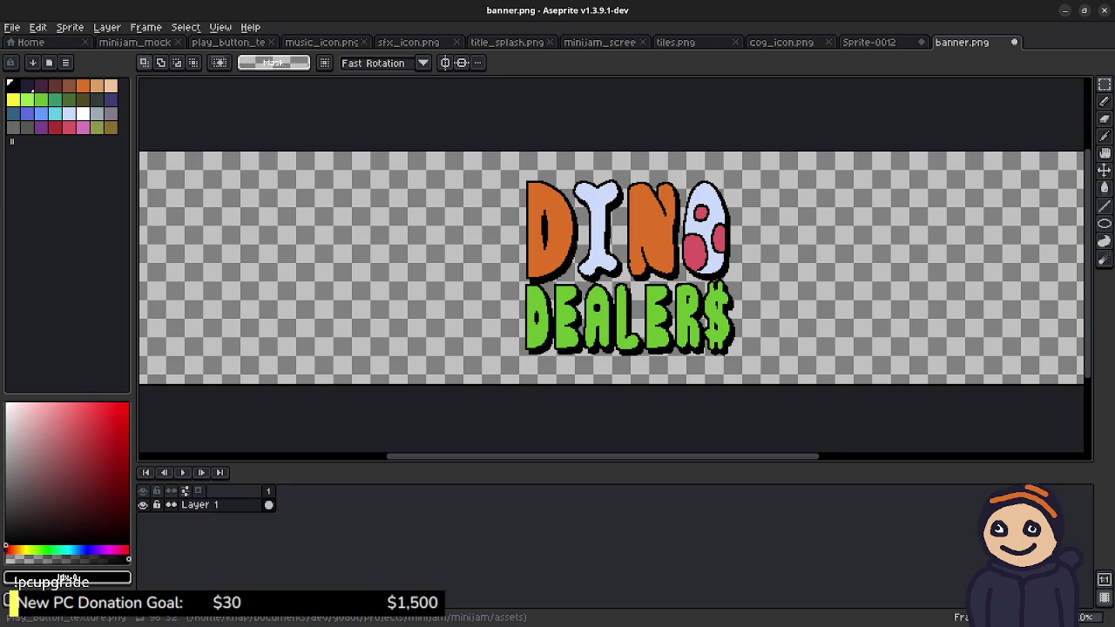
# Step: Show minijam_mock, activate its Base Icons layer and marquee the orange dino icon
pyautogui.click(135, 41)
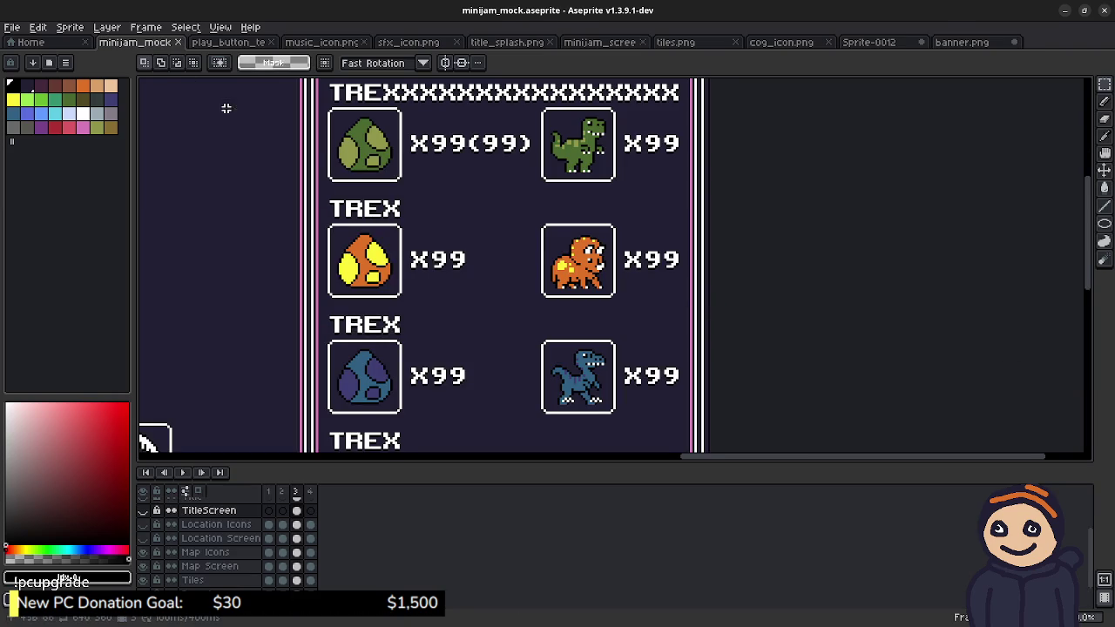
pyautogui.scroll(-2, 209, 548)
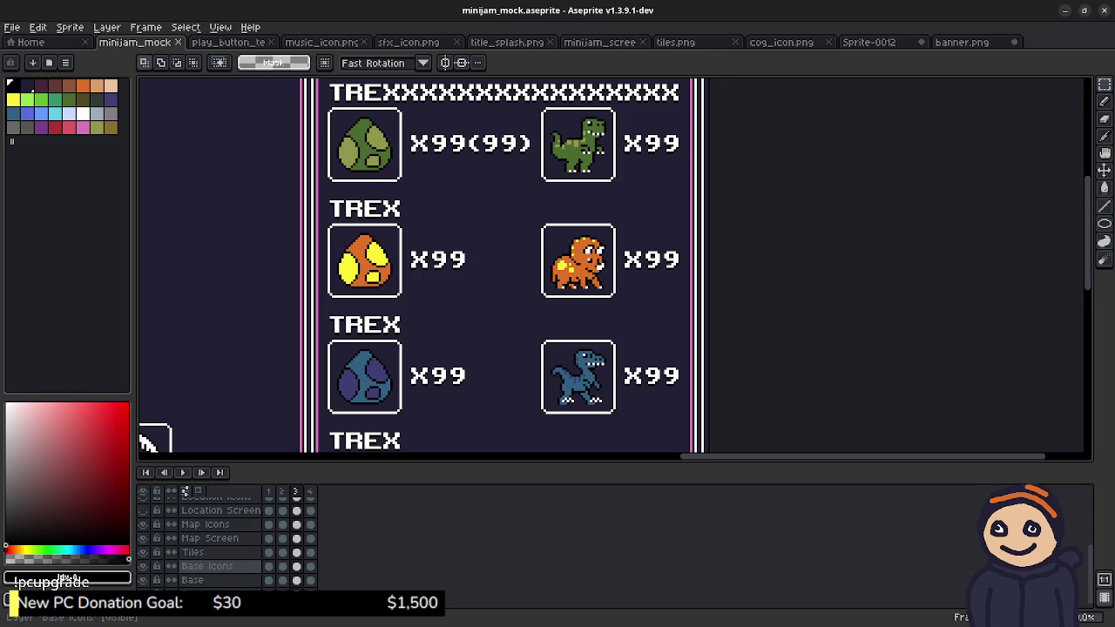
pyautogui.click(207, 566)
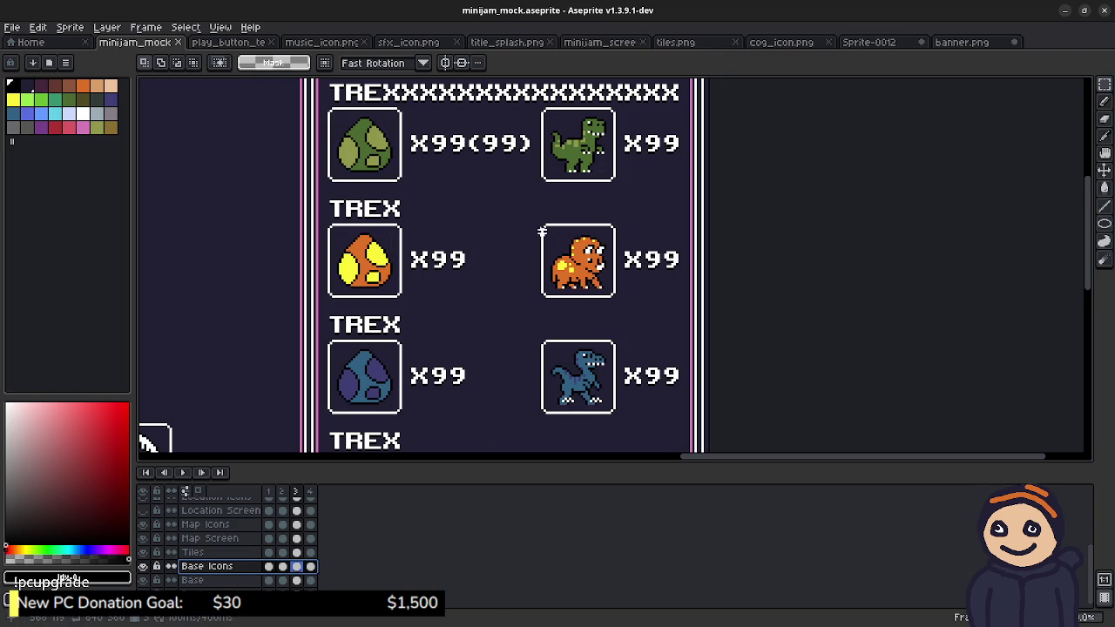
pyautogui.moveTo(532, 225); pyautogui.dragTo(616, 305)
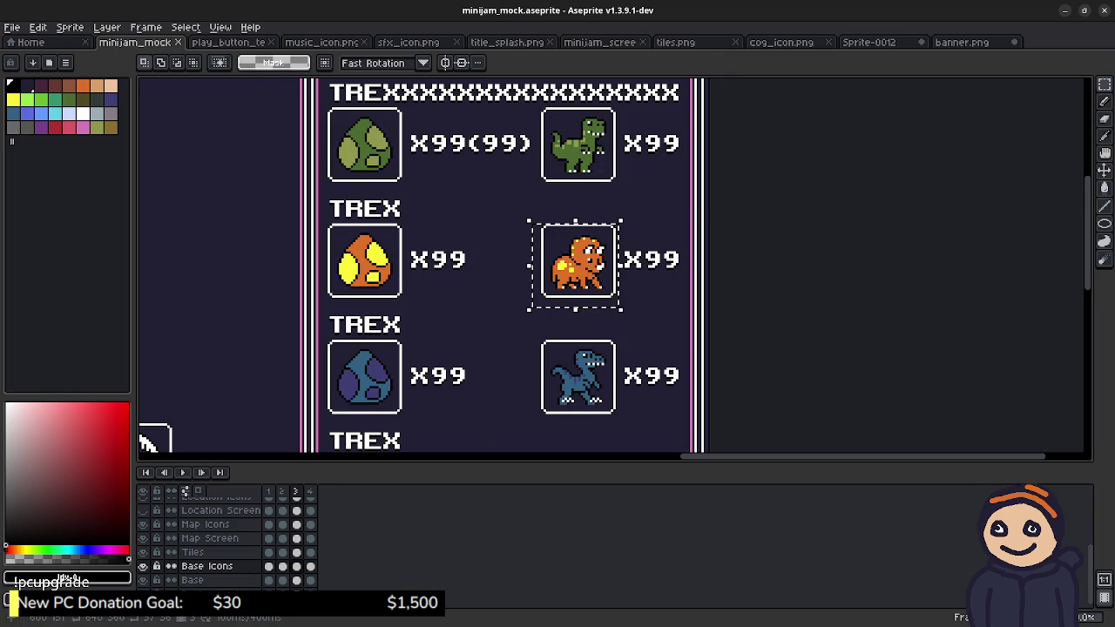
# Step: Paste the orange dino into banner.png and place it left of the DINO DEALER$ logo
pyautogui.click(961, 42)
pyautogui.hotkey('ctrl', 'v')
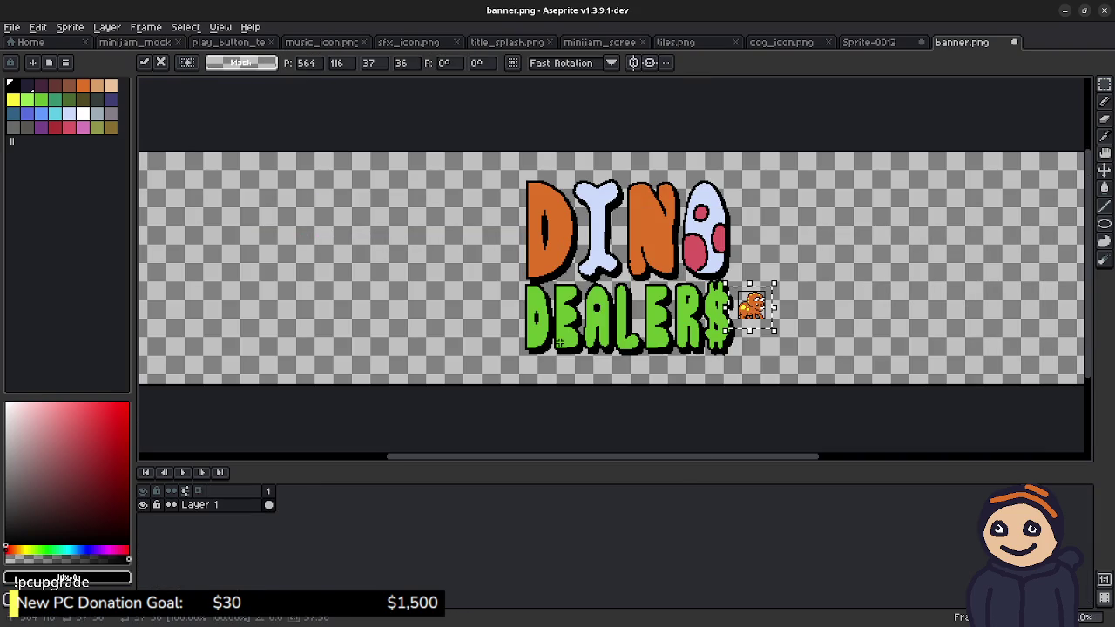
pyautogui.moveTo(752, 307); pyautogui.dragTo(441, 309)
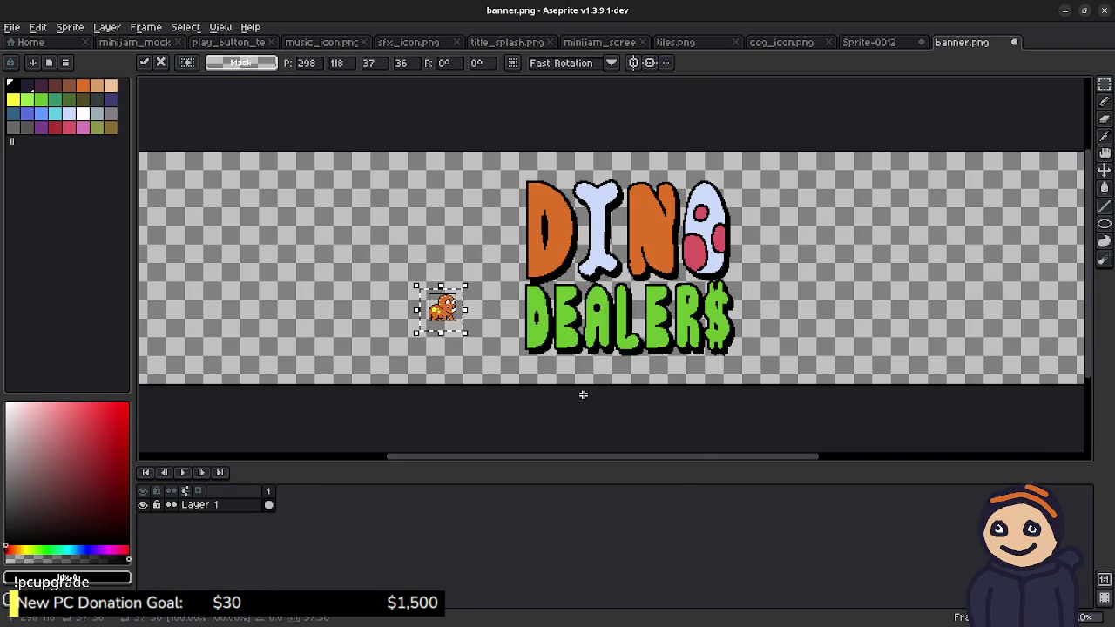
pyautogui.click(523, 365)
# Step: Undo the dino paste and save banner.png
pyautogui.hscroll(-3, 548, 362)
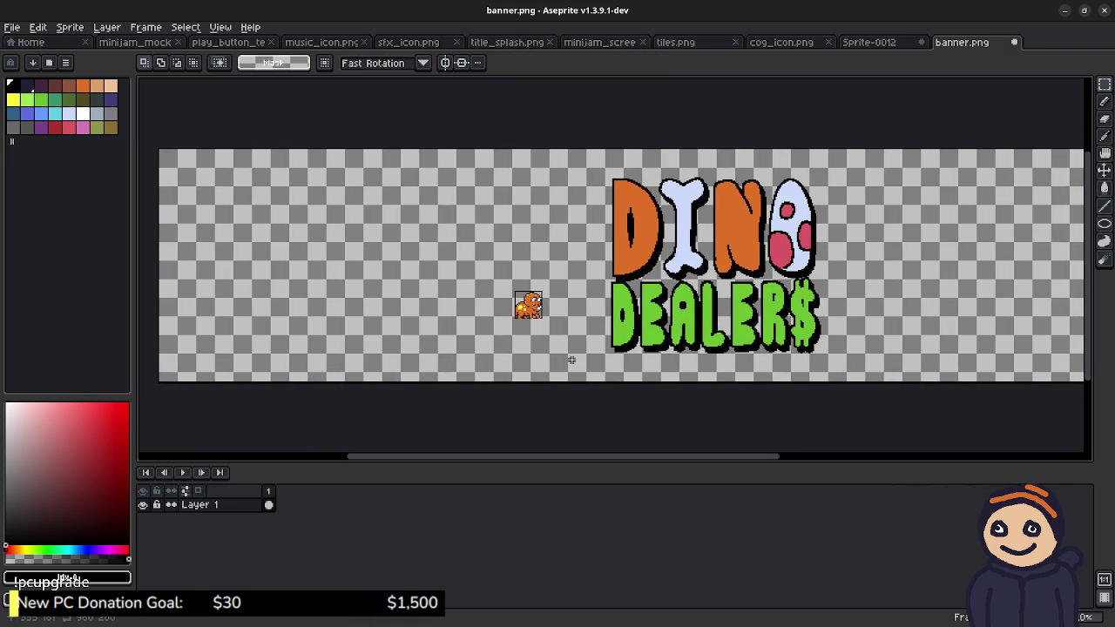
pyautogui.hotkey('ctrl', 'z')
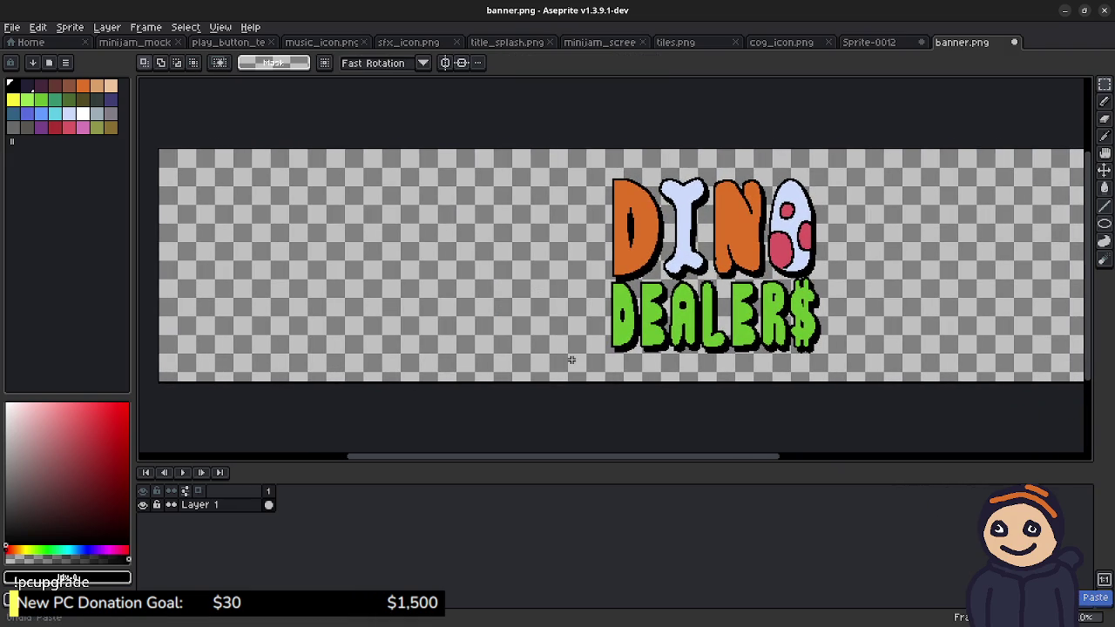
pyautogui.hotkey('ctrl', 's')
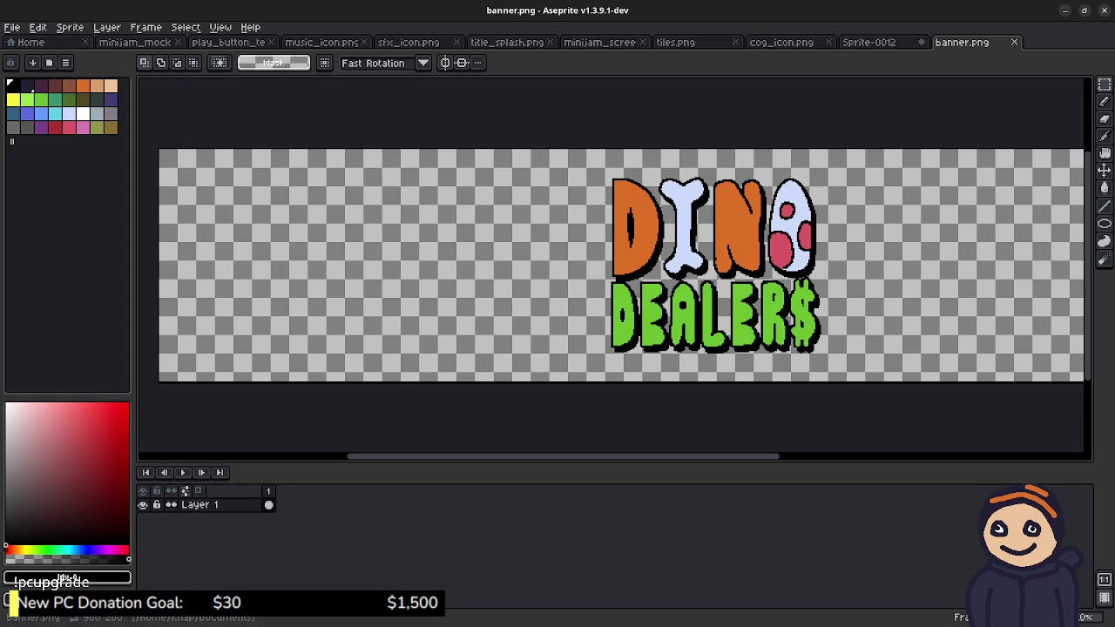
pyautogui.hotkey('alt', 'Tab')
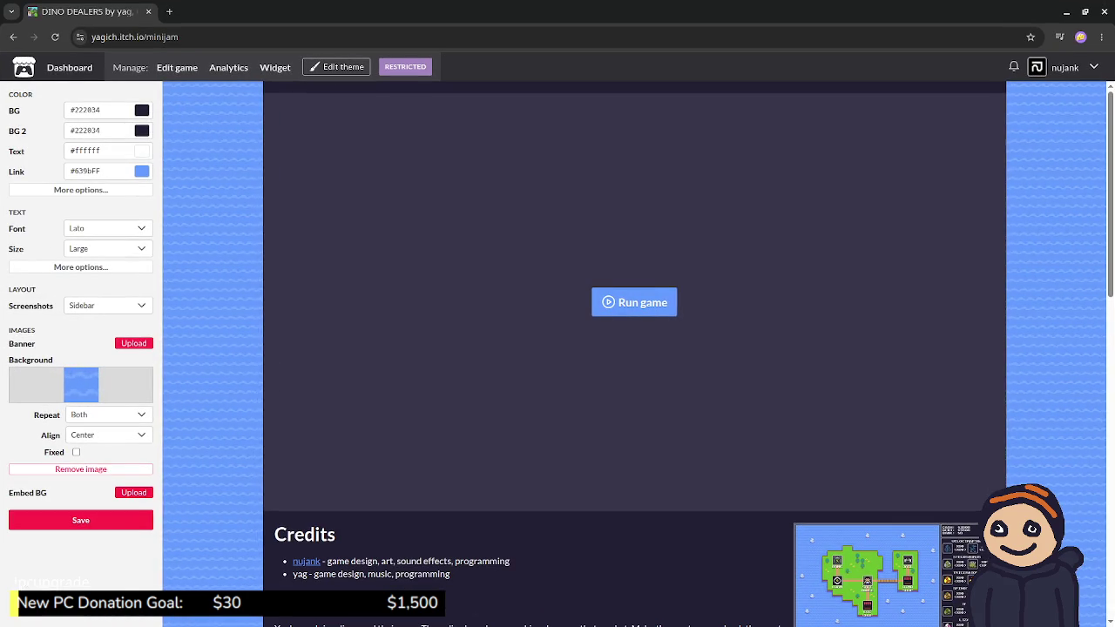
# Step: Start a banner upload and browse to banner.png, backing out of the first file dialog
pyautogui.click(133, 342)
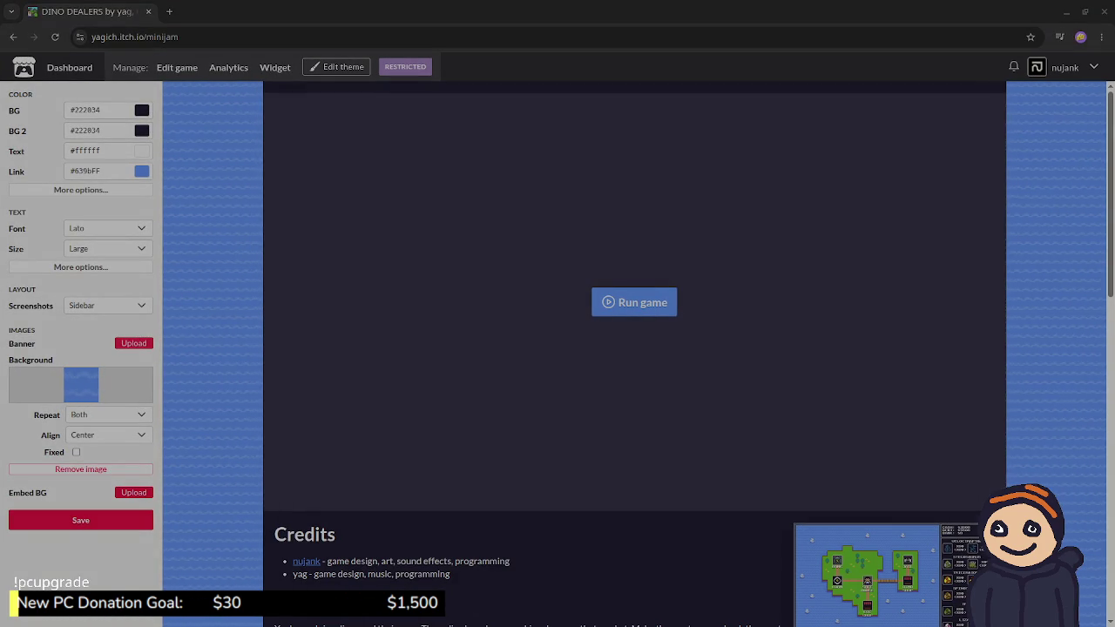
pyautogui.scroll(-3, 601, 340)
pyautogui.scroll(-3, 601, 340)
pyautogui.scroll(-2, 601, 339)
pyautogui.scroll(-3, 558, 340)
pyautogui.scroll(-1, 557, 340)
pyautogui.scroll(1, 557, 339)
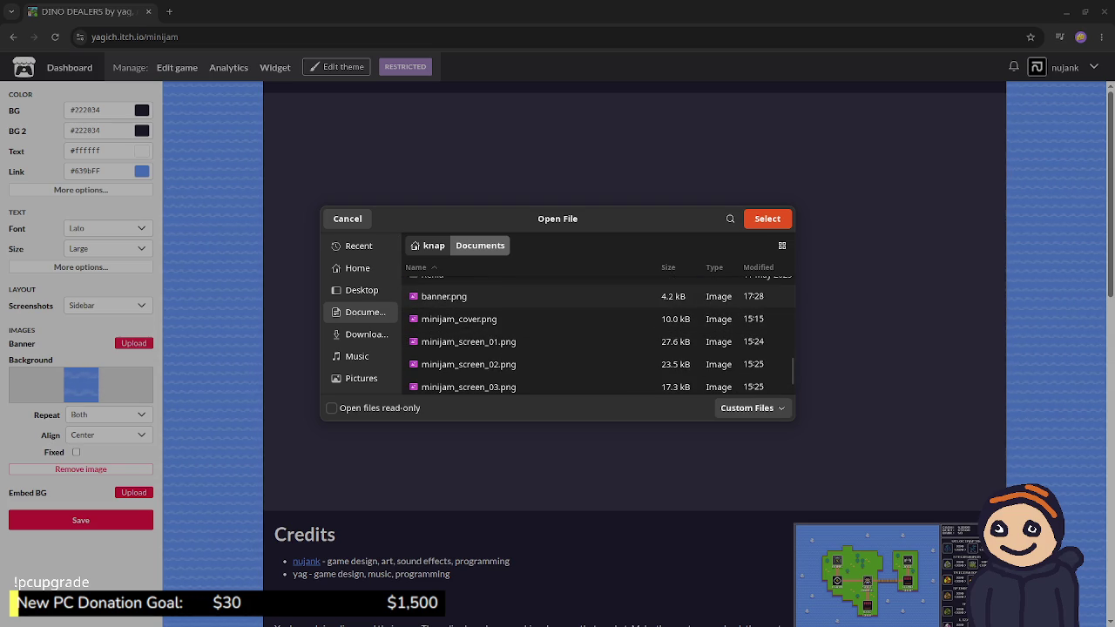
pyautogui.click(443, 296)
pyautogui.click(347, 218)
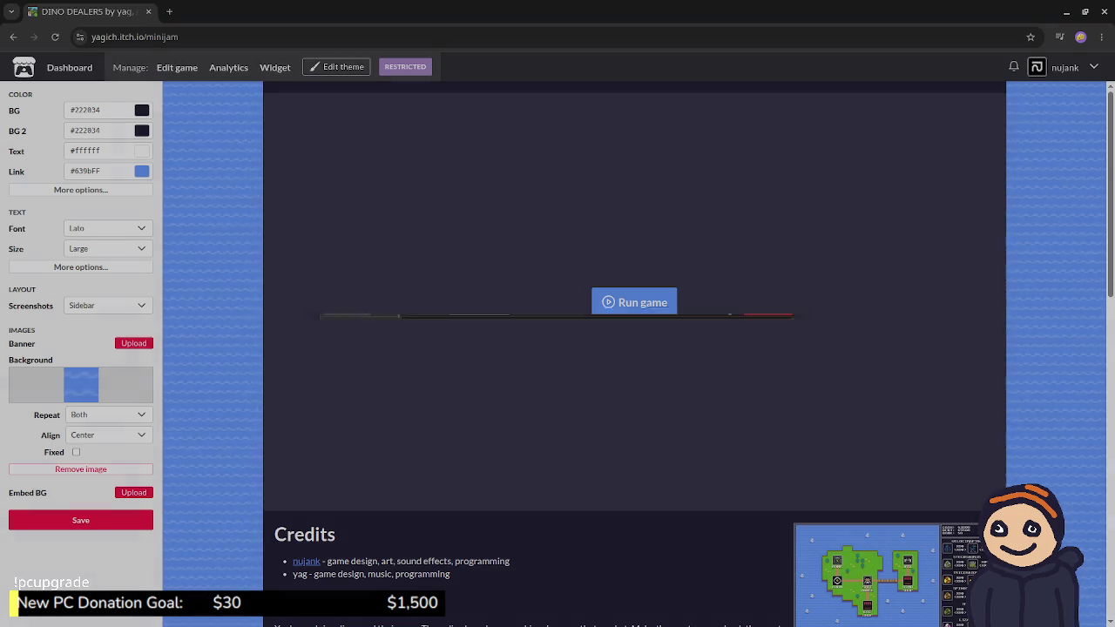
# Step: Upload banner.png as the page banner and check it at the top of the page
pyautogui.click(133, 342)
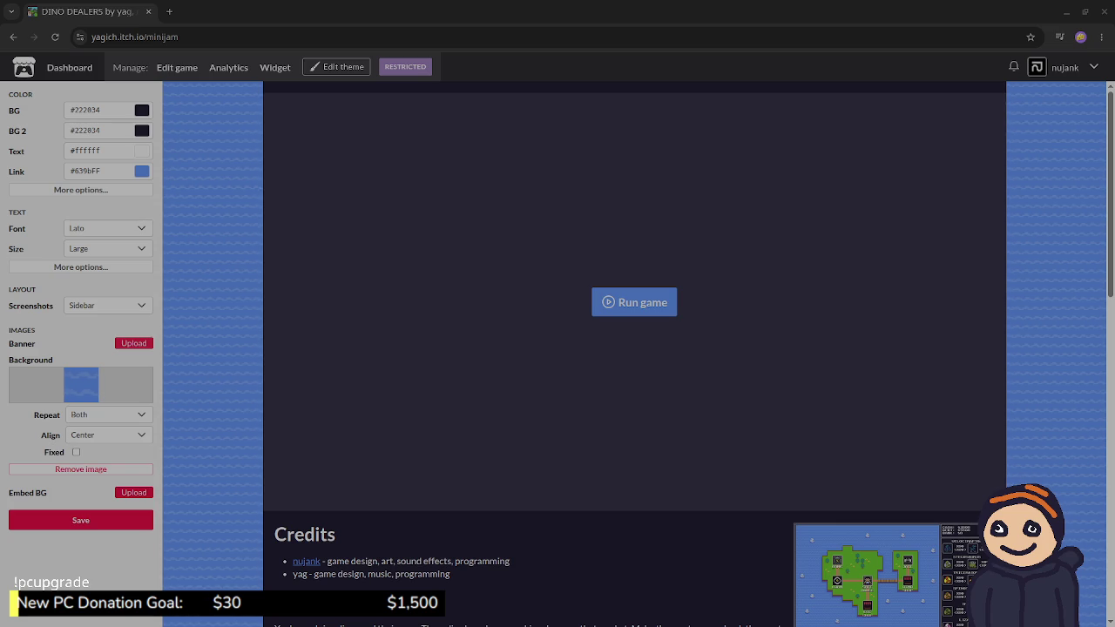
pyautogui.scroll(-5, 598, 340)
pyautogui.scroll(-5, 597, 340)
pyautogui.scroll(-5, 598, 340)
pyautogui.scroll(1, 598, 339)
pyautogui.click(444, 315)
pyautogui.click(767, 219)
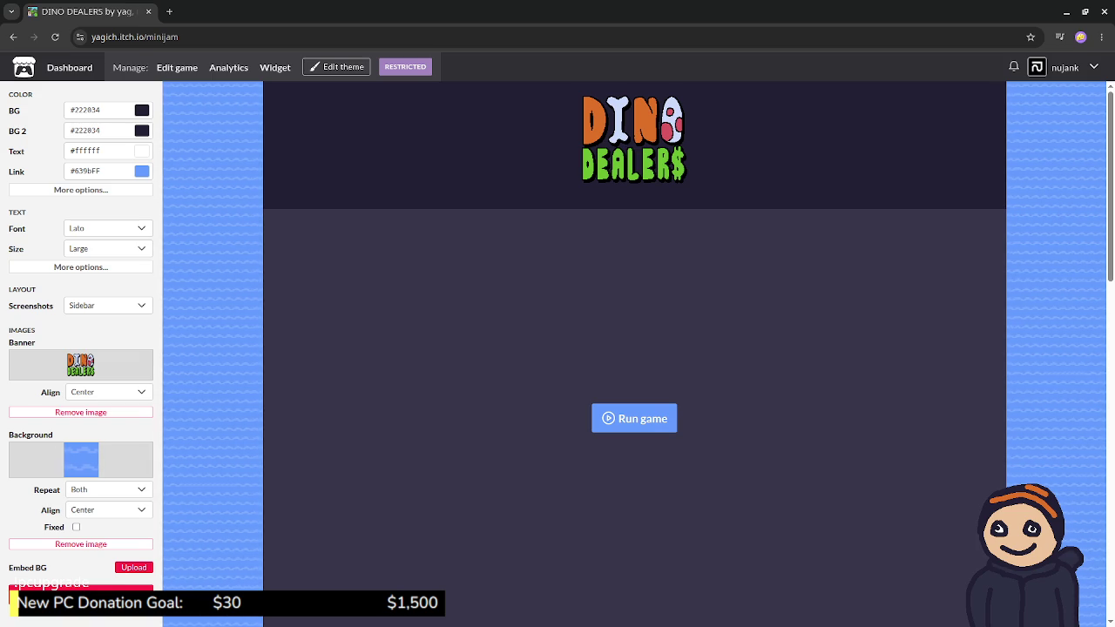
pyautogui.scroll(-2, 634, 349)
pyautogui.scroll(2, 634, 349)
# Step: Compare banner.png in Aseprite against the banner shown on the itch.io page
pyautogui.hotkey('alt', 'Tab')
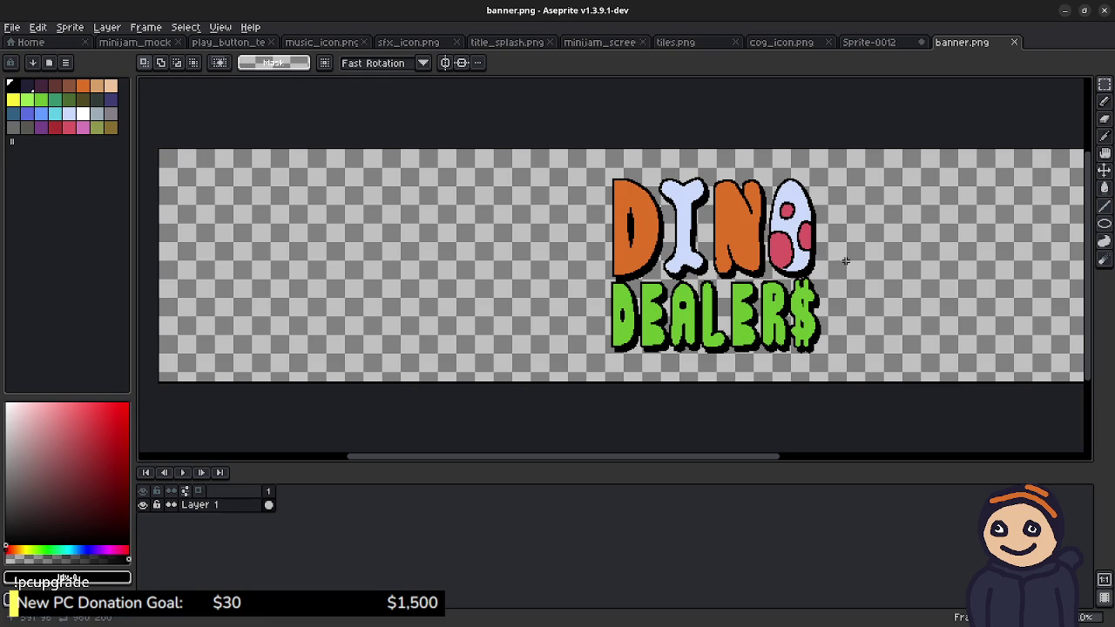
pyautogui.moveTo(846, 261)
pyautogui.mouseDown()
pyautogui.moveTo(805, 232)
pyautogui.moveTo(778, 234)
pyautogui.mouseUp()
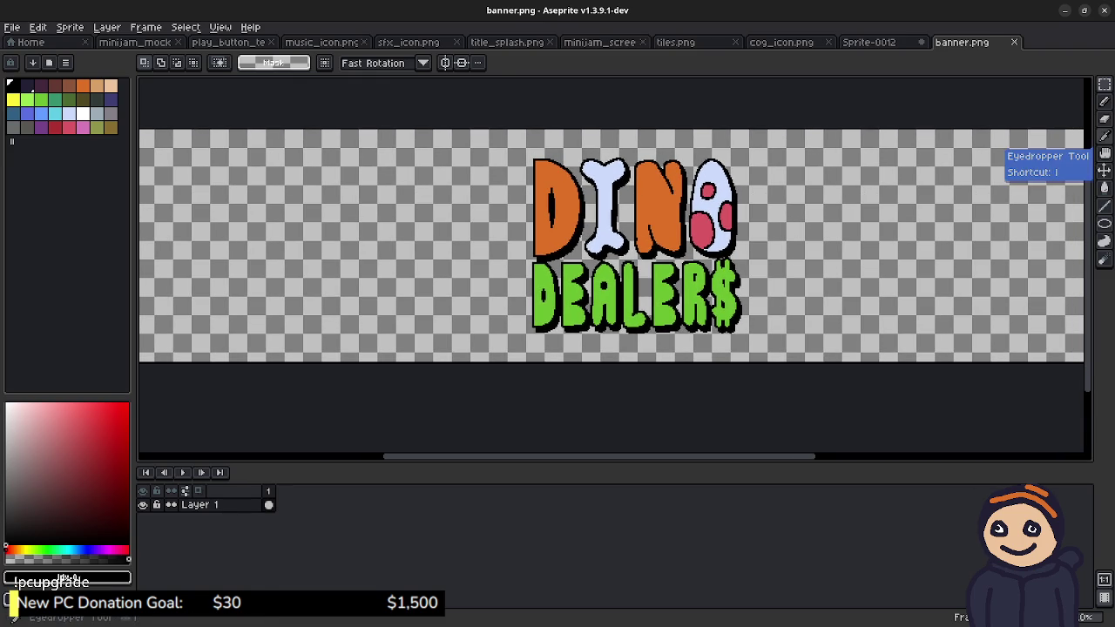
pyautogui.hotkey('alt', 'Tab')
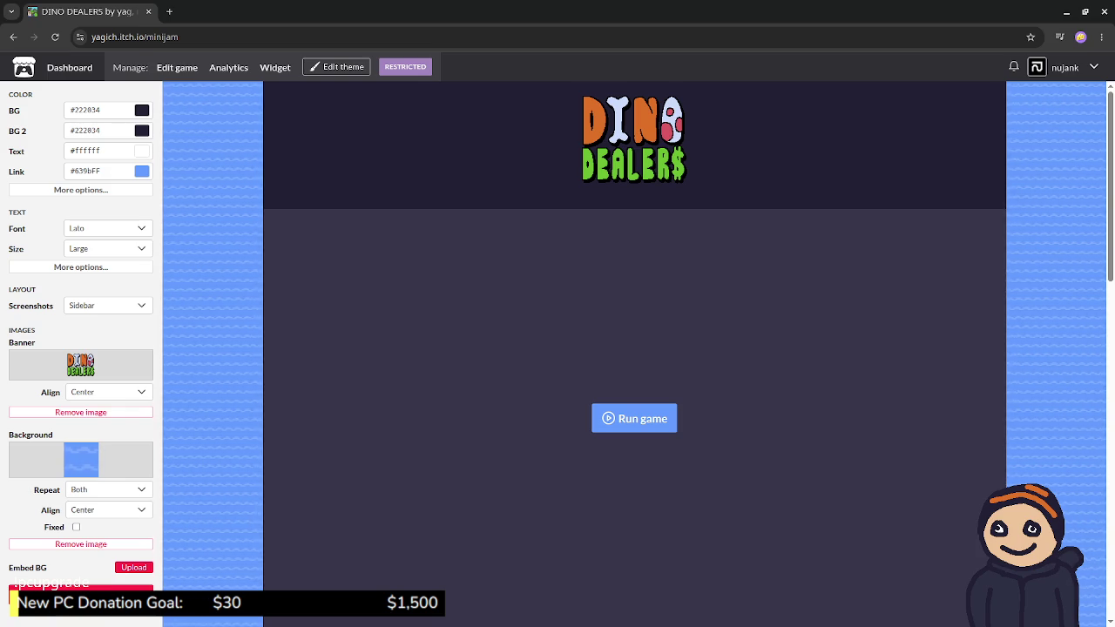
pyautogui.hotkey('alt', 'Tab')
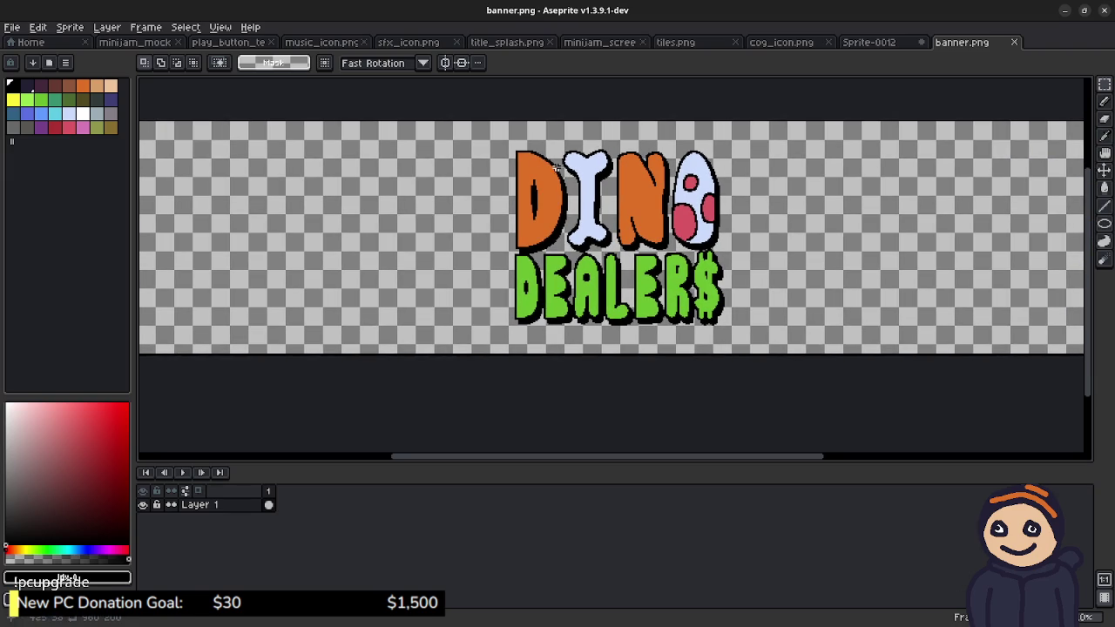
# Step: Move the DINO DEALER$ logo 8 pixels down, from y 14 to y 22, and save banner.png
pyautogui.moveTo(505, 138); pyautogui.dragTo(734, 338)
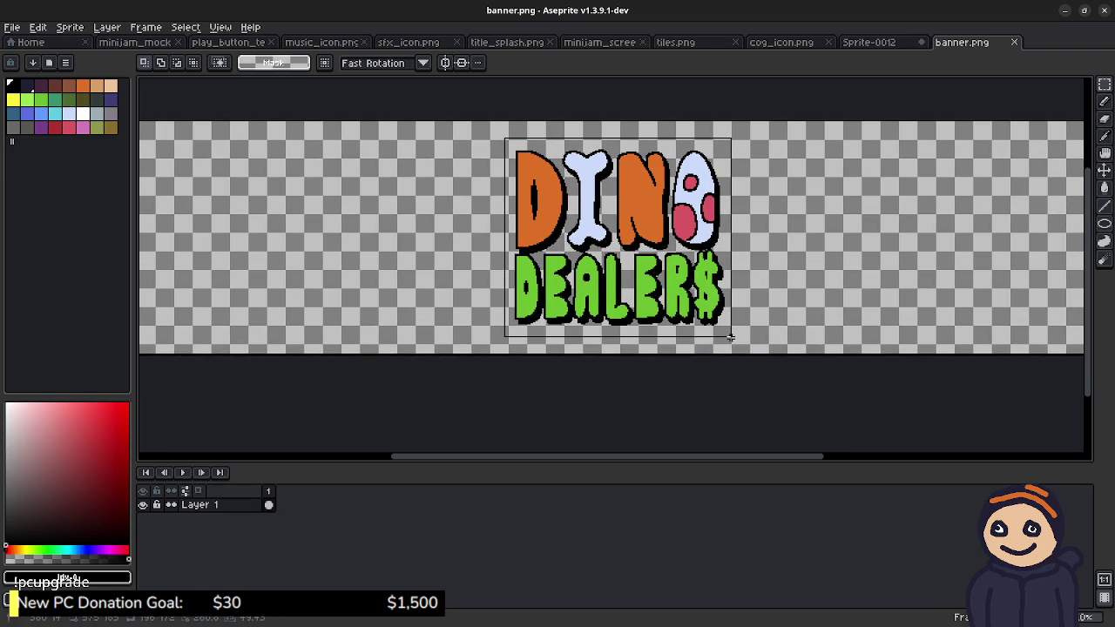
pyautogui.hotkey('ctrl', 'x')
pyautogui.hotkey('ctrl', 'v')
pyautogui.press('Down')
pyautogui.press('Down')
pyautogui.press('Down')
pyautogui.press('Down')
pyautogui.press('Down')
pyautogui.press('Down')
pyautogui.press('Down')
pyautogui.press('Down')
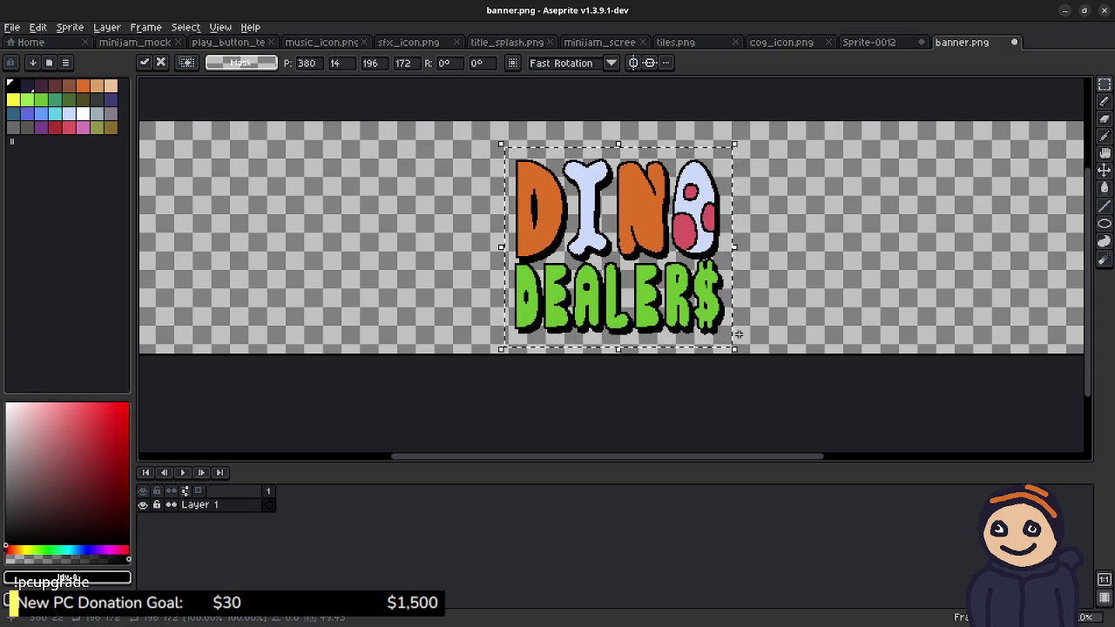
pyautogui.press('Return')
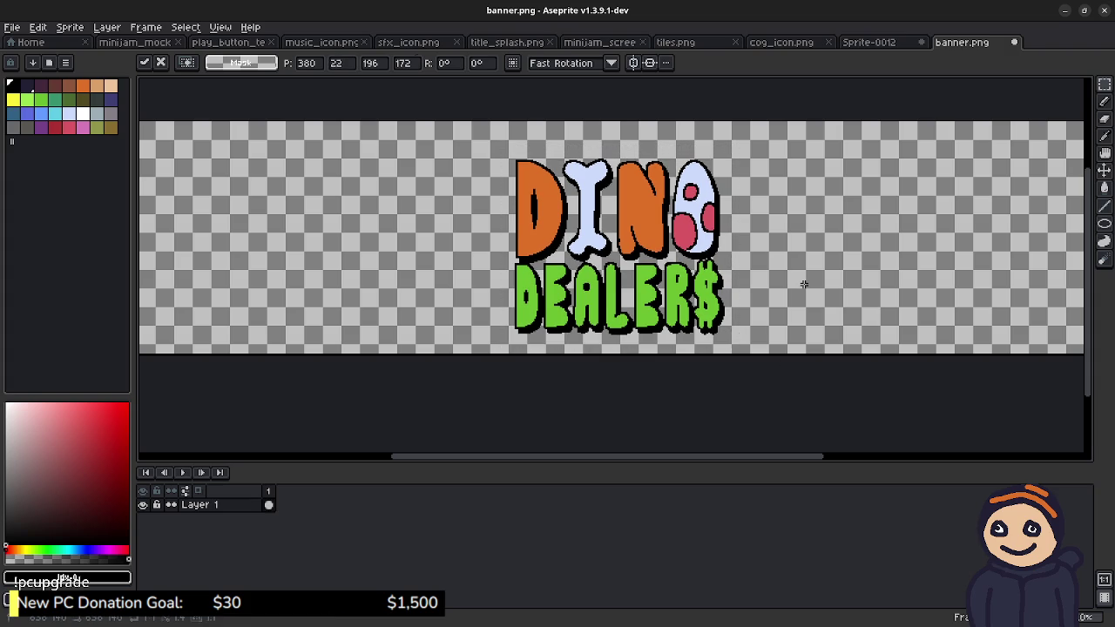
pyautogui.hotkey('ctrl', 's')
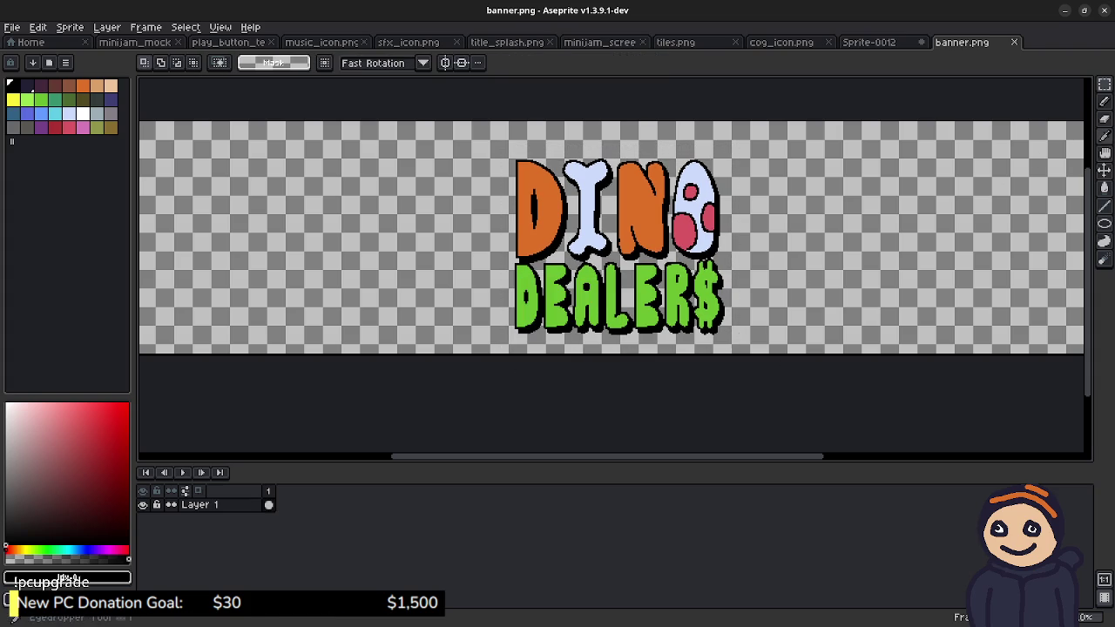
pyautogui.hotkey('alt', 'Tab')
# Step: Remove the old page banner and upload the updated banner.png in its place
pyautogui.click(80, 412)
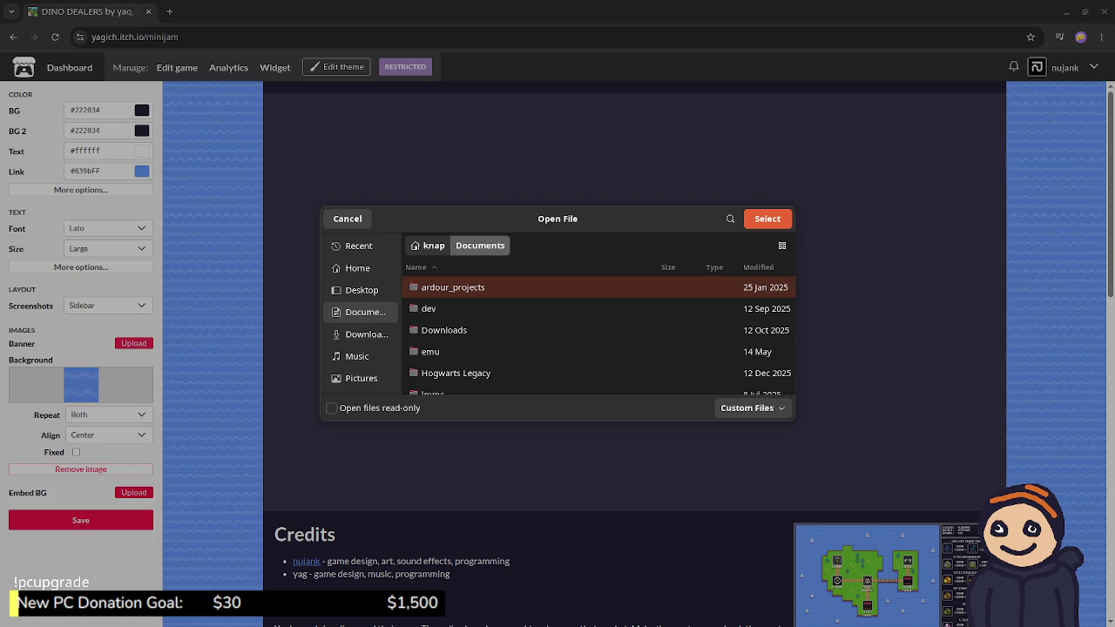
pyautogui.scroll(-3, 599, 335)
pyautogui.scroll(-3, 599, 336)
pyautogui.scroll(-3, 599, 336)
pyautogui.scroll(2, 599, 335)
pyautogui.click(523, 326)
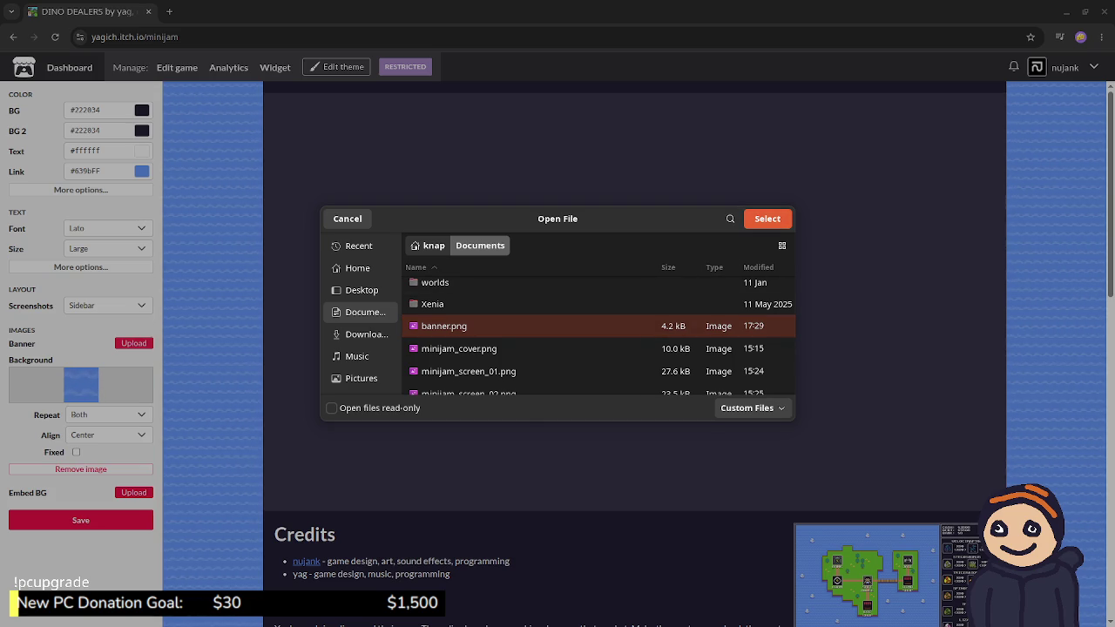
pyautogui.press('Return')
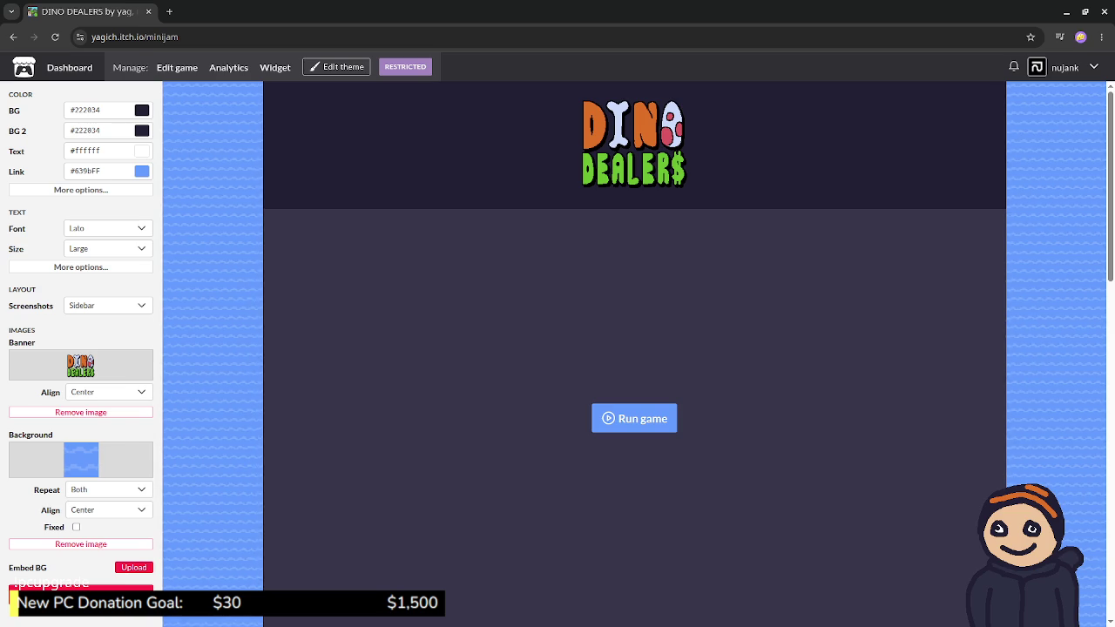
pyautogui.hotkey('alt', 'Tab')
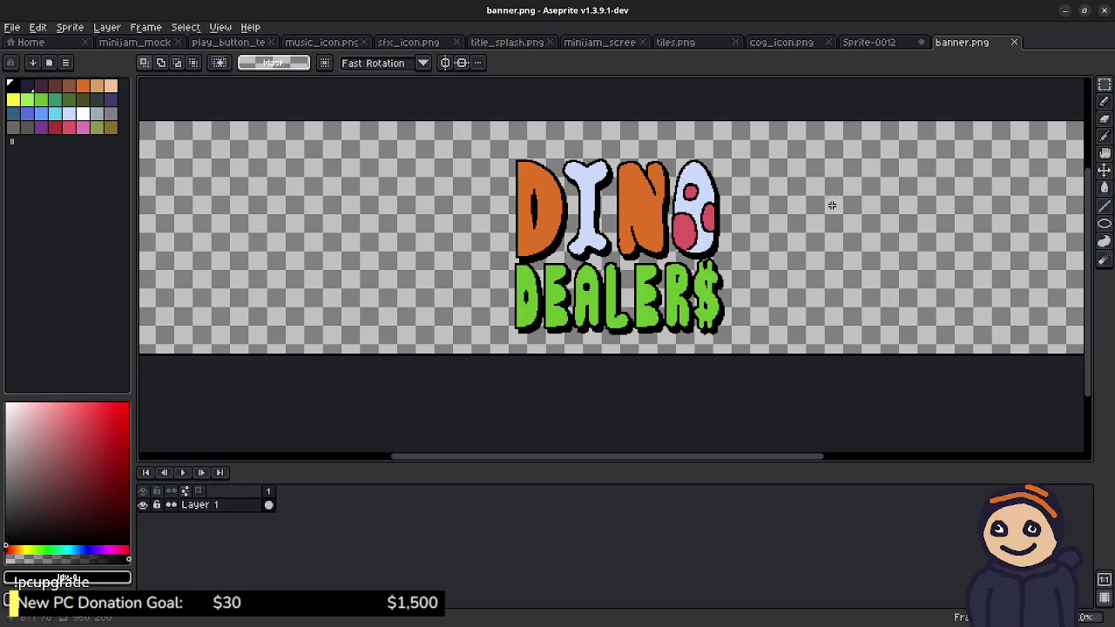
# Step: Look through tiles.png, minijam_screen_03, cog_icon, Sprite-0012 and title_splash.png in Aseprite
pyautogui.click(675, 42)
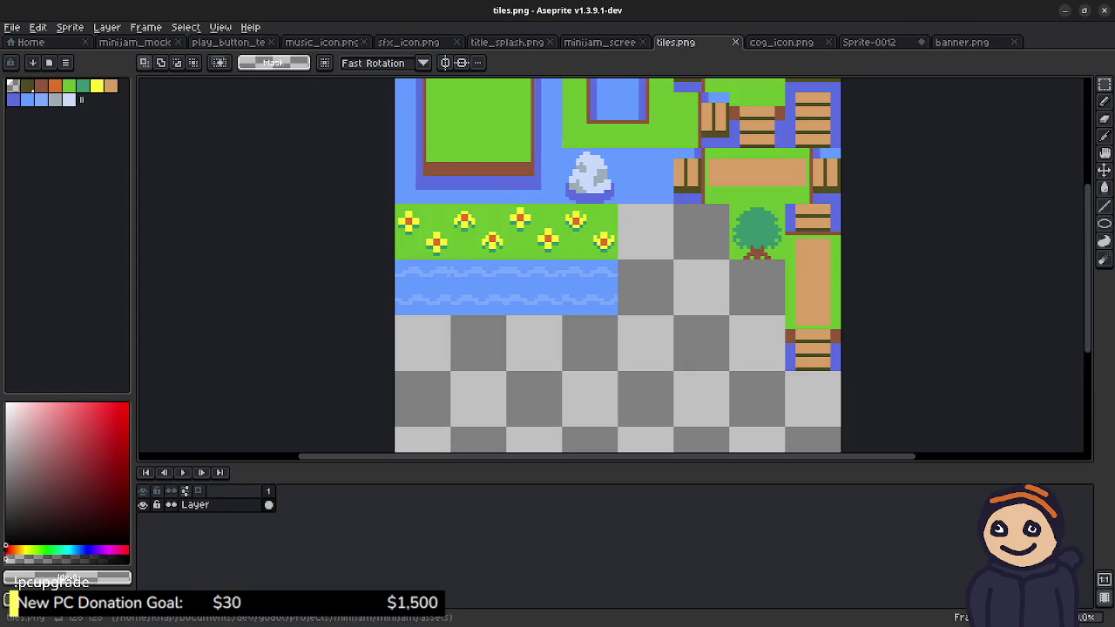
pyautogui.click(601, 42)
pyautogui.click(781, 42)
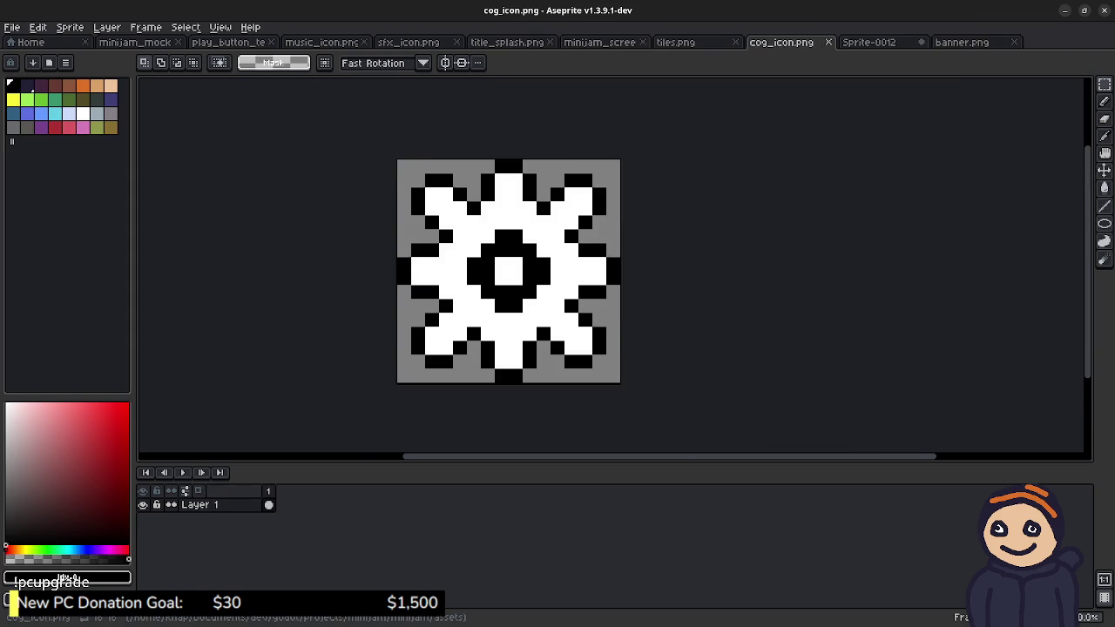
pyautogui.click(869, 42)
pyautogui.click(507, 41)
pyautogui.scroll(-1, 655, 250)
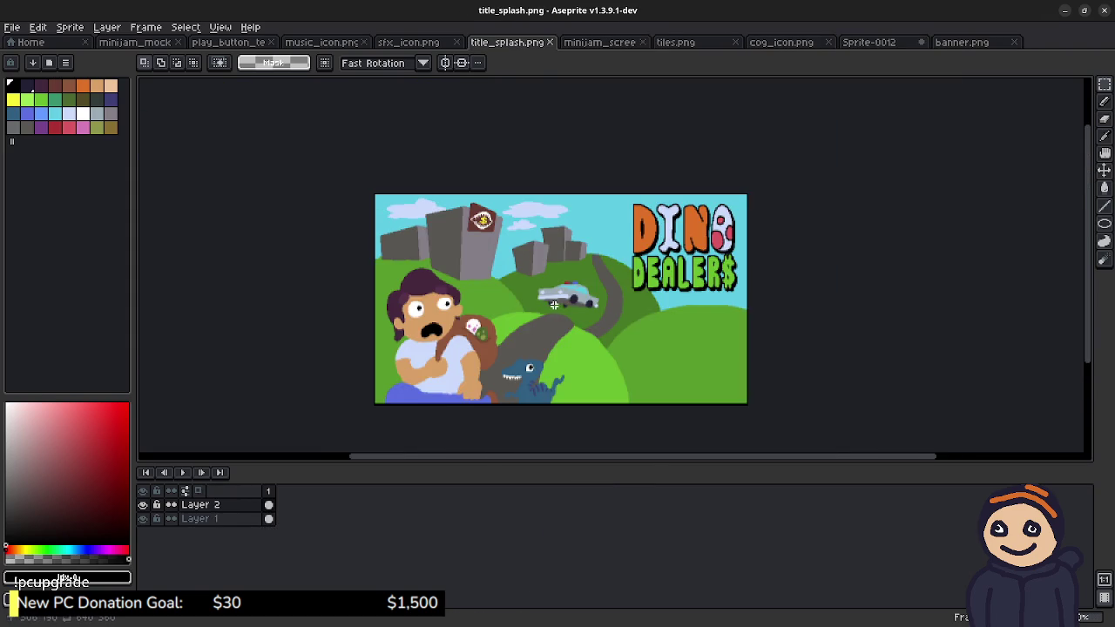
pyautogui.scroll(2, 585, 261)
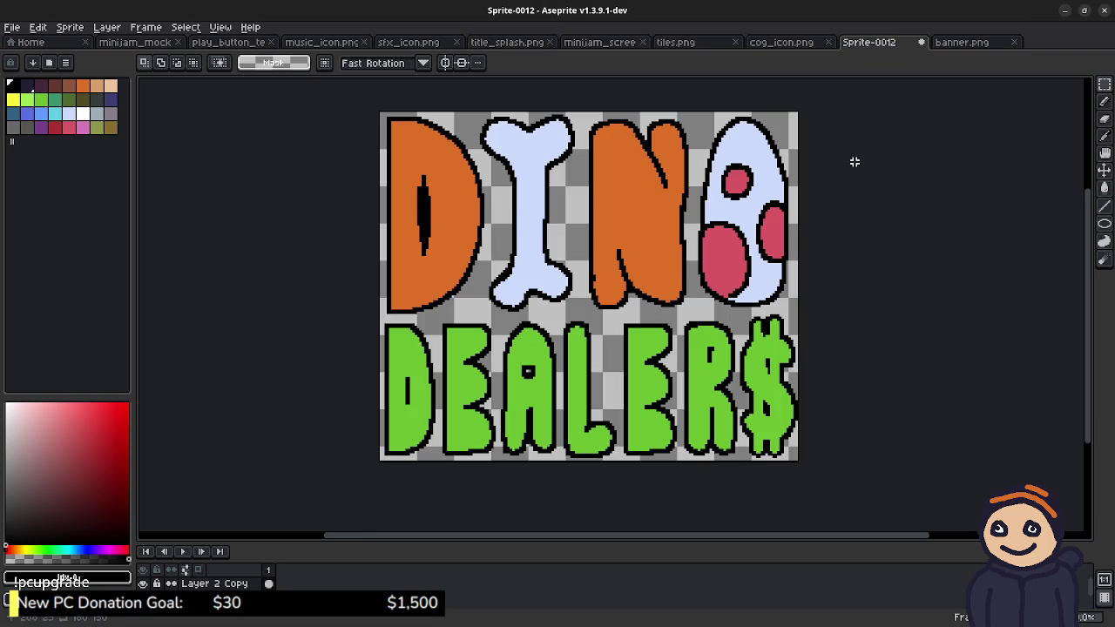
# Step: Close Sprite-0012, discarding its unsaved changes
pyautogui.click(922, 42)
pyautogui.press('Tab')
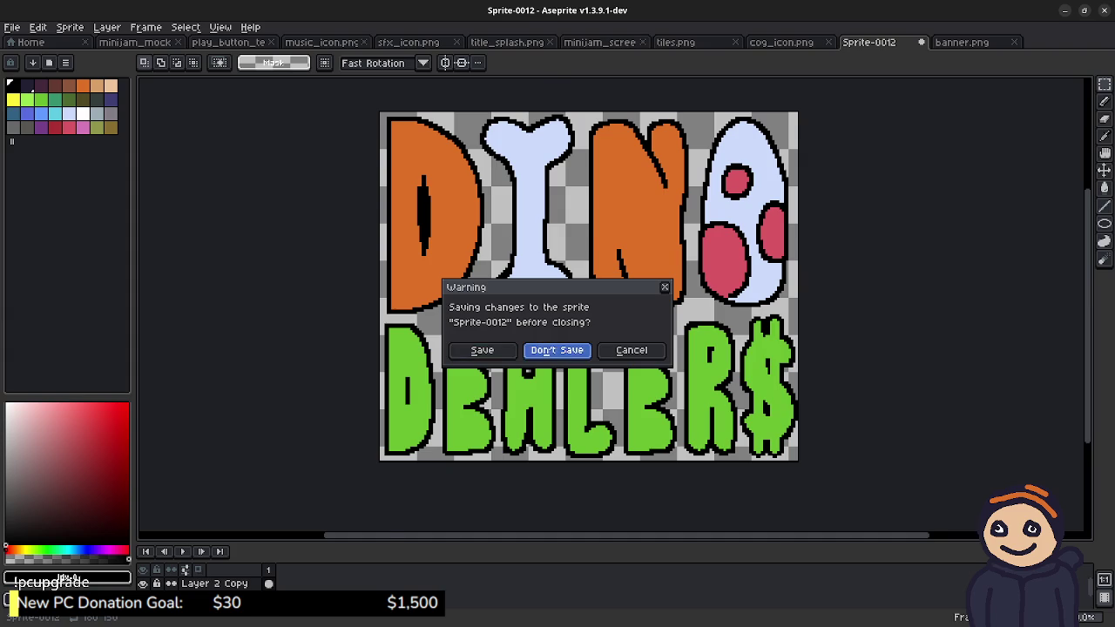
pyautogui.press('Return')
pyautogui.scroll(-1, 779, 216)
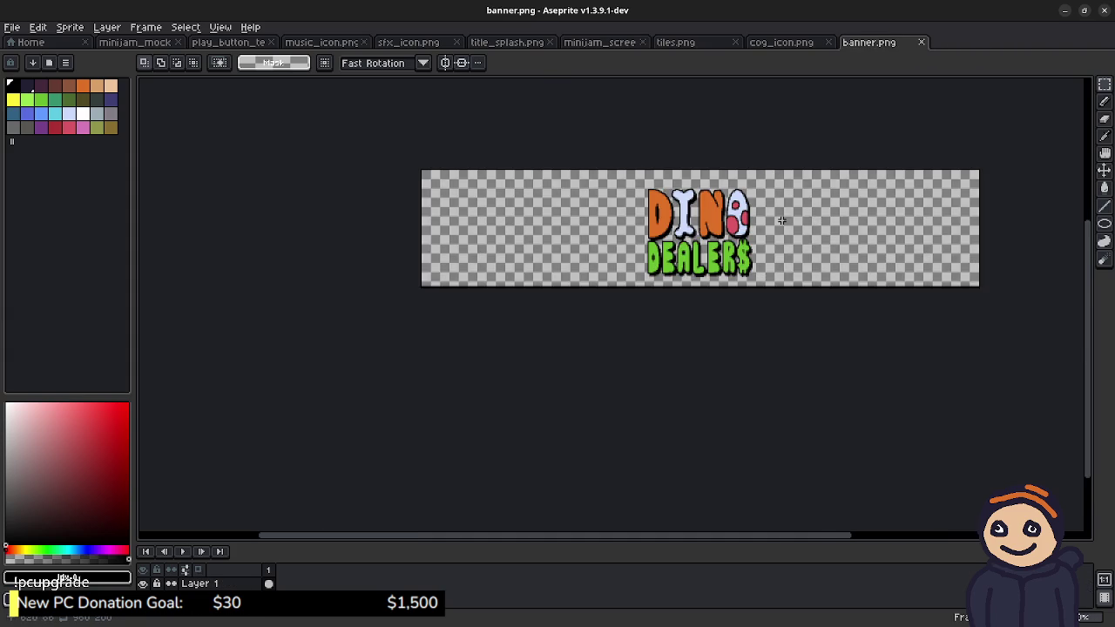
pyautogui.scroll(1, 843, 217)
pyautogui.scroll(-1, 826, 251)
pyautogui.scroll(1, 827, 251)
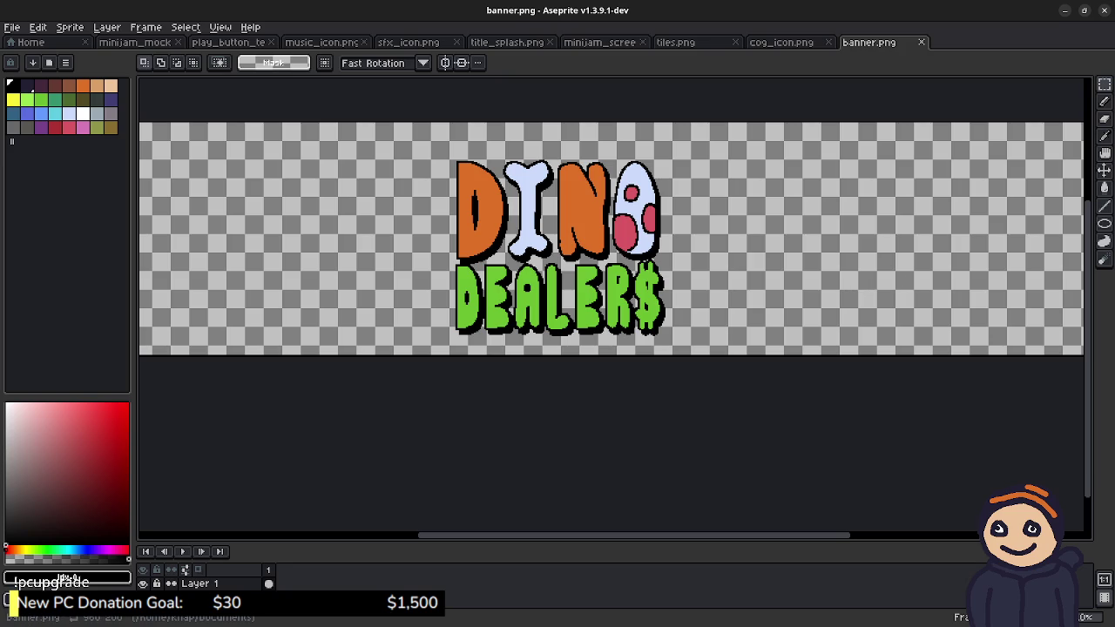
# Step: Scroll through the DINO DEALERS itch.io page with its tiled blue background and new banner
pyautogui.hotkey('alt', 'Tab')
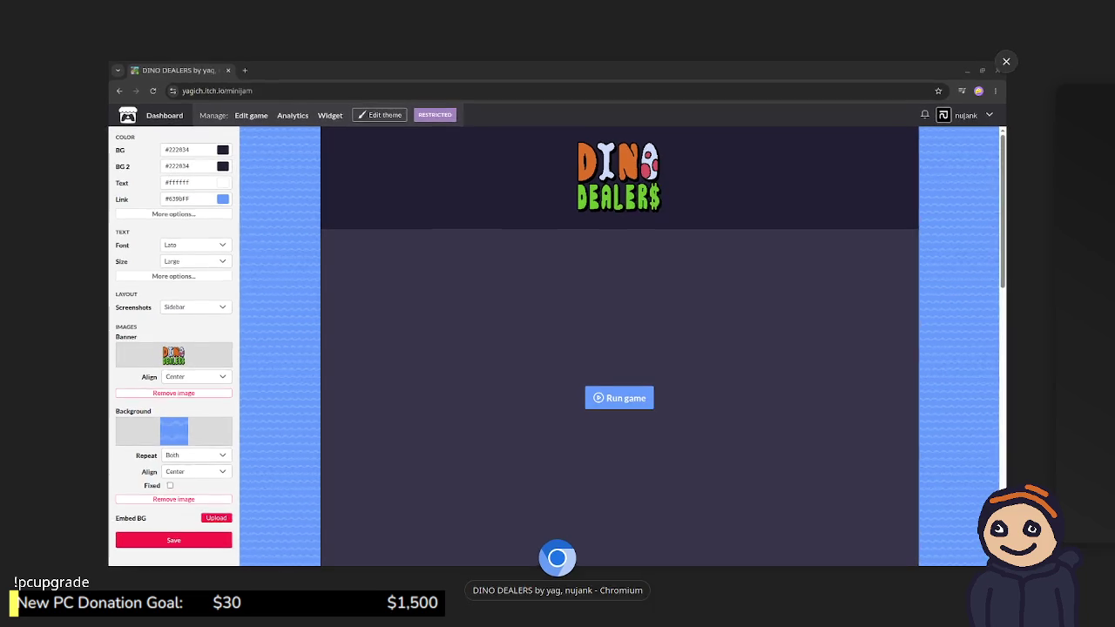
pyautogui.scroll(-3, 634, 287)
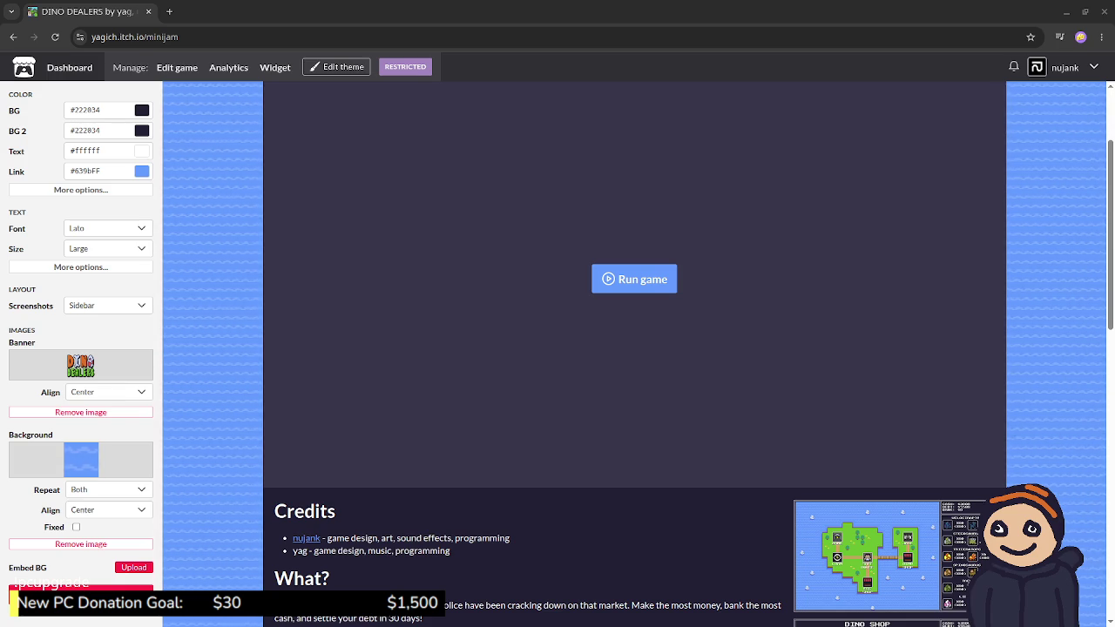
pyautogui.scroll(2, 634, 348)
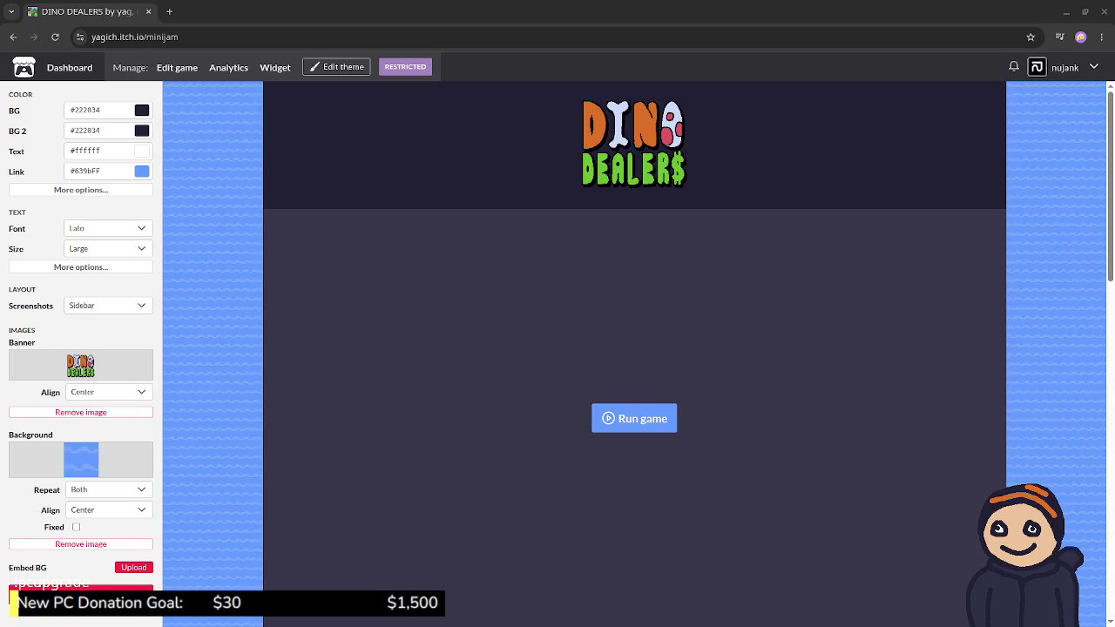
# Step: Close the Edit theme sidebar and scroll down through credits, description and screenshots to Comments
pyautogui.click(336, 68)
pyautogui.scroll(-2, 553, 339)
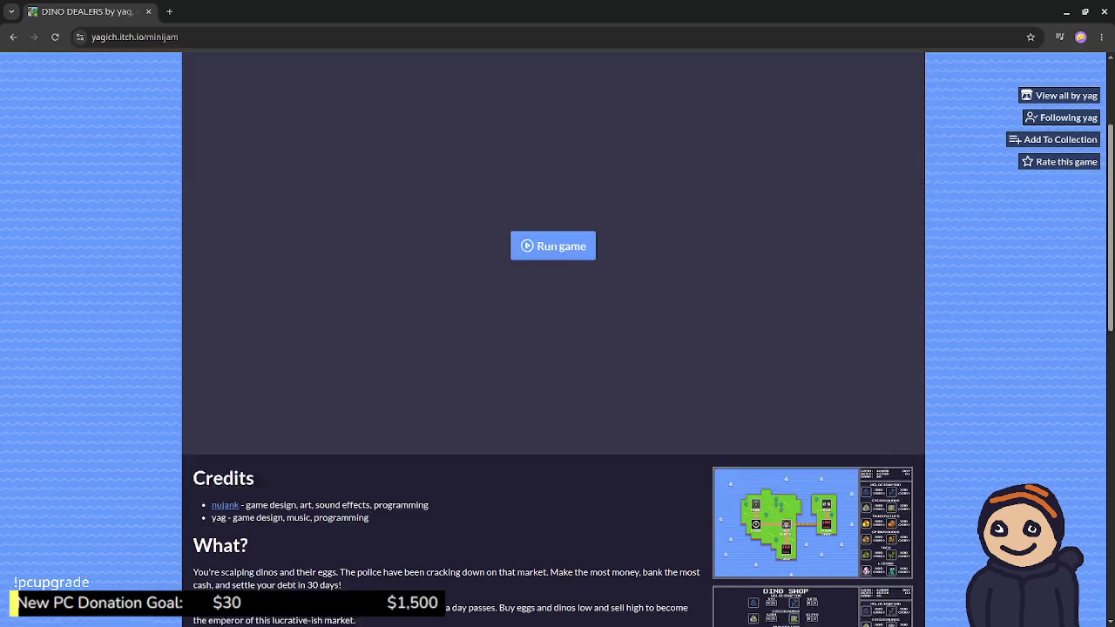
pyautogui.scroll(-5, 553, 340)
pyautogui.scroll(-5, 553, 340)
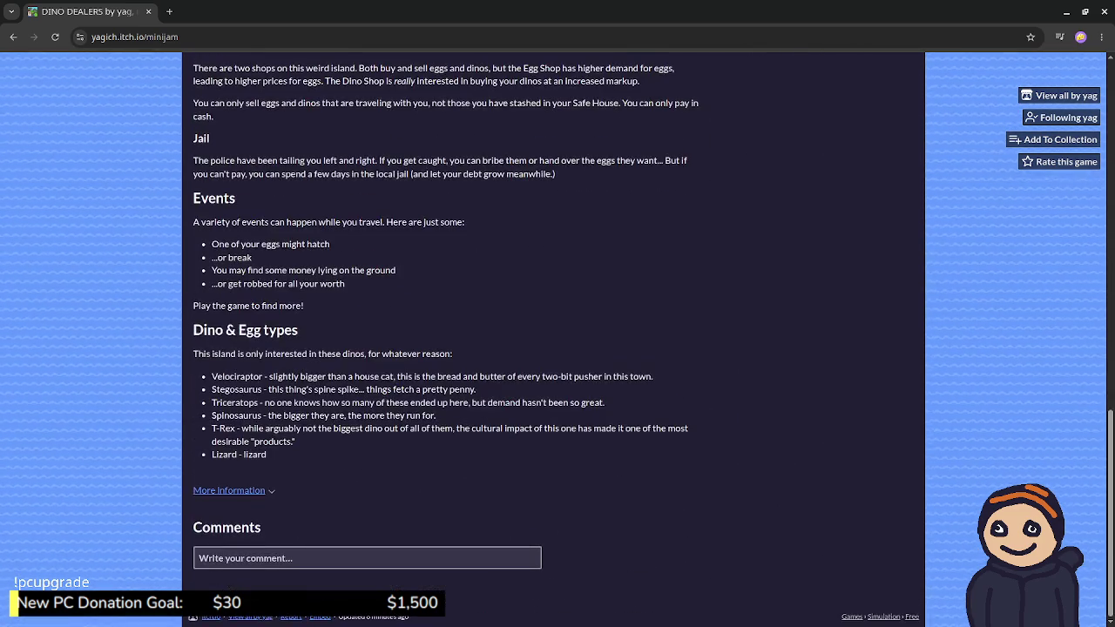
# Step: Scroll back up the DINO DEALERS page and launch the game's web build
pyautogui.scroll(6, 553, 340)
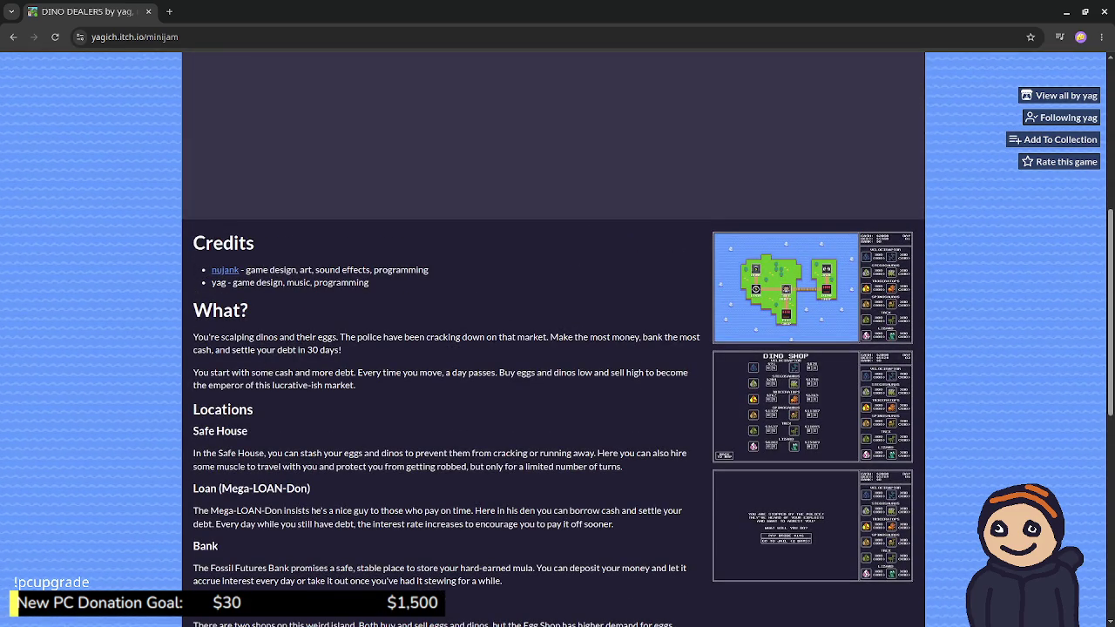
pyautogui.scroll(1, 553, 339)
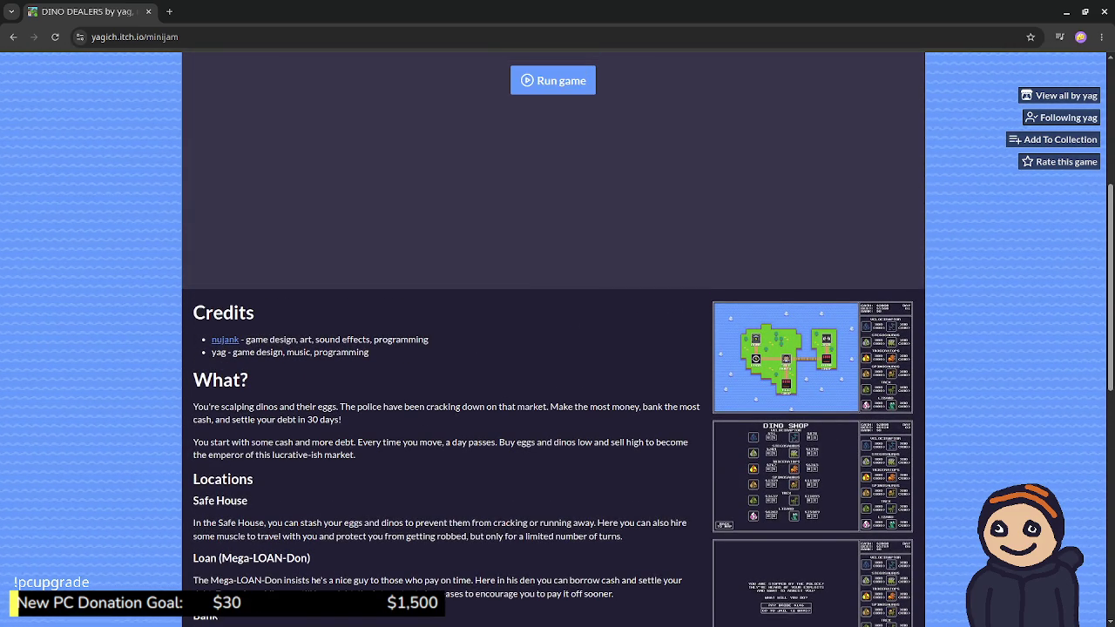
pyautogui.scroll(1, 553, 340)
pyautogui.scroll(2, 553, 339)
pyautogui.scroll(1, 553, 339)
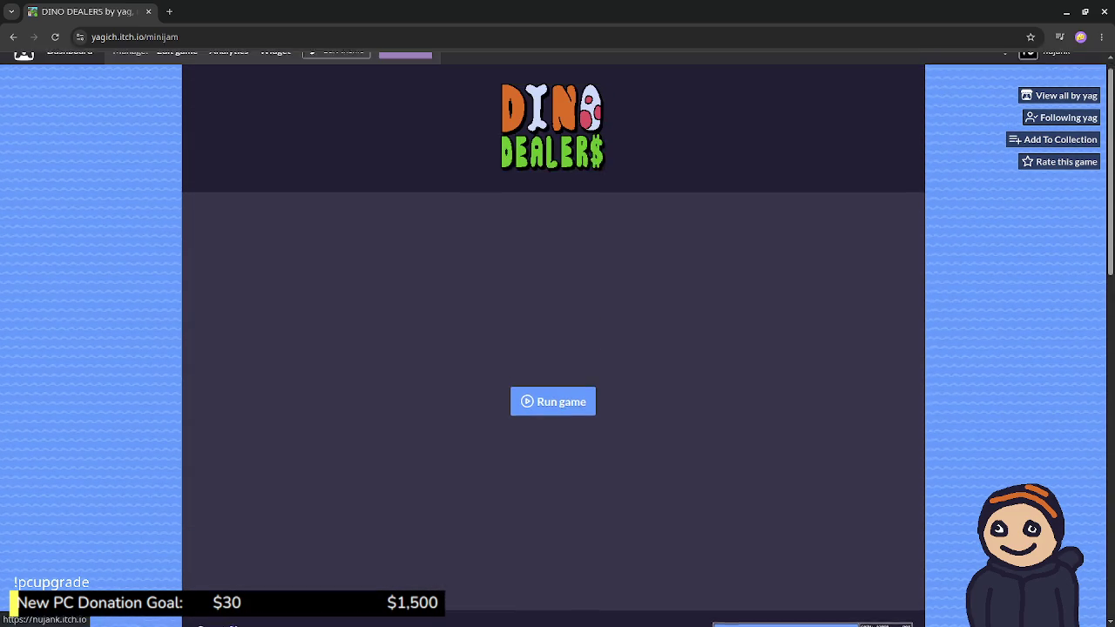
pyautogui.click(552, 418)
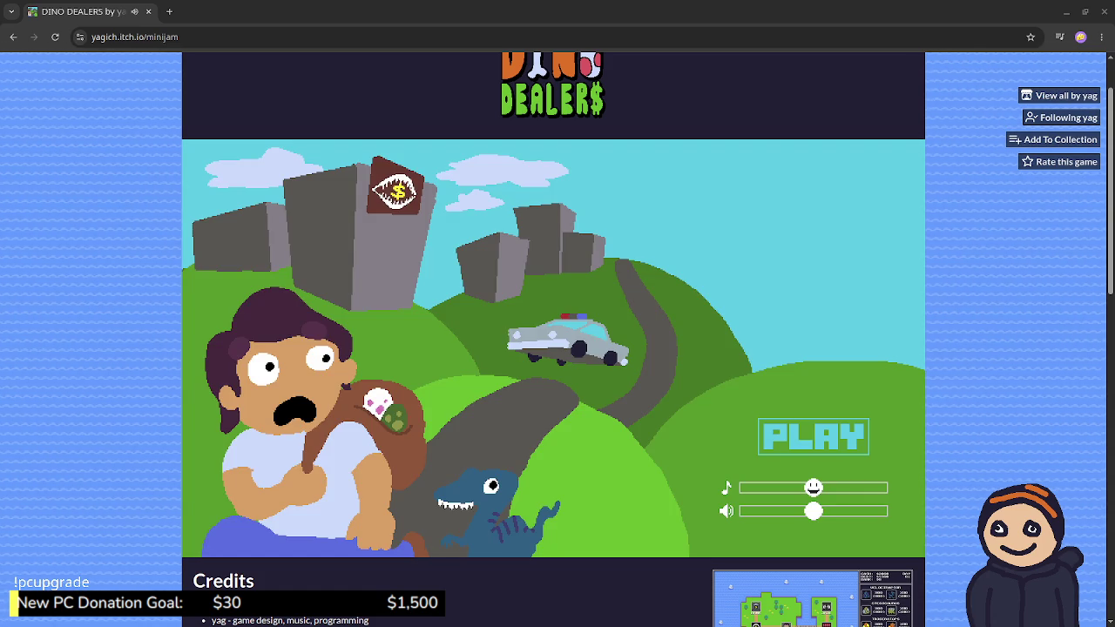
# Step: Turn the music and sound sliders fully down, then start a new game with PLAY
pyautogui.moveTo(813, 487); pyautogui.dragTo(748, 487)
pyautogui.moveTo(813, 511); pyautogui.dragTo(748, 511)
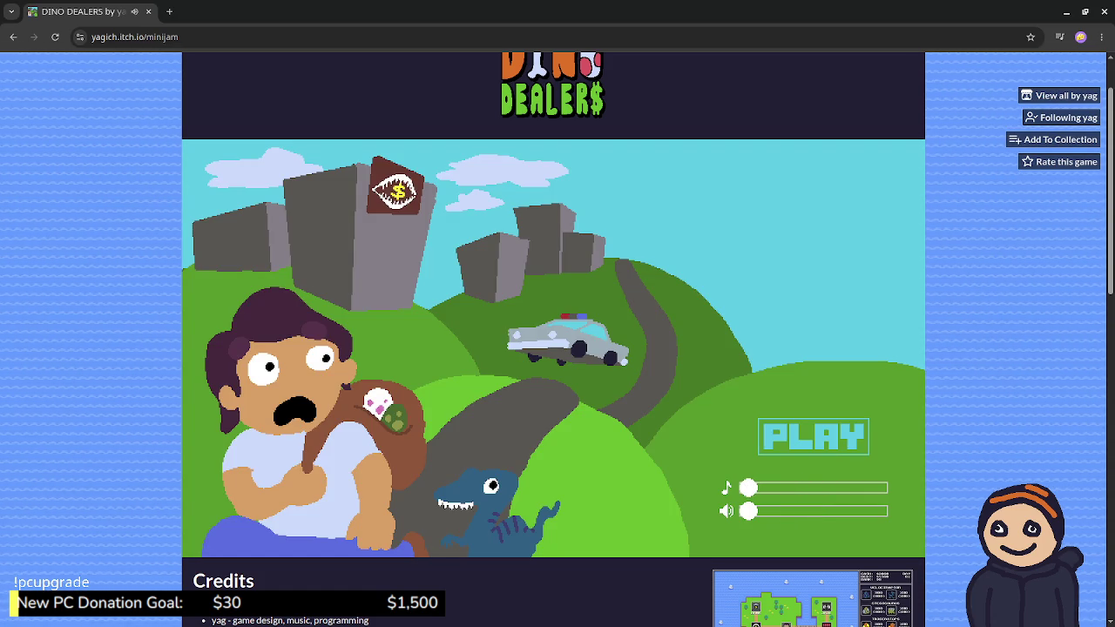
pyautogui.click(813, 436)
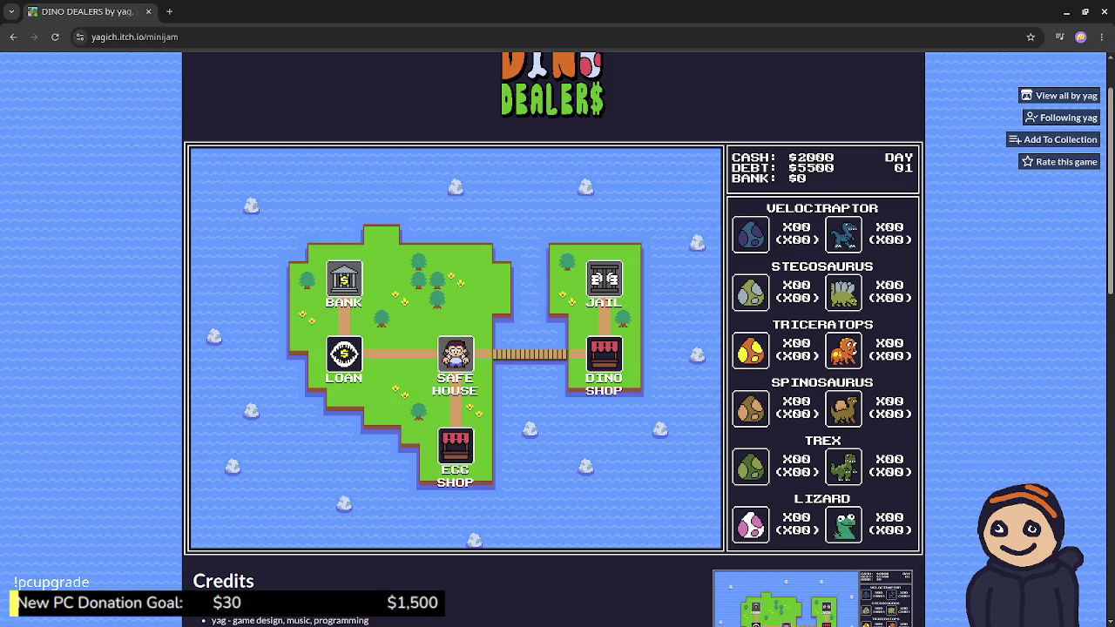
# Step: Walk to the Dino Shop, return to the map, visit and close the Safe House, then reload
pyautogui.press('z')
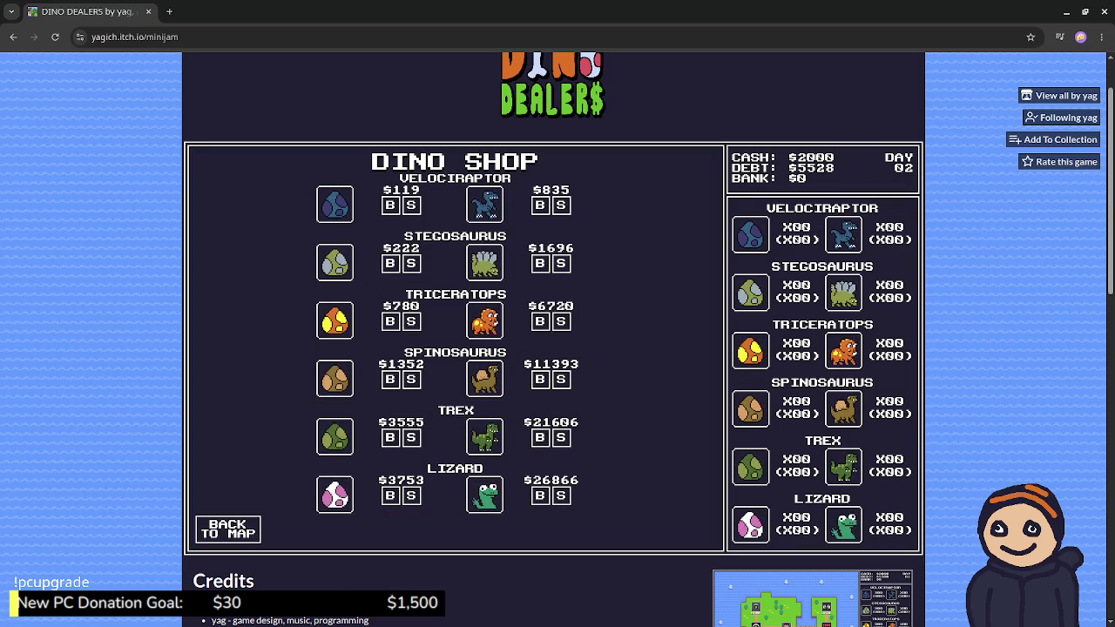
pyautogui.press('x')
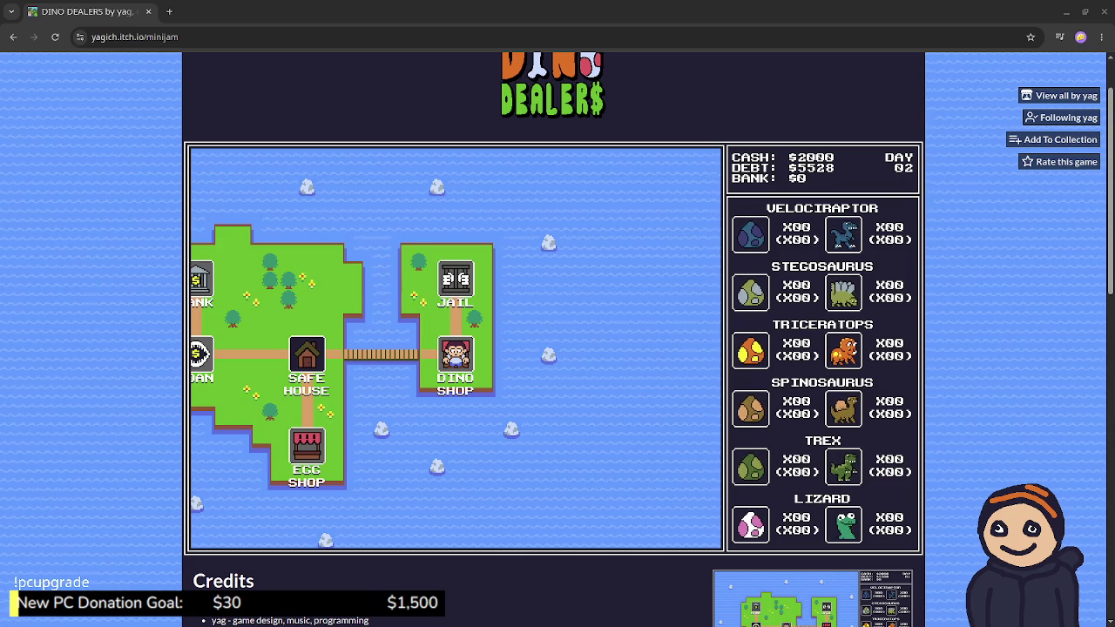
pyautogui.click(307, 355)
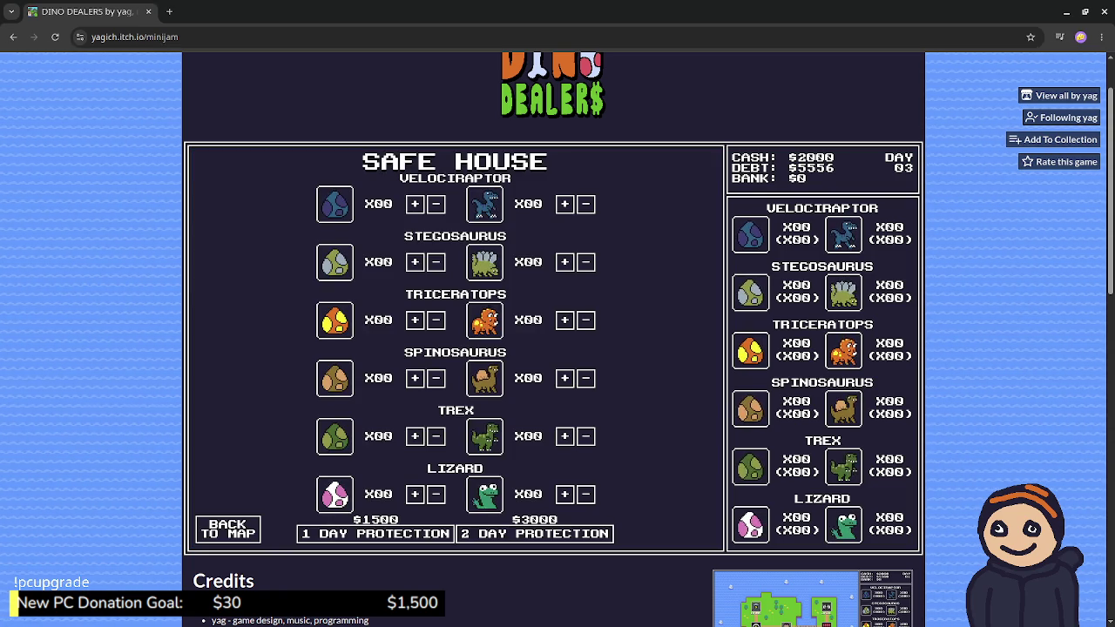
pyautogui.click(228, 528)
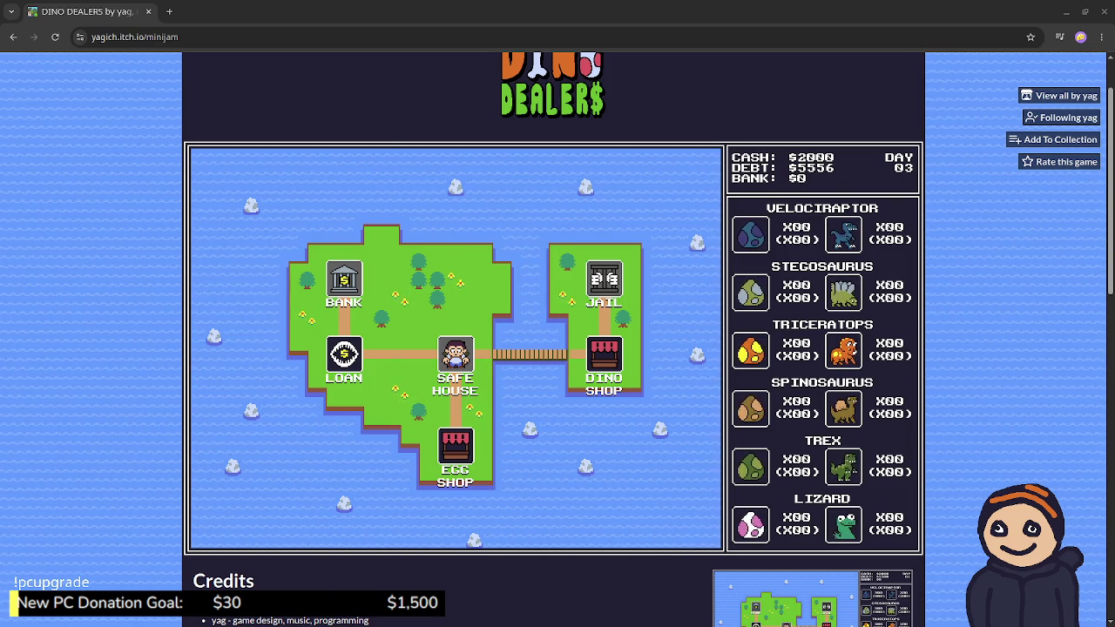
pyautogui.press('F5')
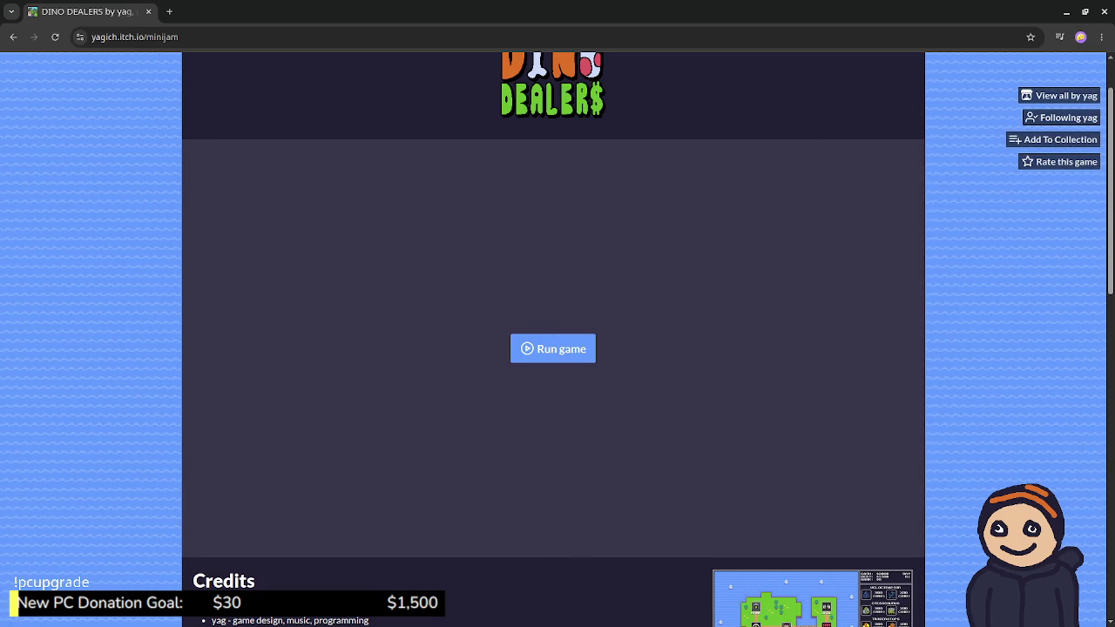
# Step: Launch the web build, start a new game with PLAY, then reload the page with F5
pyautogui.click(553, 348)
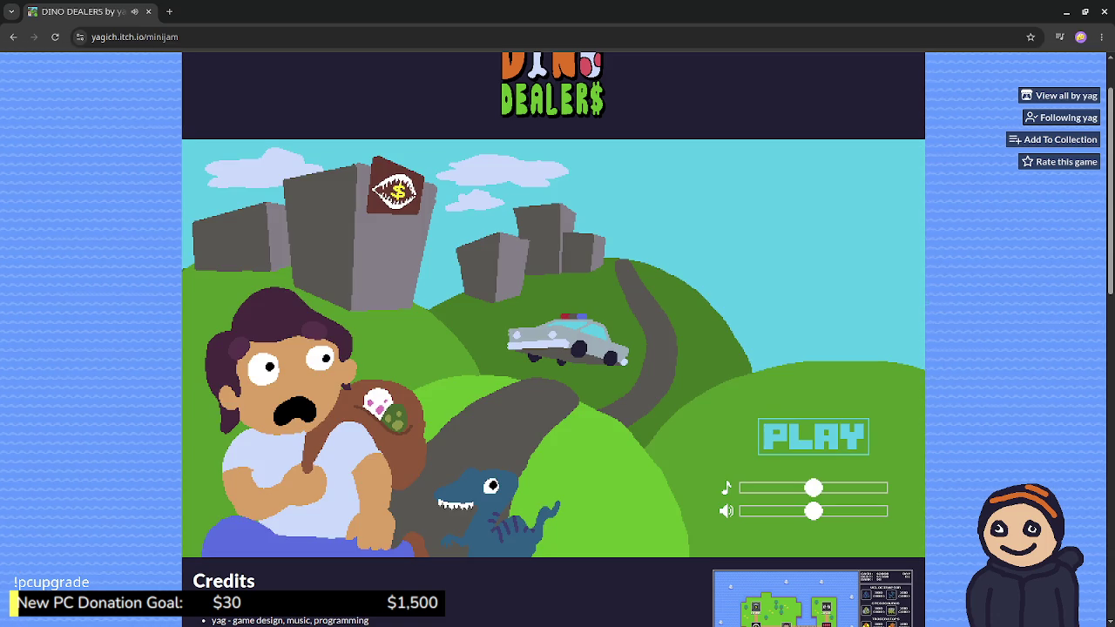
pyautogui.click(813, 435)
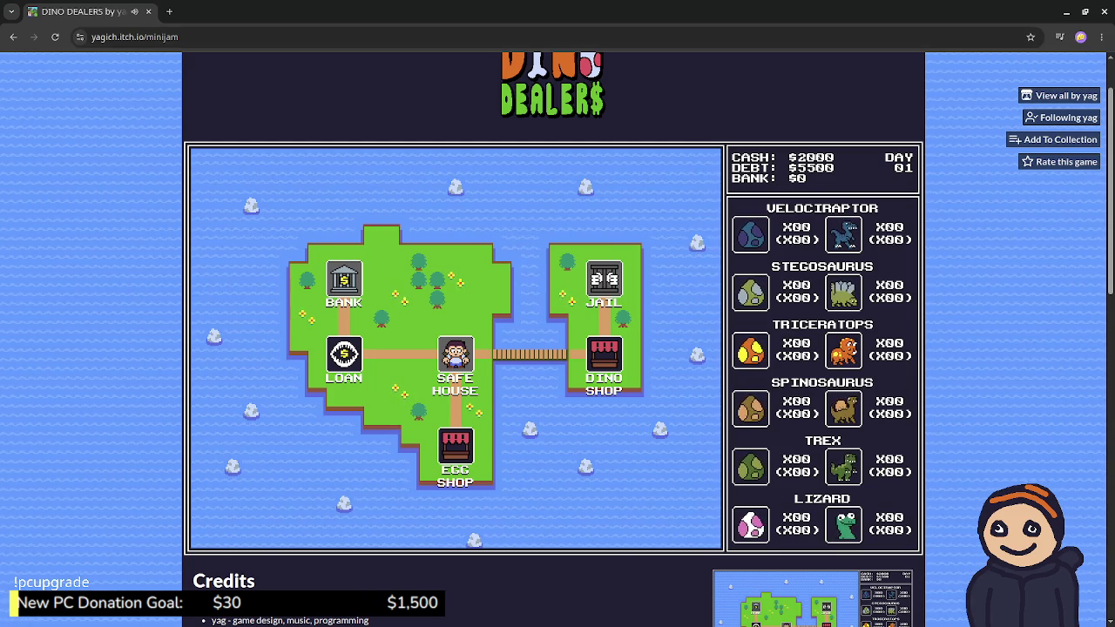
pyautogui.press('F5')
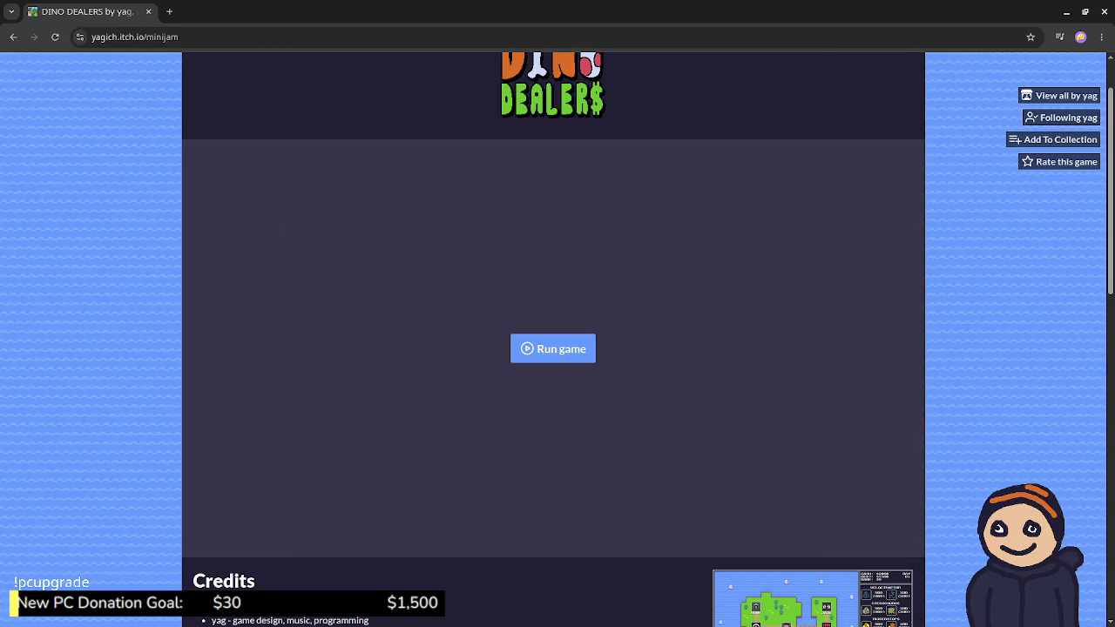
# Step: Launch the build, reload the page again, and launch it once more to its title screen
pyautogui.click(553, 348)
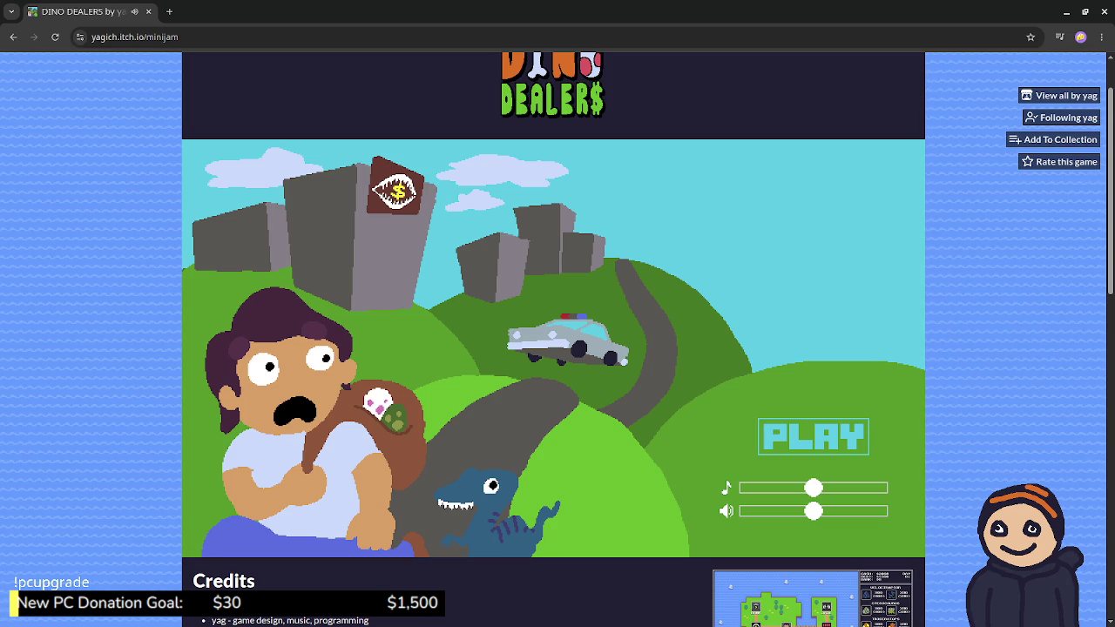
pyautogui.click(54, 37)
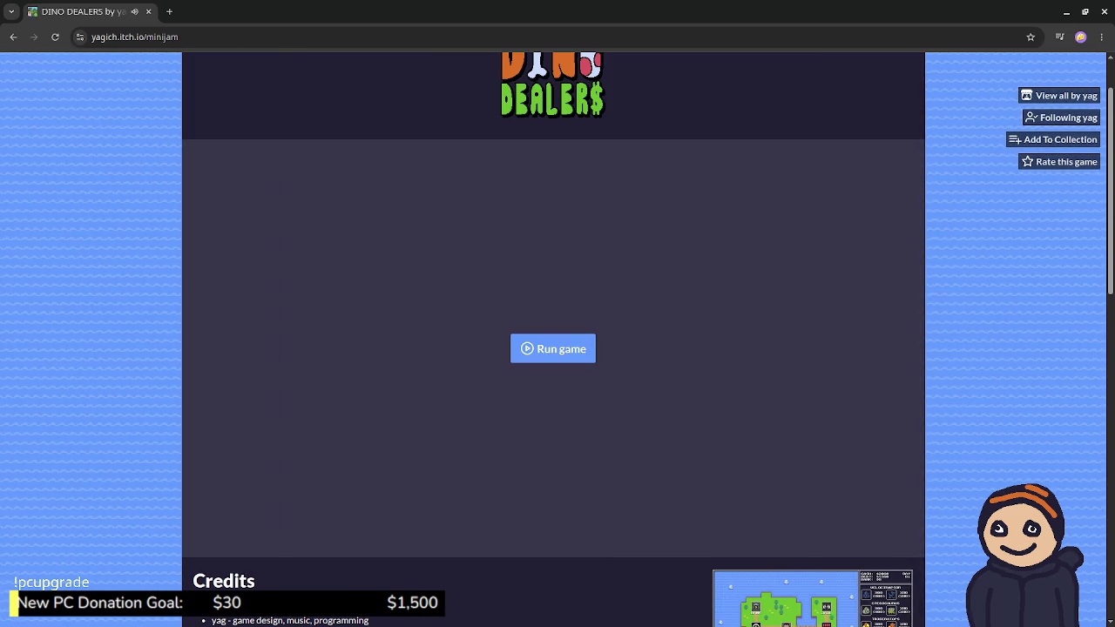
pyautogui.click(552, 348)
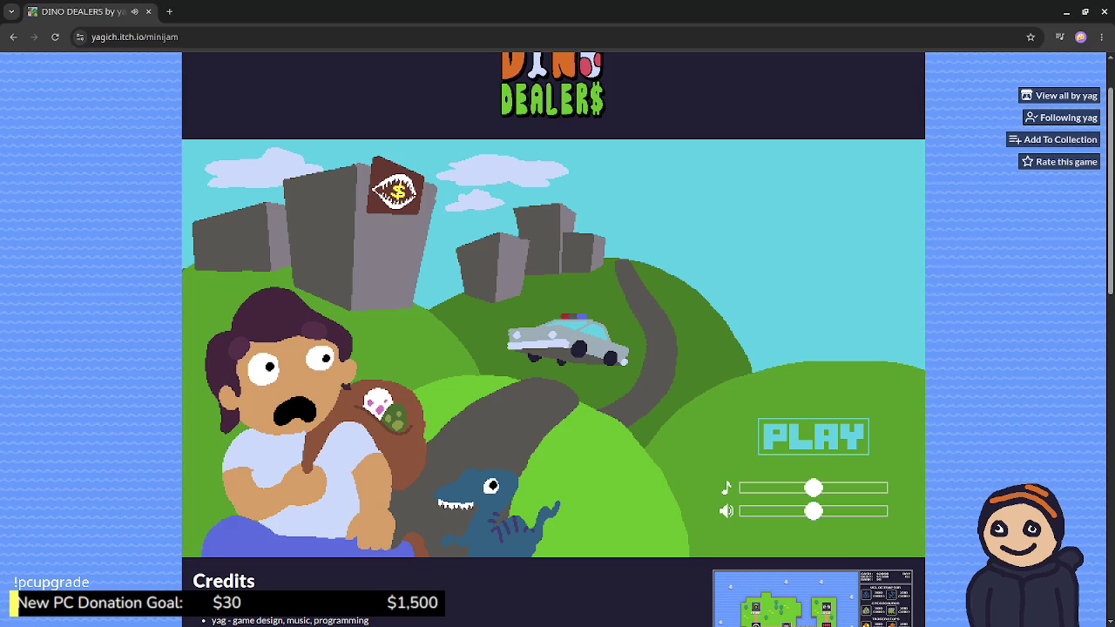
# Step: Scroll to the page top, come back from viewing banner.png in Aseprite, and reload the page
pyautogui.scroll(2, 557, 348)
pyautogui.scroll(-2, 557, 349)
pyautogui.scroll(2, 557, 348)
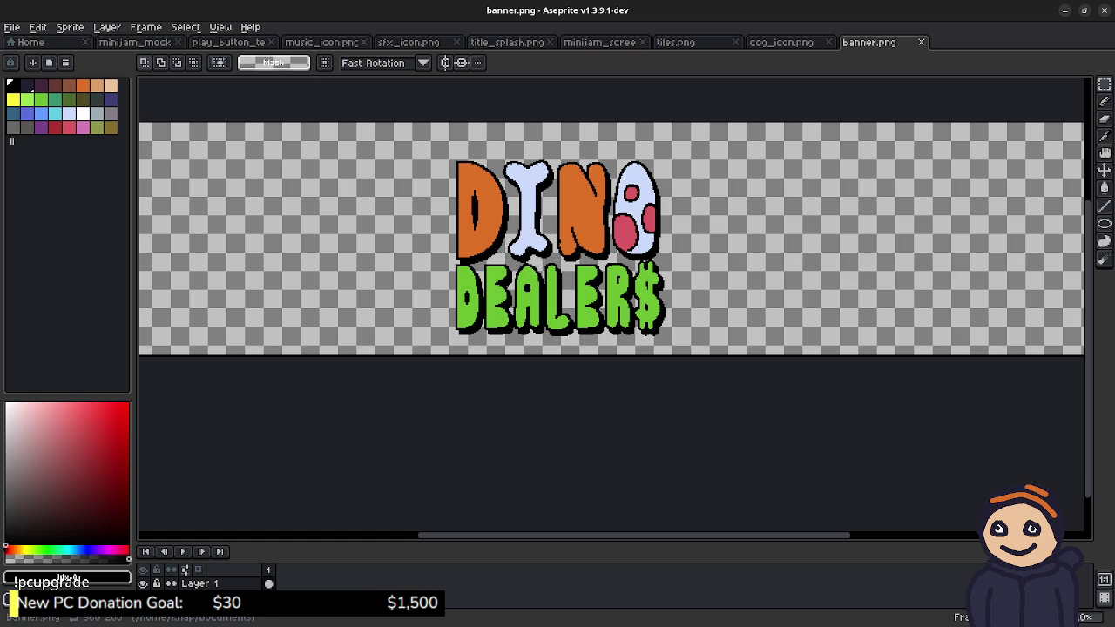
pyautogui.hotkey('alt', 'Tab')
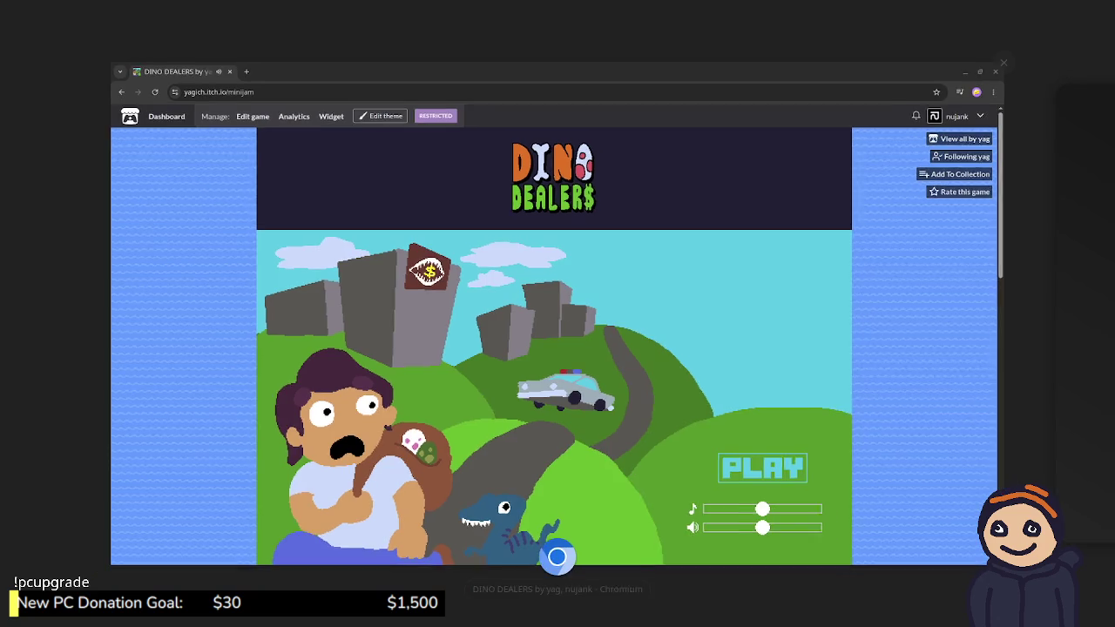
pyautogui.press('F5')
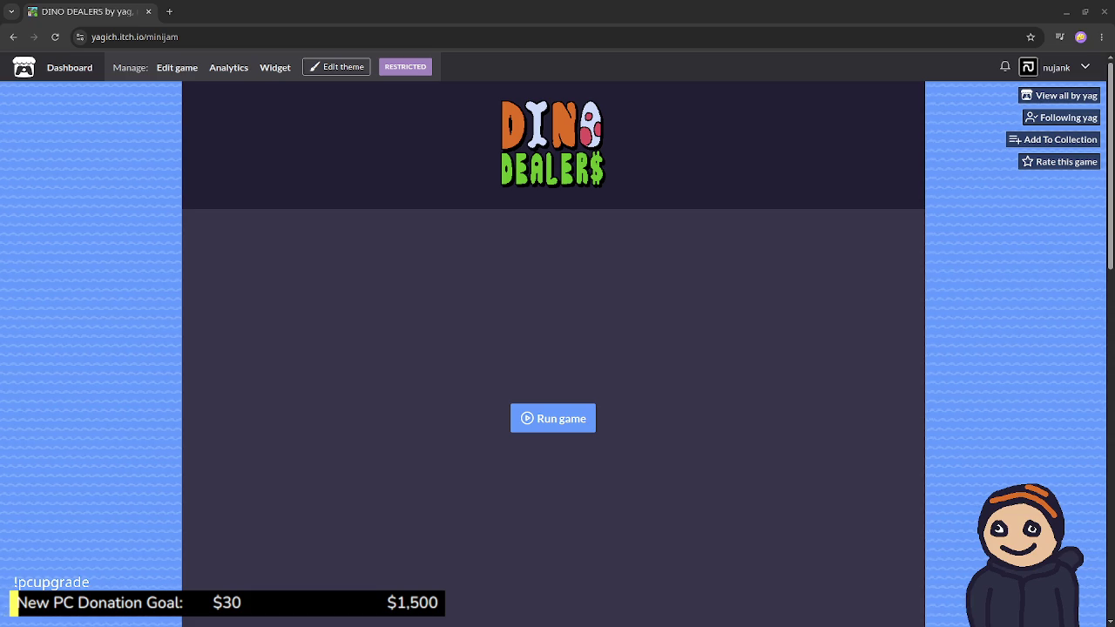
# Step: Reload the page, run the web build, and turn music and sound volume fully down
pyautogui.click(54, 37)
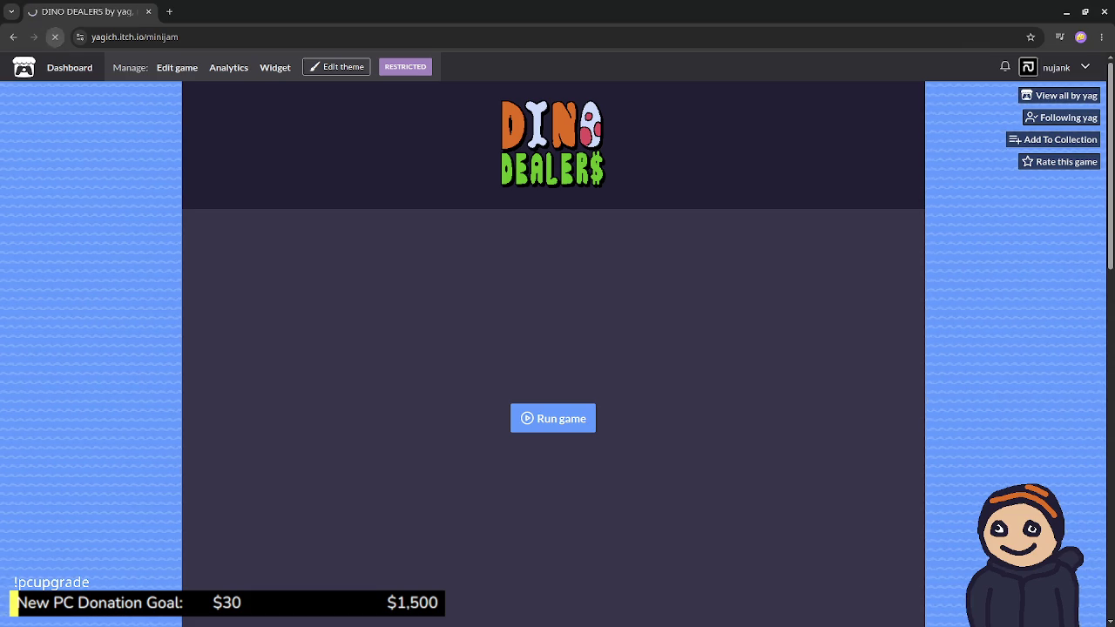
pyautogui.click(552, 418)
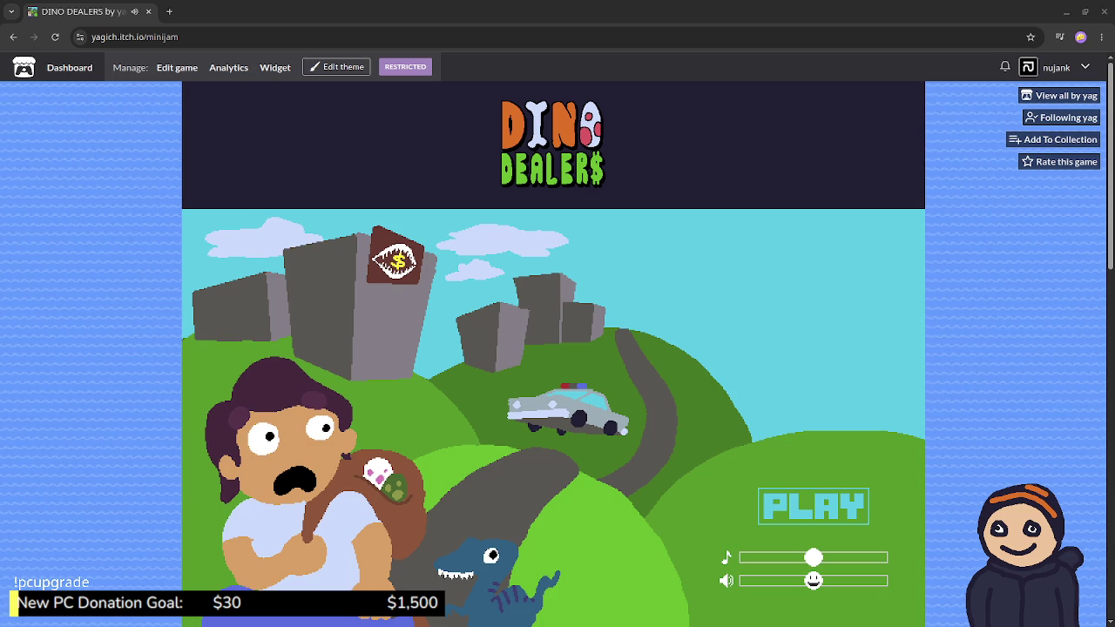
pyautogui.moveTo(813, 557); pyautogui.dragTo(747, 557)
pyautogui.moveTo(812, 581); pyautogui.dragTo(747, 580)
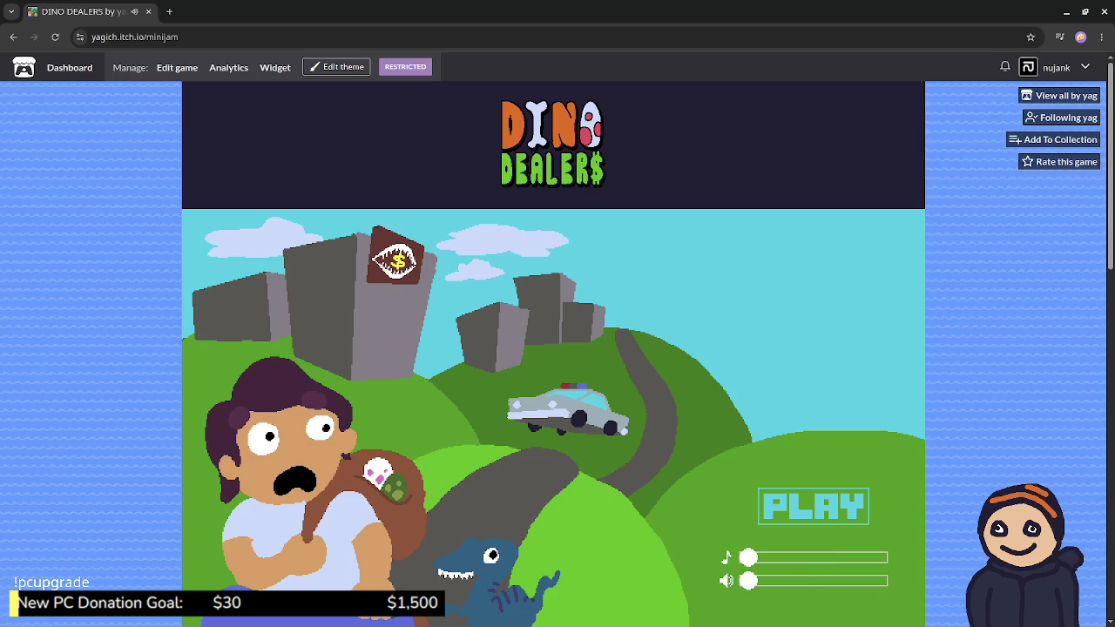
# Step: Scroll down and enlarge the island map screenshot in the lightbox
pyautogui.scroll(-1, 558, 348)
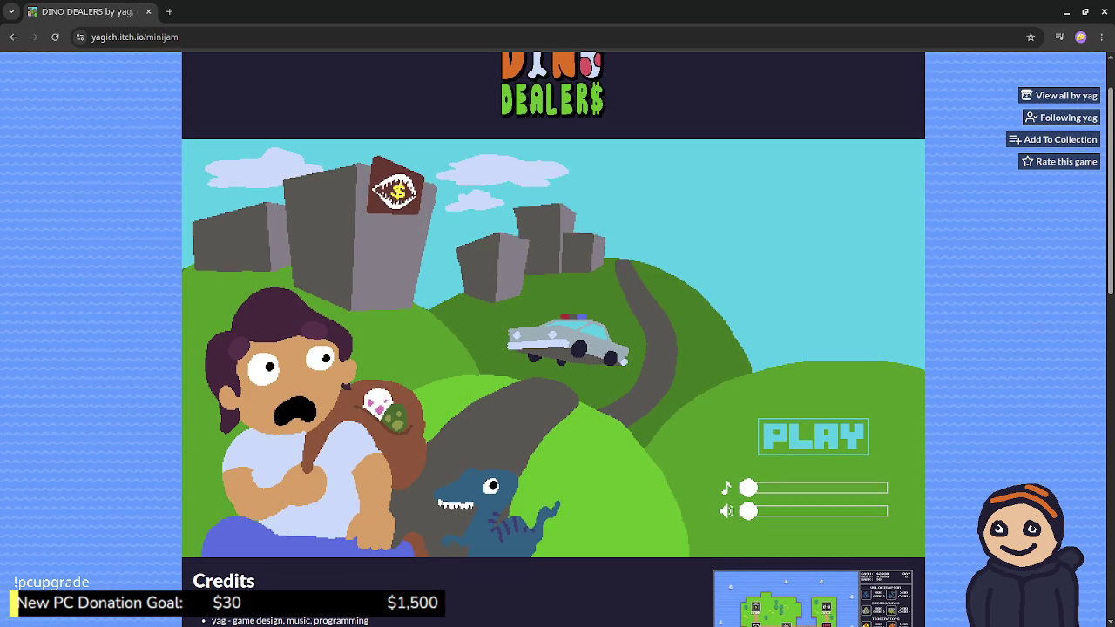
pyautogui.scroll(-3, 557, 348)
pyautogui.click(801, 423)
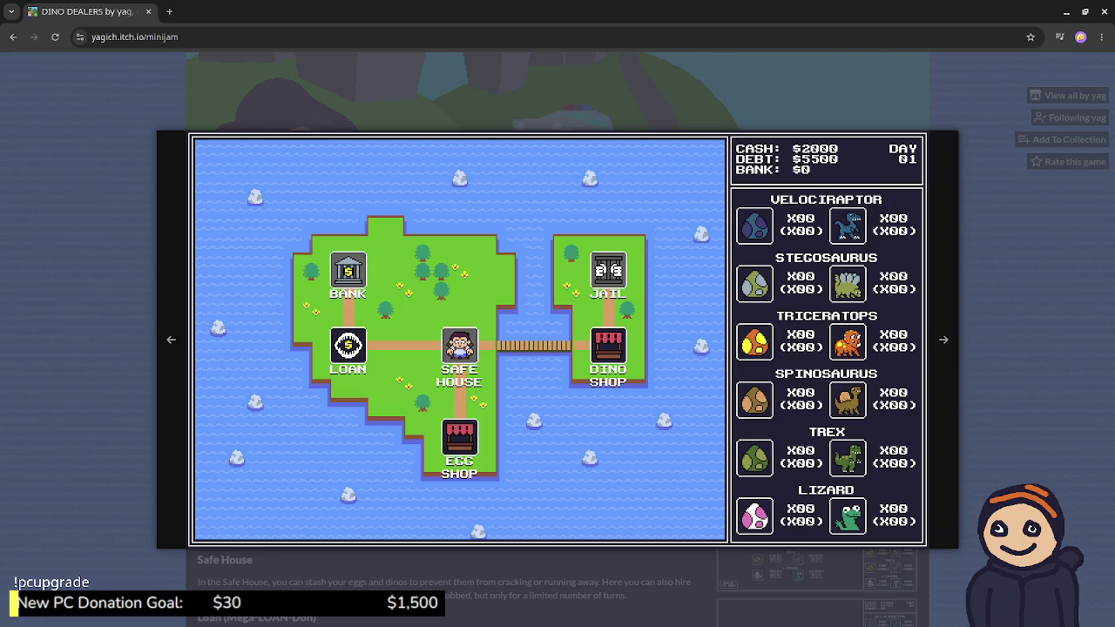
# Step: Close the island-map lightbox, view the Dino Shop screenshot full-size, close it, then switch to Godot
pyautogui.press('Escape')
pyautogui.scroll(-2, 558, 348)
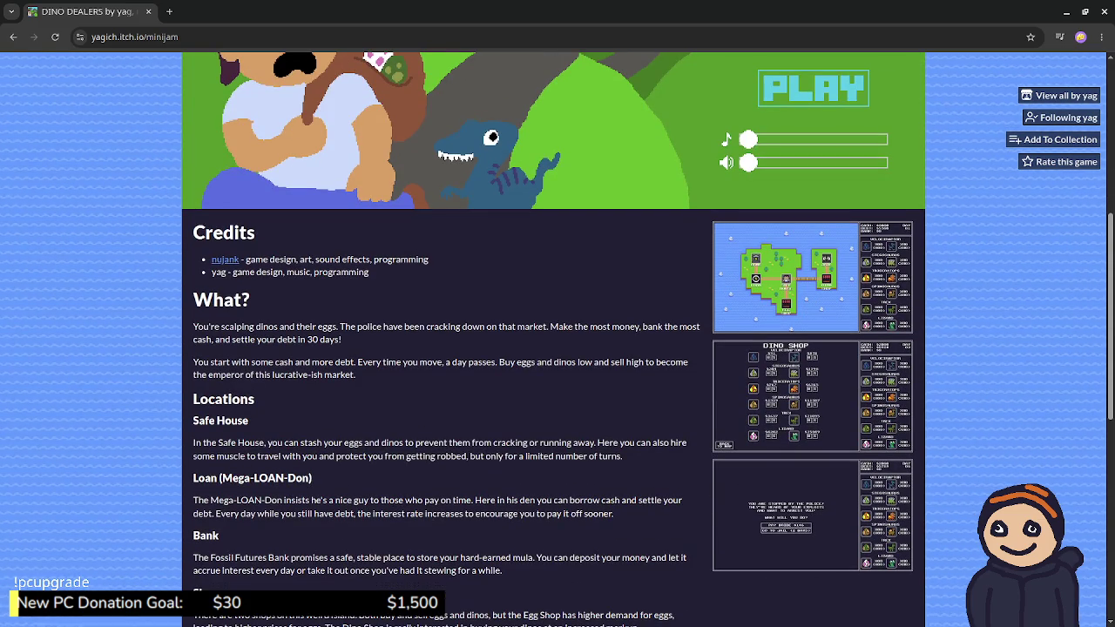
pyautogui.click(812, 397)
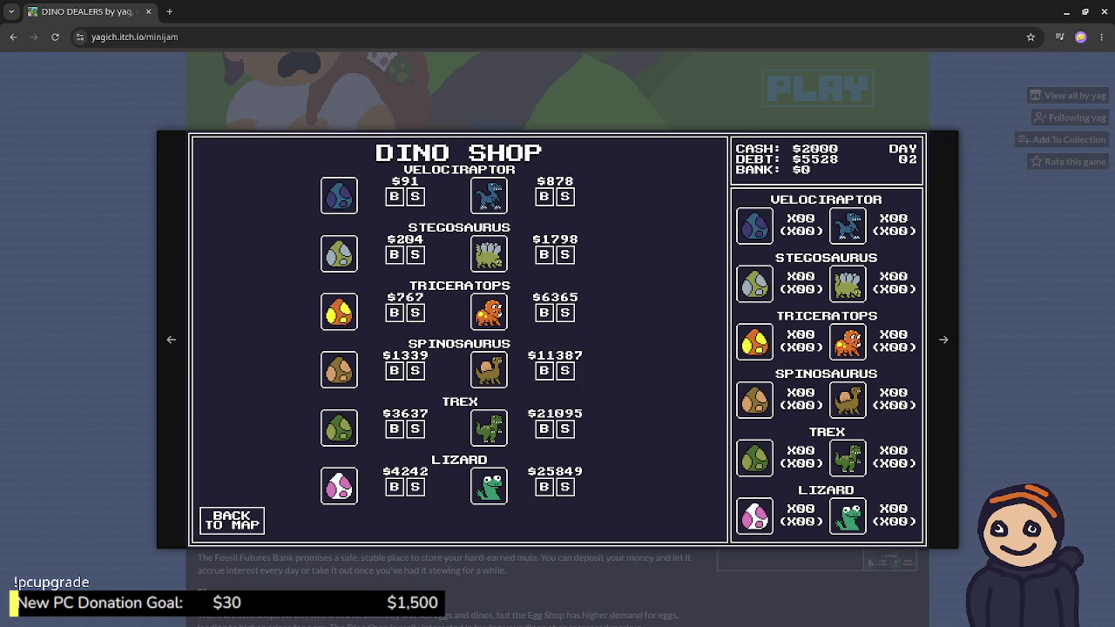
pyautogui.press('Escape')
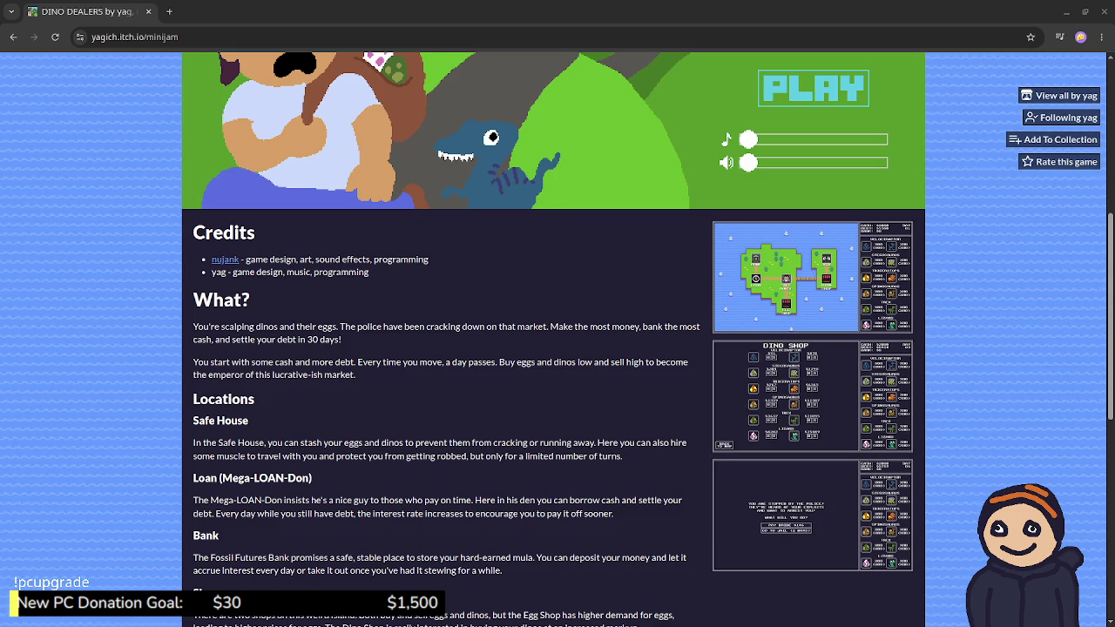
pyautogui.hotkey('alt', 'Tab')
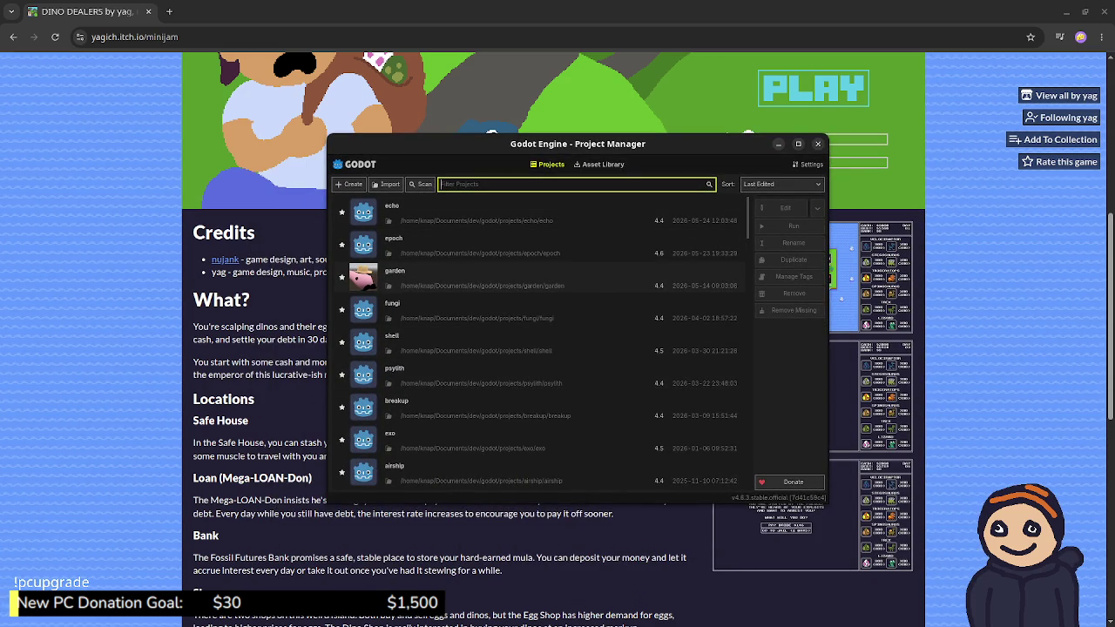
# Step: Scroll the Project Manager list and open the minijam project in the editor
pyautogui.scroll(-3, 540, 339)
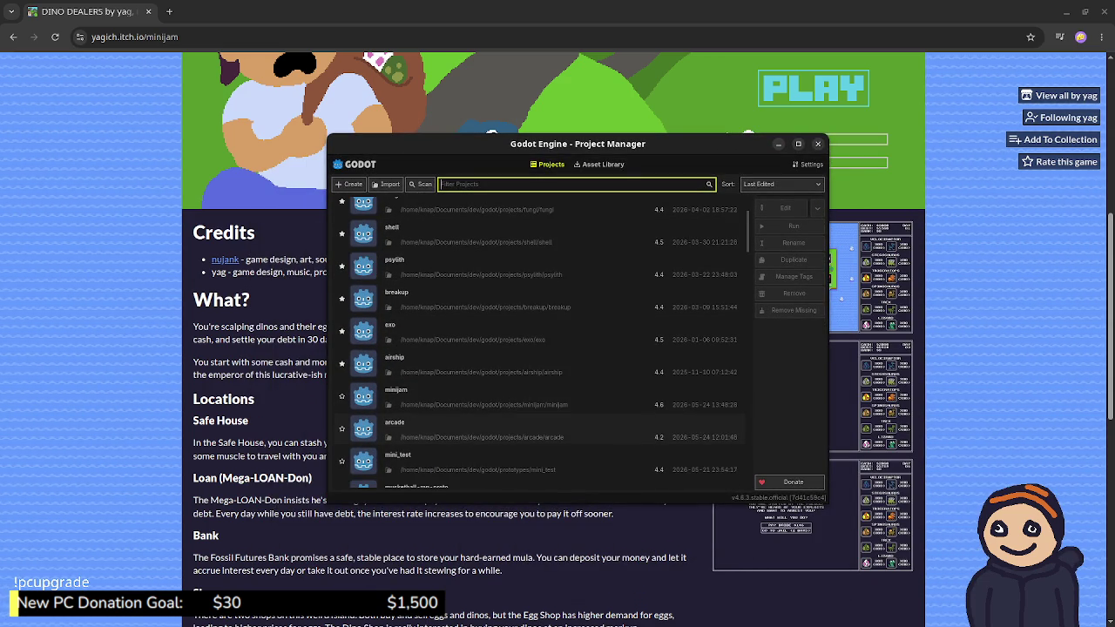
pyautogui.scroll(-2, 538, 342)
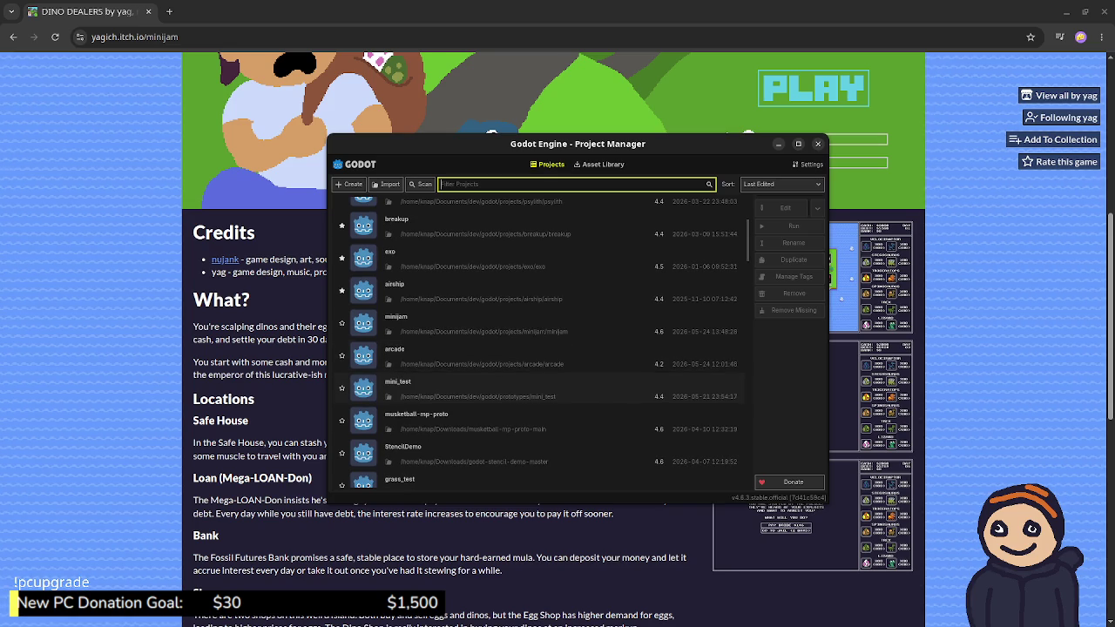
pyautogui.click(540, 324)
pyautogui.doubleClick(540, 324)
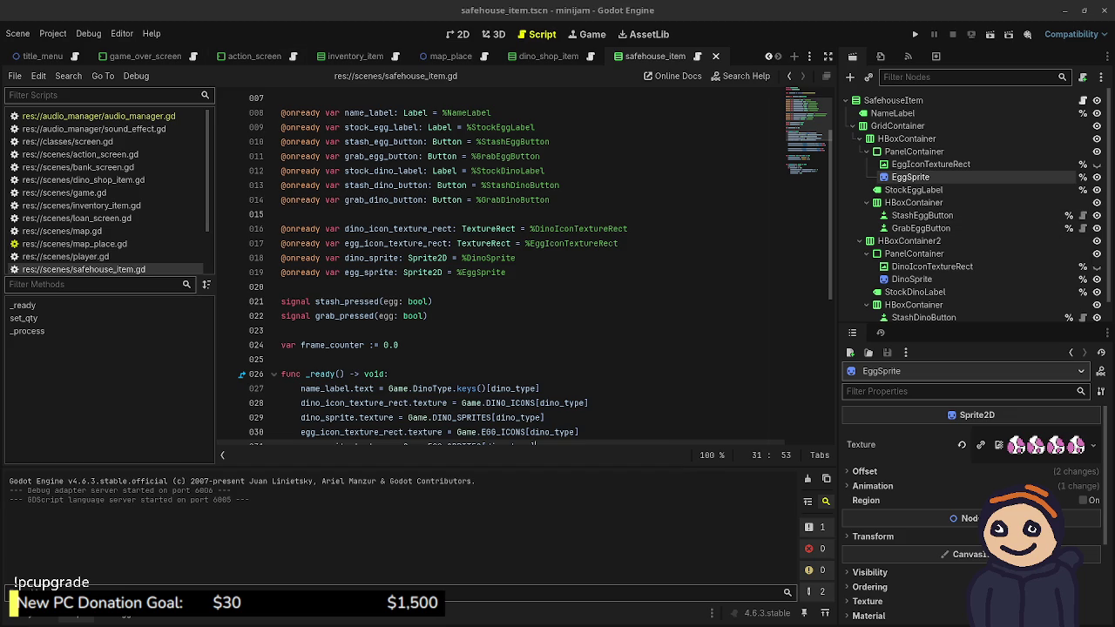
# Step: Open player.tscn from the FileSystem dock and view the player scene in 2D
pyautogui.hotkey('alt', 'f')
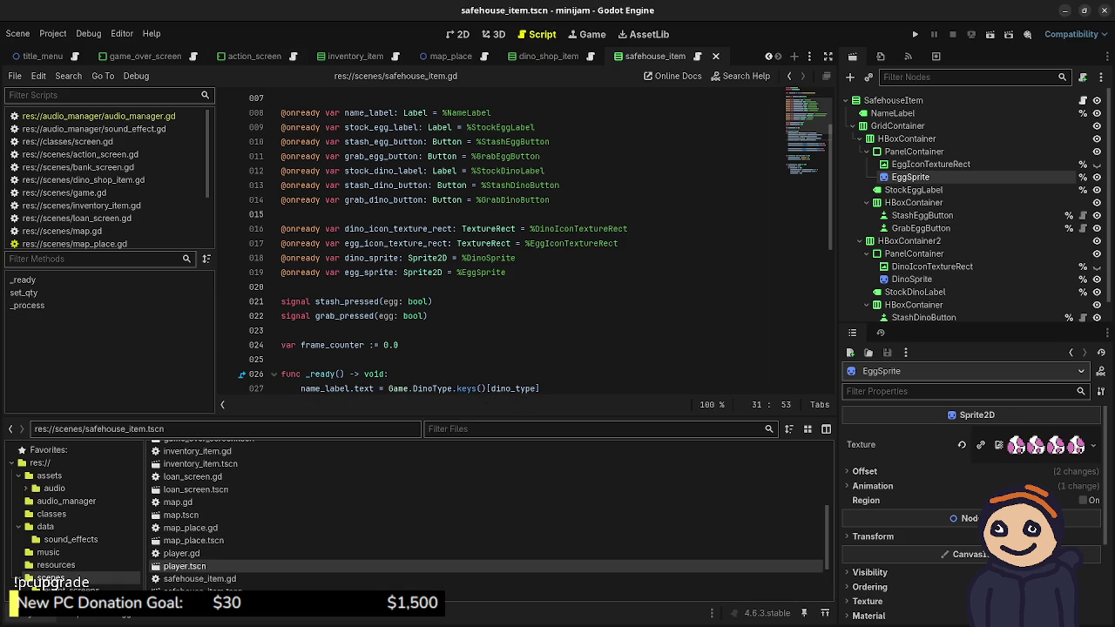
pyautogui.doubleClick(184, 566)
pyautogui.hotkey('ctrl', 'F2')
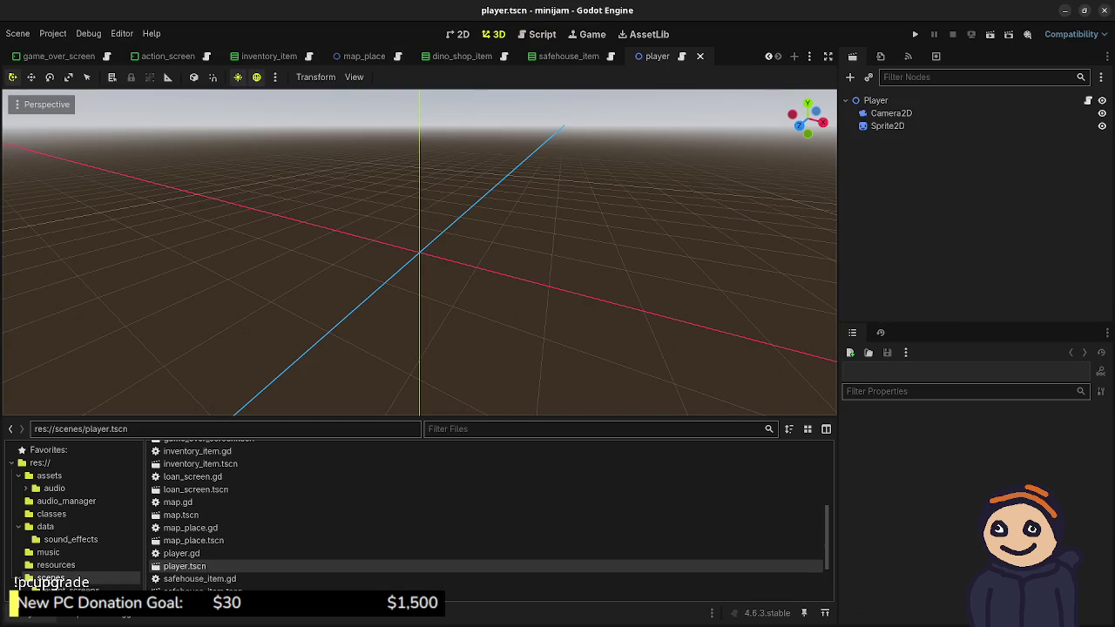
pyautogui.hotkey('ctrl', 'F1')
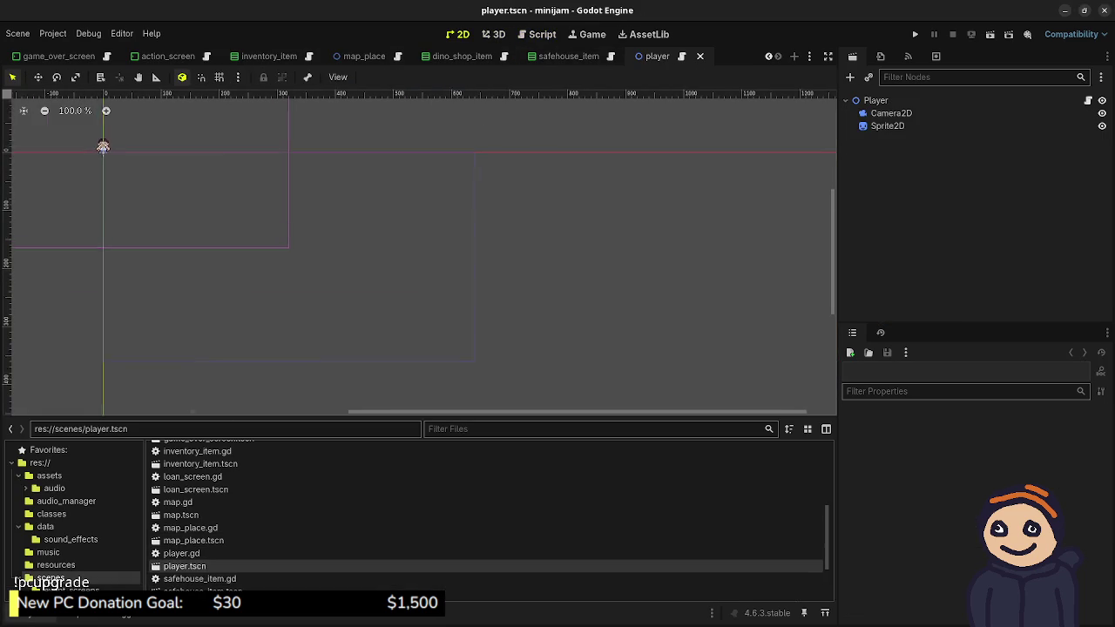
pyautogui.scroll(3, 397, 258)
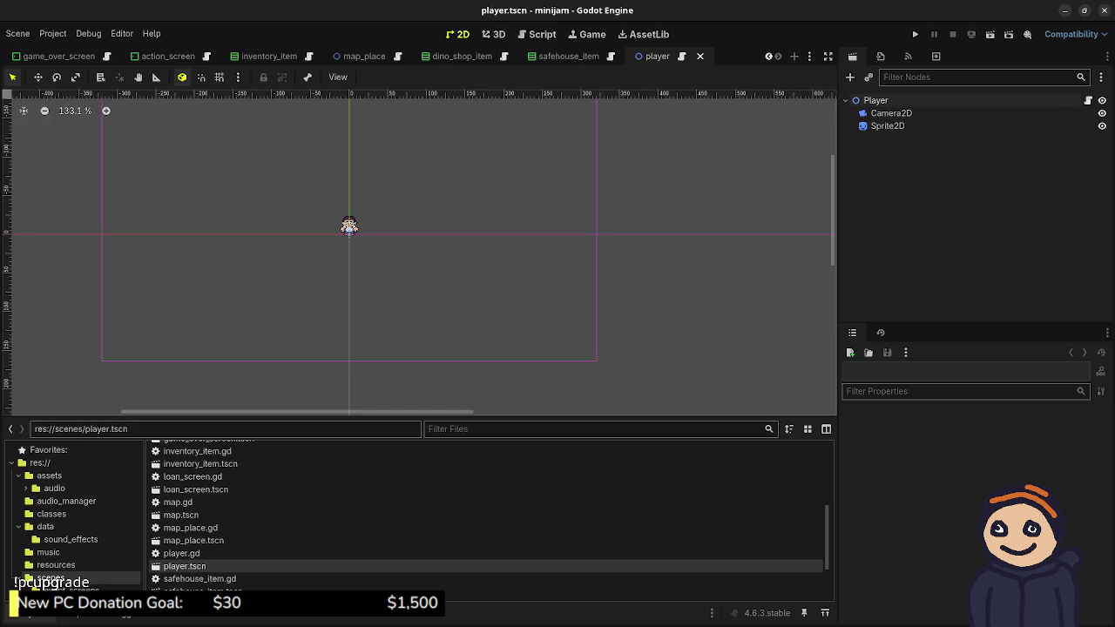
# Step: Read player.gd's move_to code, checking the distance_to call on line 34, then reload the browser's game page
pyautogui.hotkey('ctrl', 'F3')
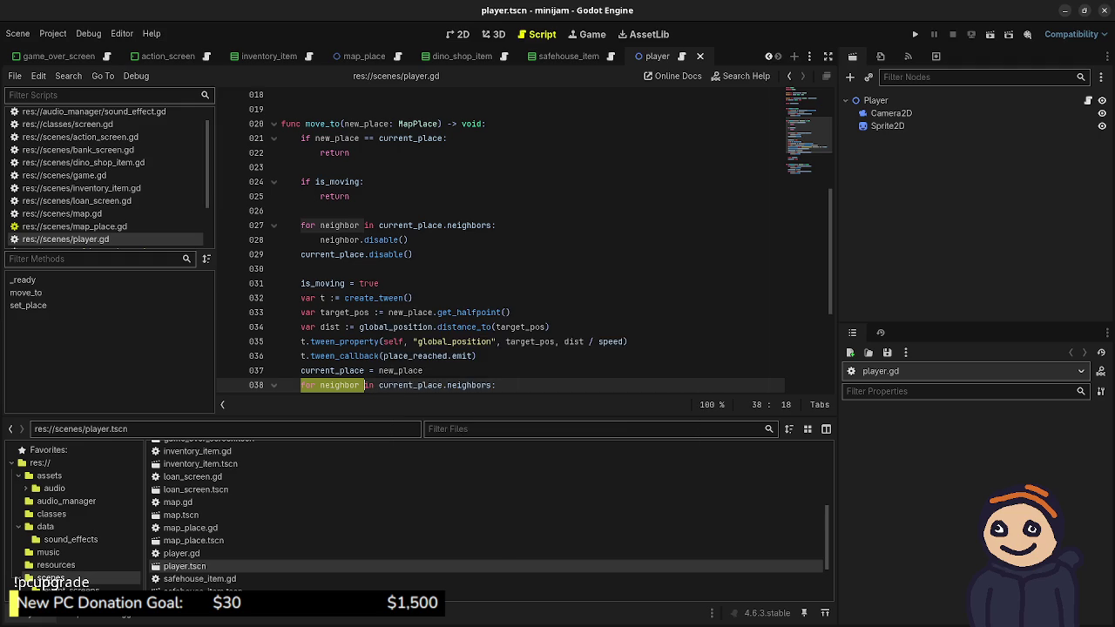
pyautogui.scroll(-1, 410, 348)
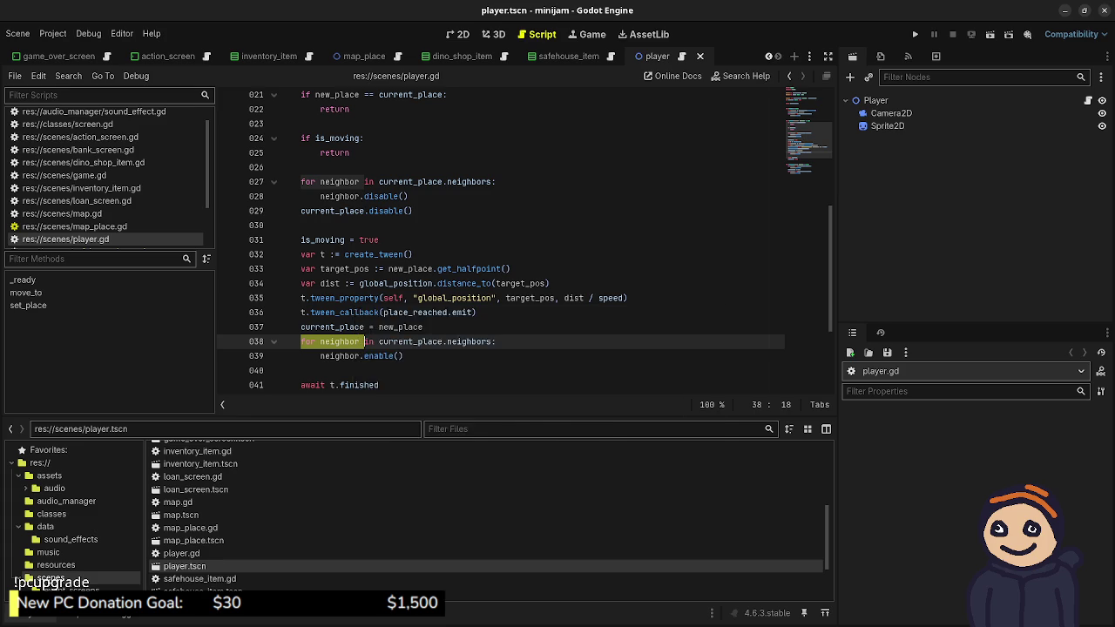
pyautogui.click(490, 283)
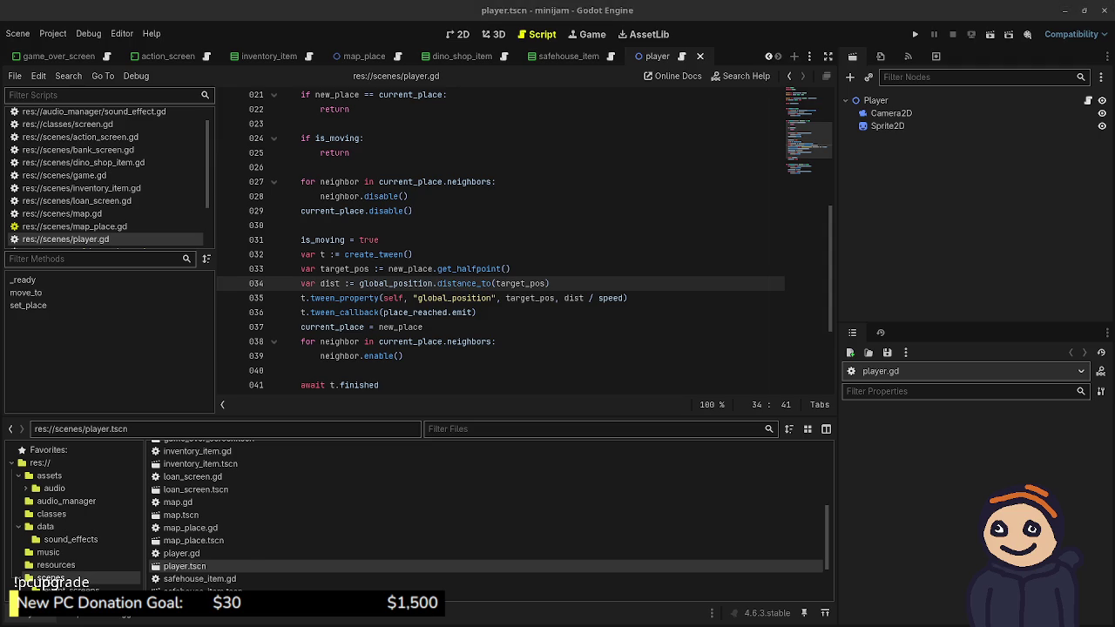
pyautogui.hotkey('alt', 'Tab')
pyautogui.press('F5')
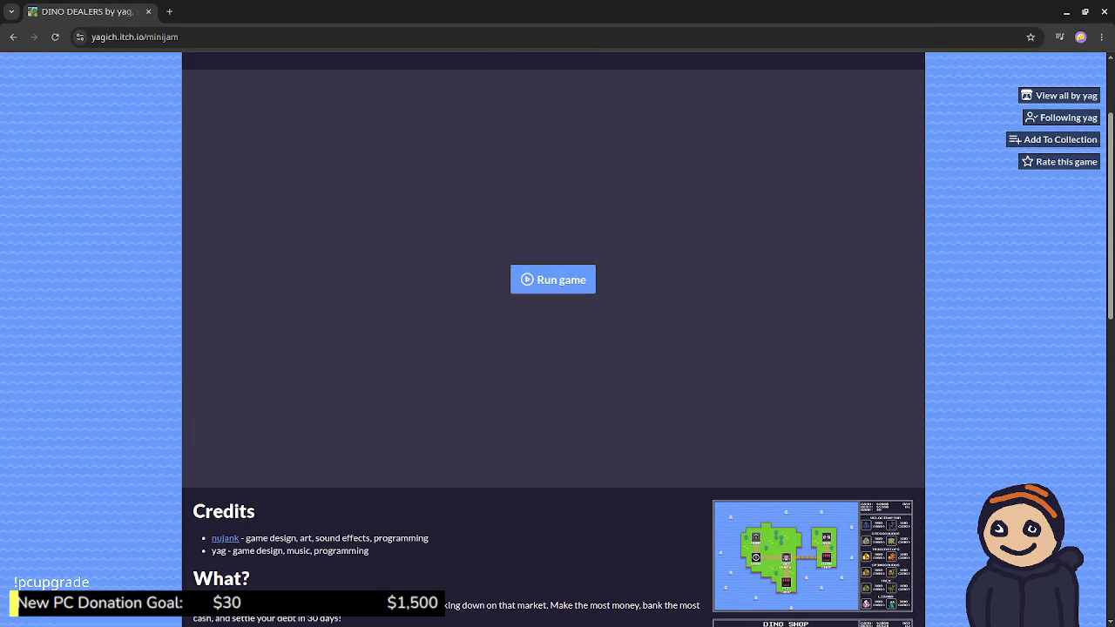
# Step: Run the web build, set music and sound volumes to zero, and press Enter to start playing
pyautogui.click(552, 280)
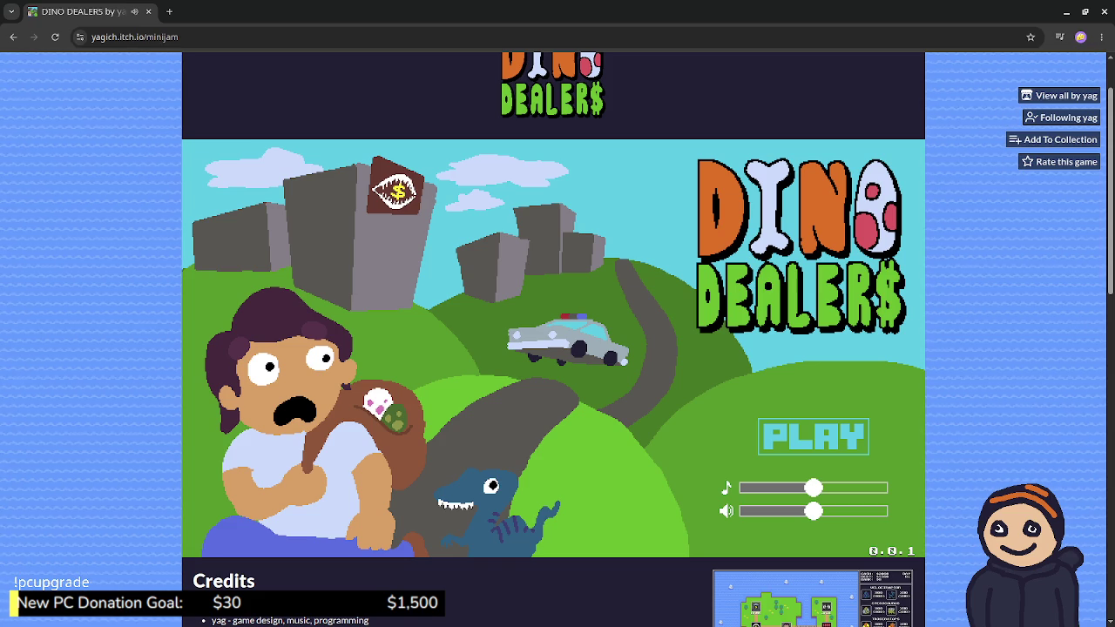
pyautogui.moveTo(813, 488); pyautogui.dragTo(749, 487)
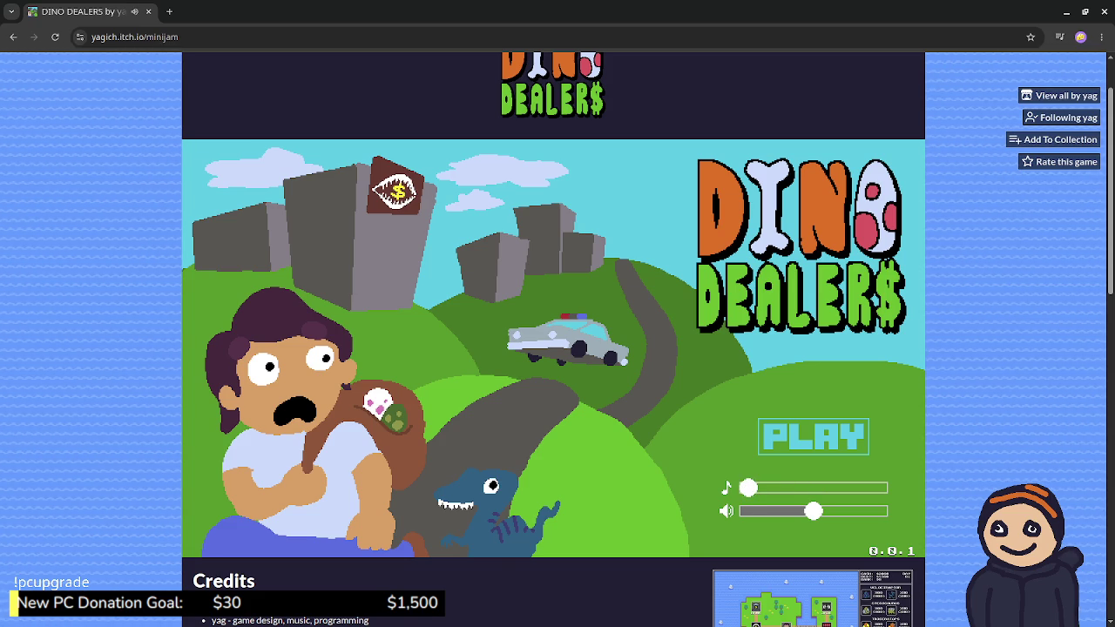
pyautogui.moveTo(813, 512); pyautogui.dragTo(748, 512)
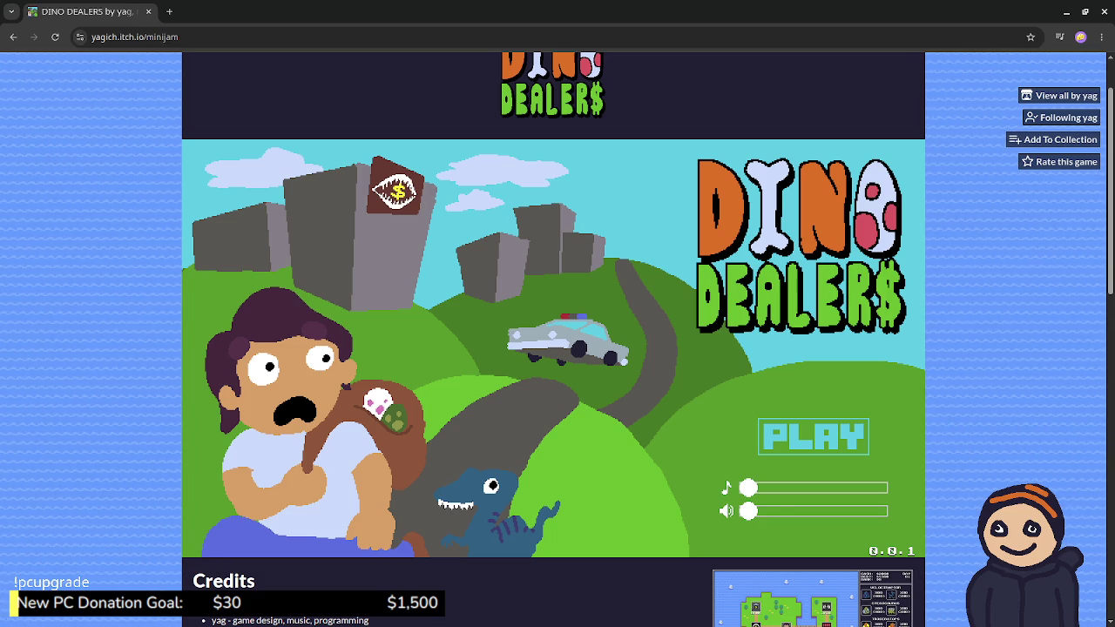
pyautogui.press('Return')
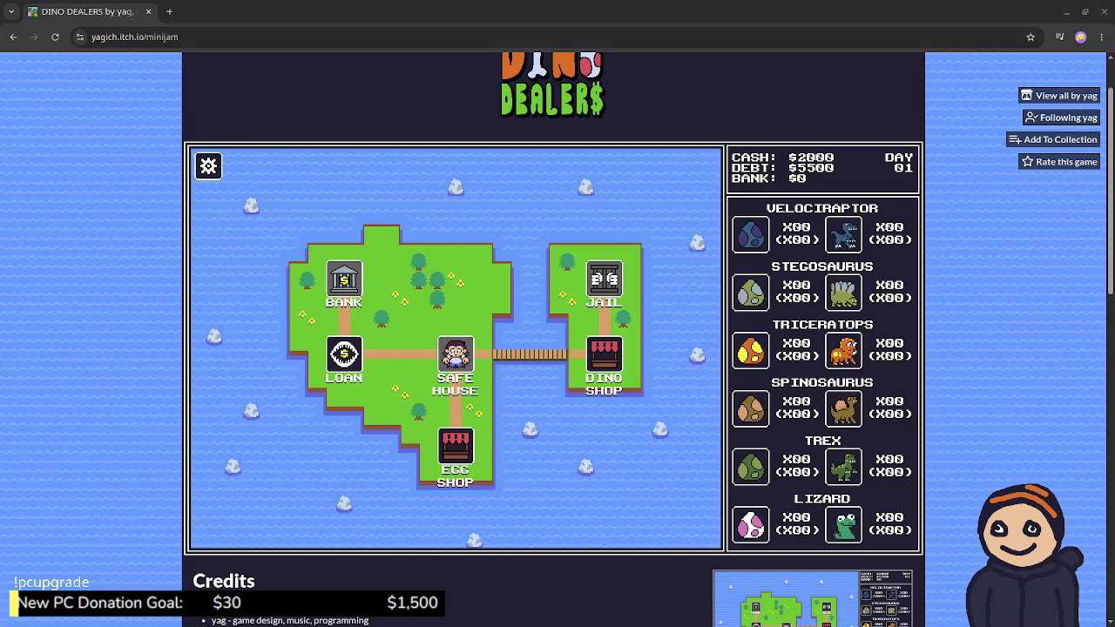
# Step: Reload the game page, then return to Godot's player.gd script and enlarge the file panel
pyautogui.click(54, 37)
pyautogui.click(1066, 11)
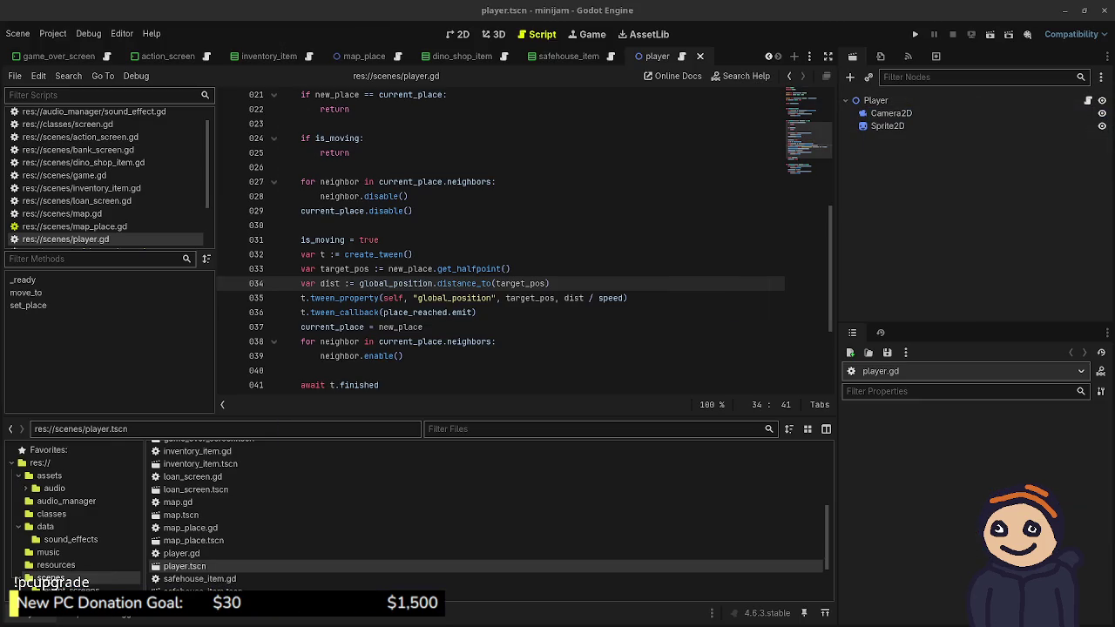
pyautogui.click(405, 356)
pyautogui.moveTo(428, 416)
pyautogui.mouseDown()
pyautogui.moveTo(419, 247)
pyautogui.moveTo(419, 464)
pyautogui.mouseUp()
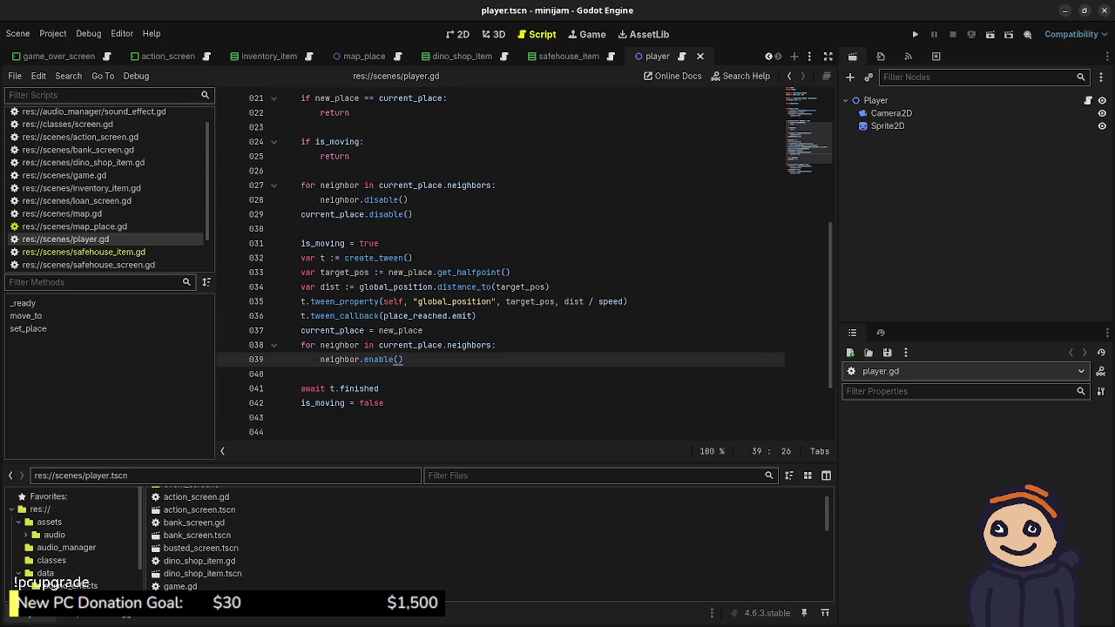
# Step: Review the move_to code around 'await t.finished', then switch to the 3D workspace
pyautogui.click(380, 389)
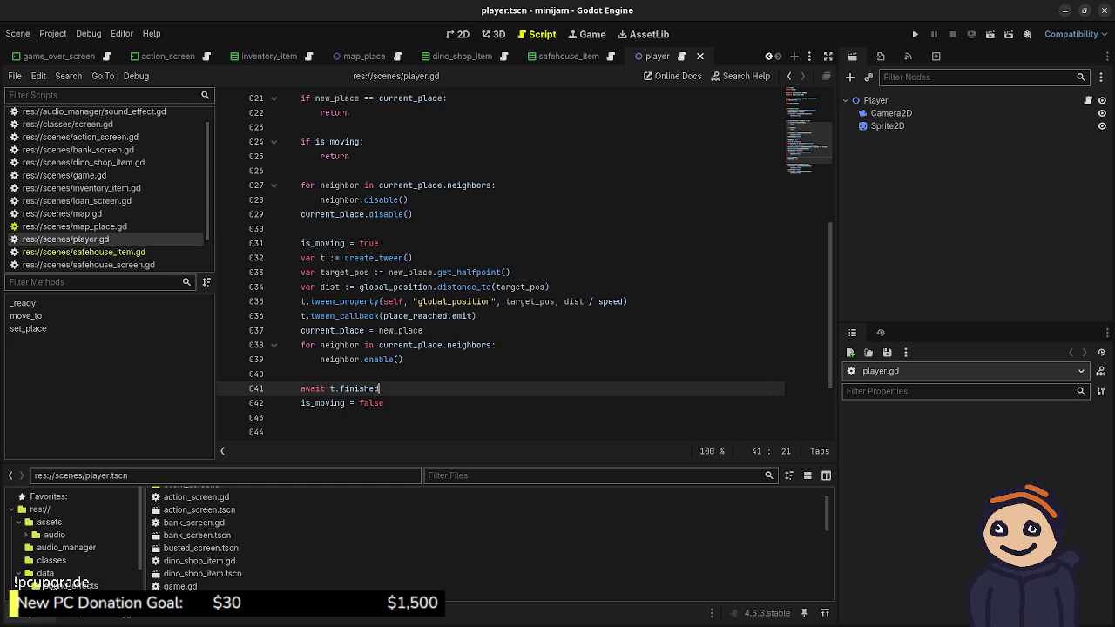
pyautogui.scroll(2, 523, 262)
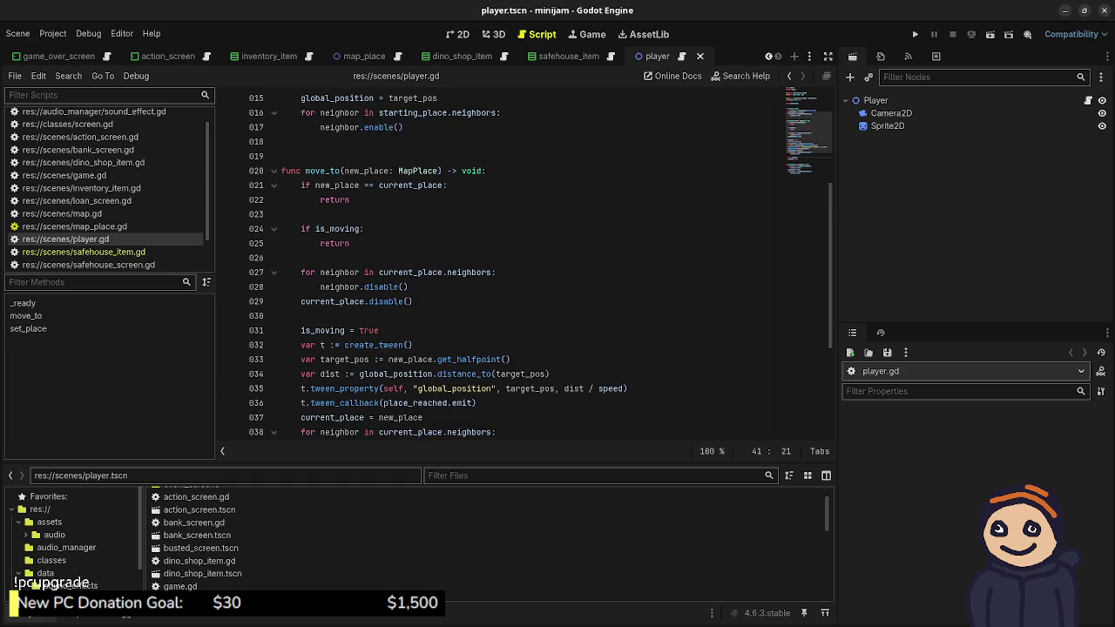
pyautogui.scroll(1, 535, 266)
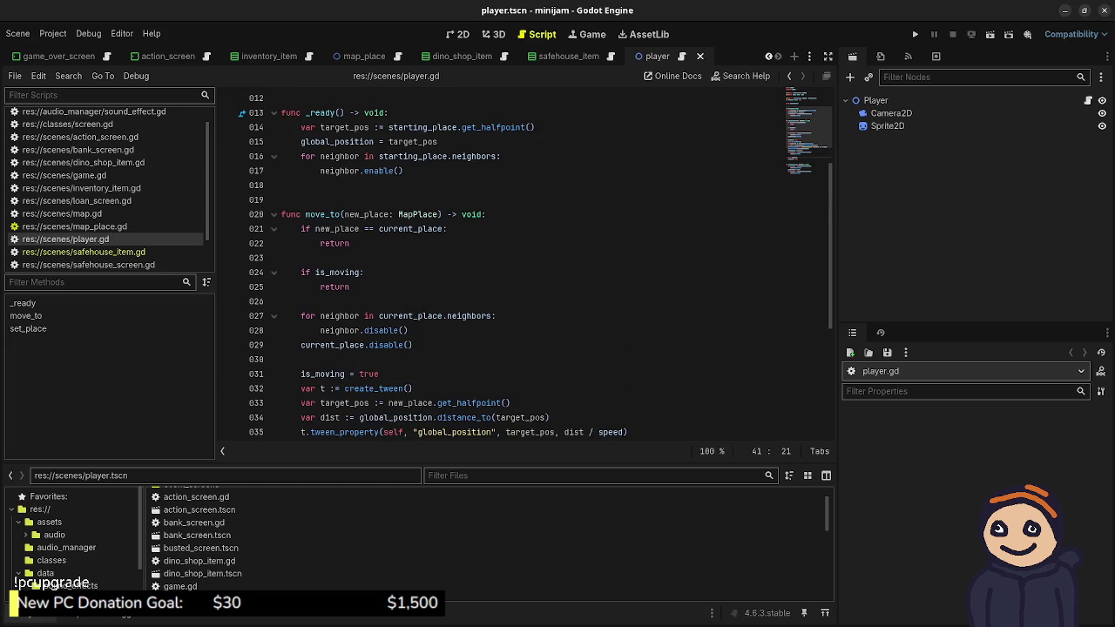
pyautogui.scroll(-2, 331, 374)
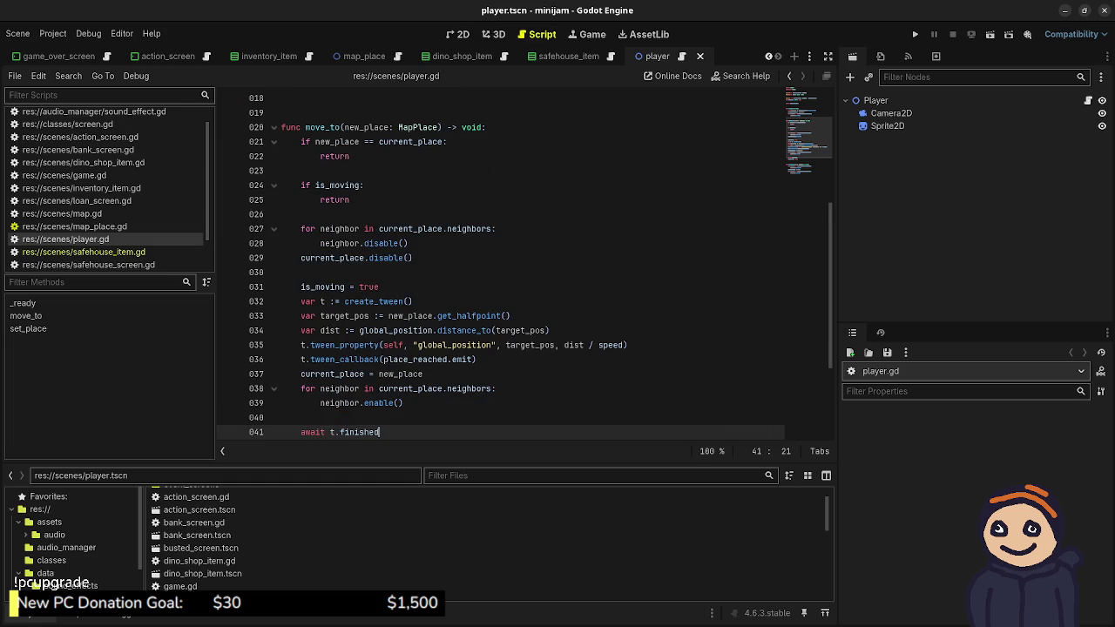
pyautogui.scroll(2, 436, 261)
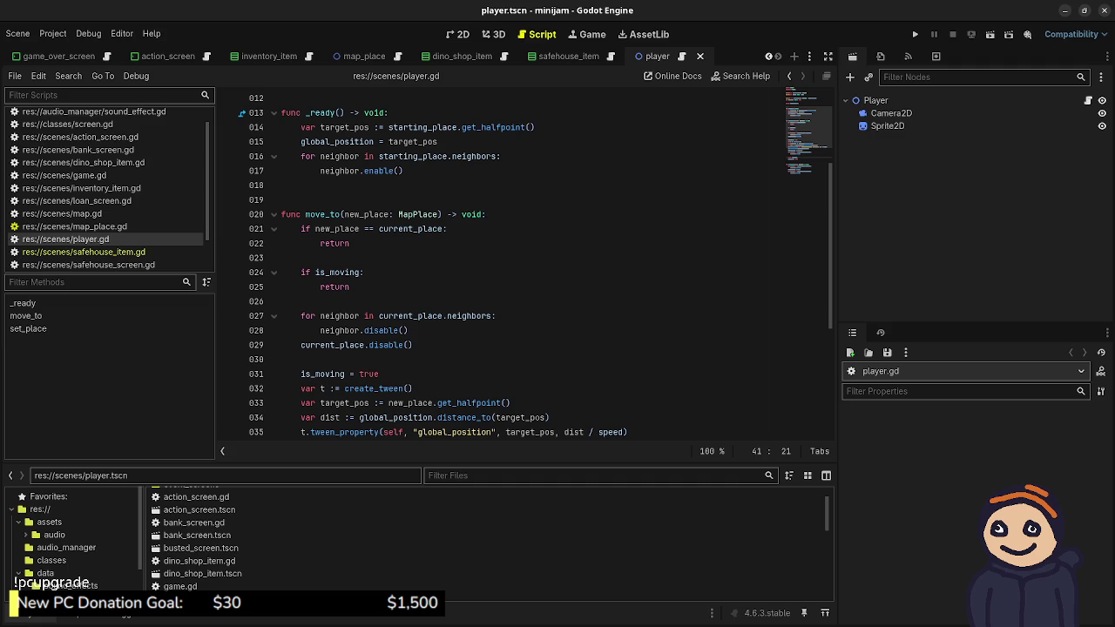
pyautogui.scroll(-1, 535, 265)
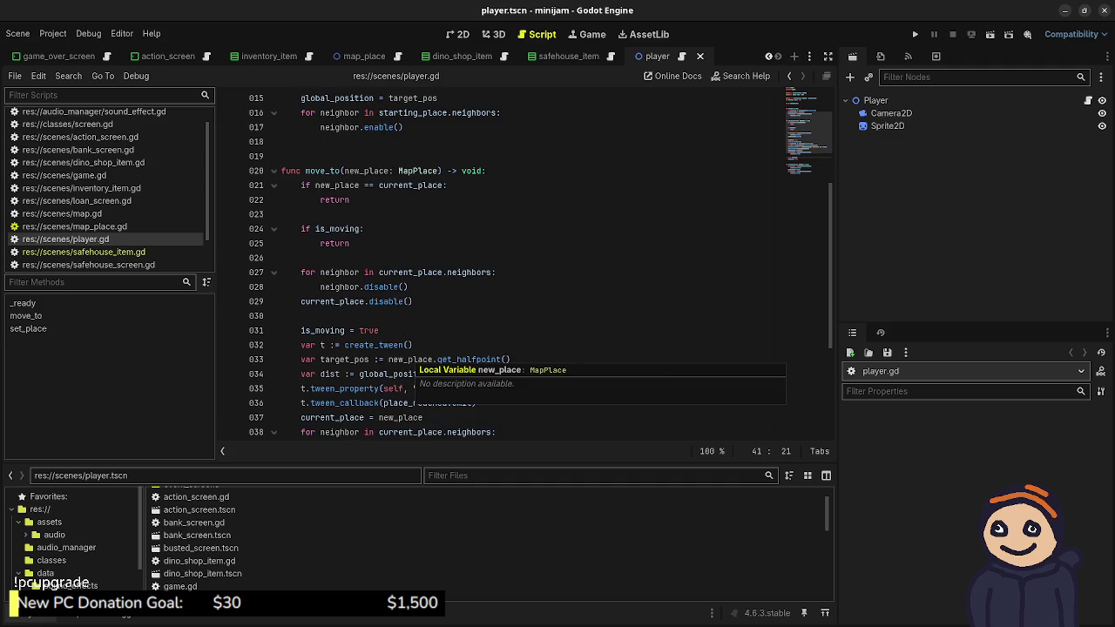
pyautogui.scroll(-2, 410, 359)
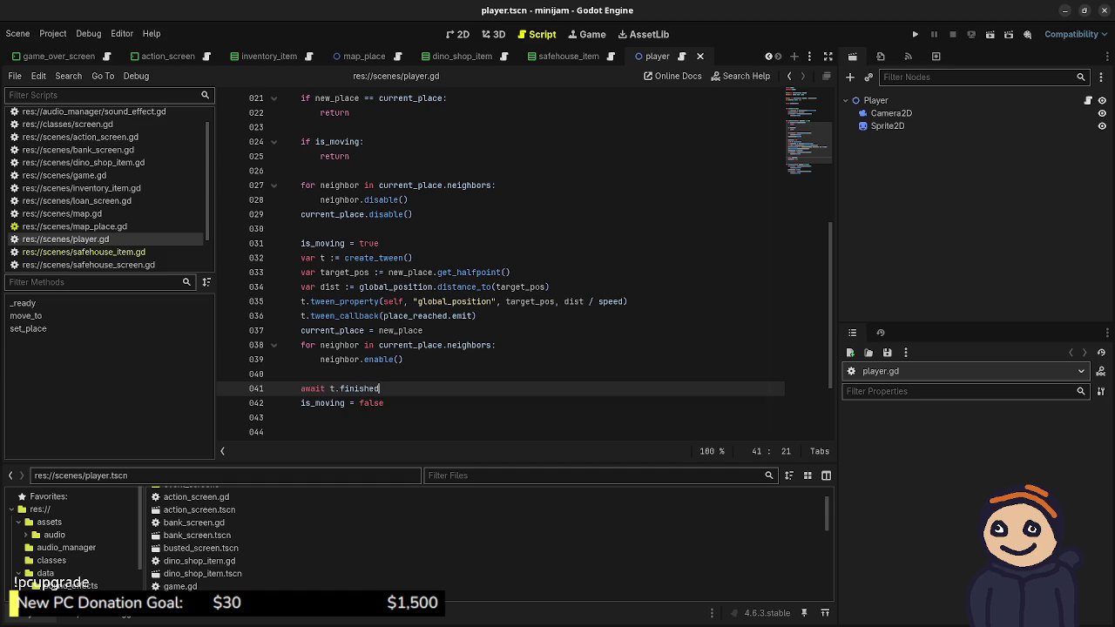
pyautogui.scroll(2, 523, 261)
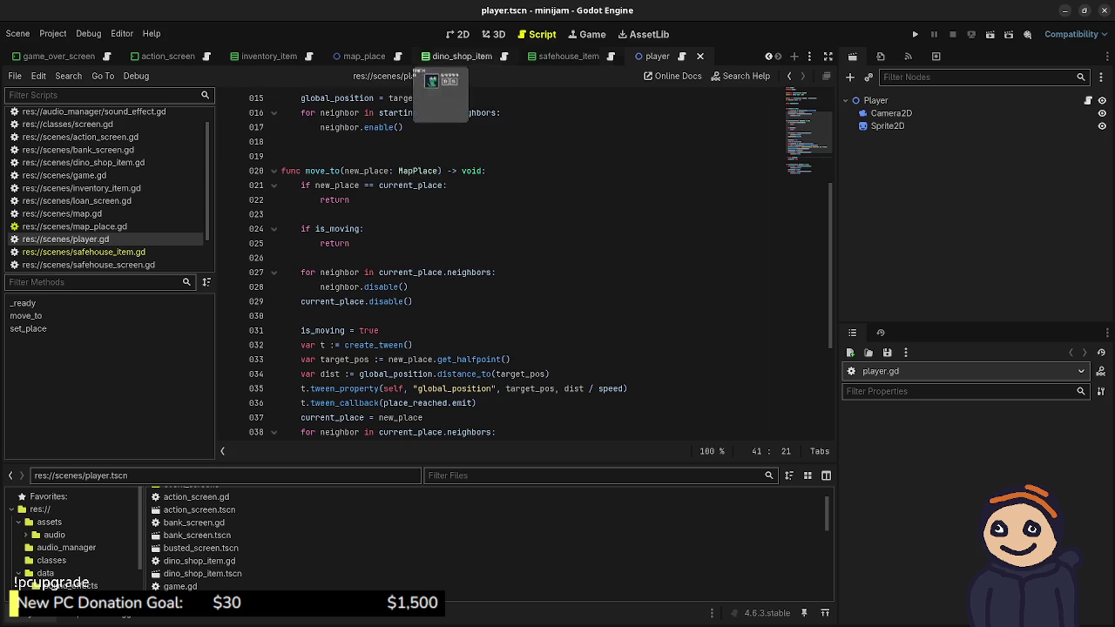
pyautogui.click(493, 34)
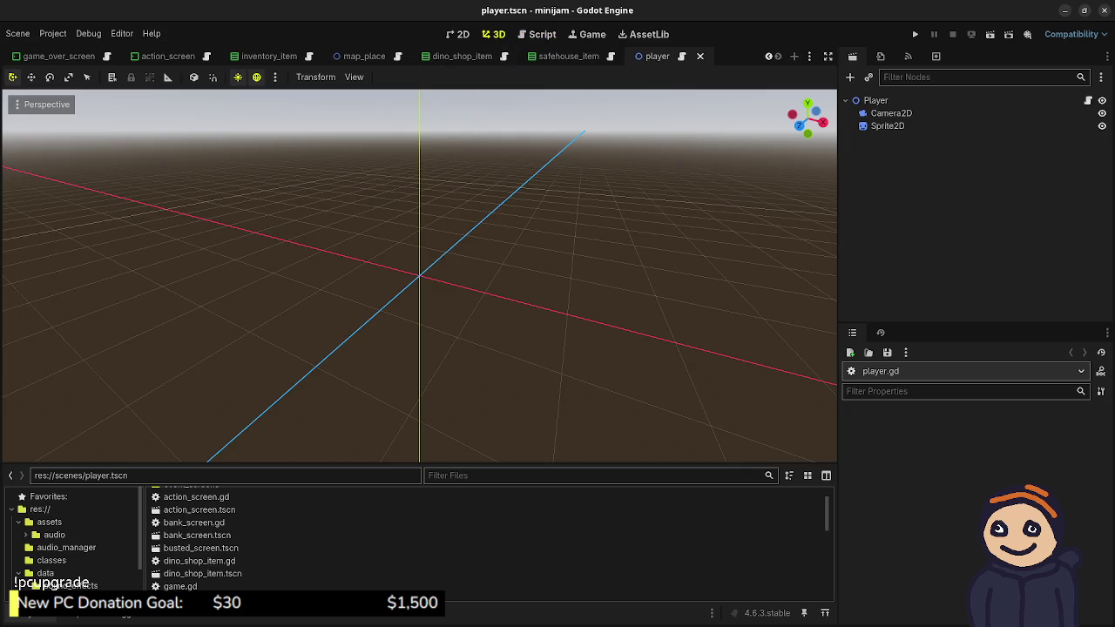
# Step: Select the Sprite2D node and zoom in on the pixel-art player, then return to player.gd
pyautogui.click(888, 125)
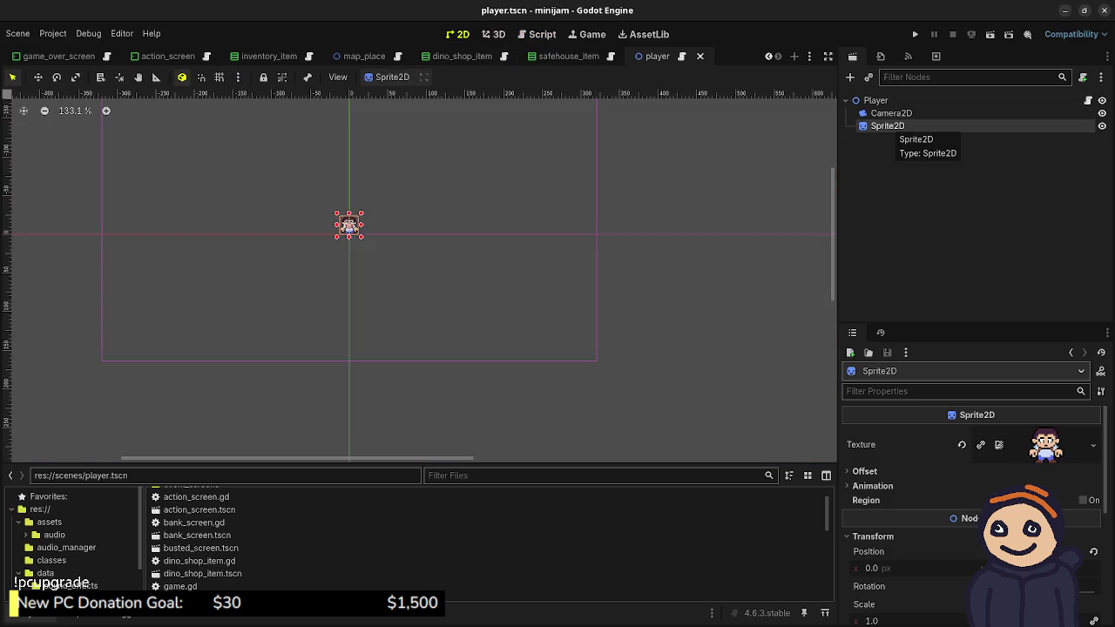
pyautogui.scroll(2, 329, 204)
pyautogui.scroll(11, 329, 204)
pyautogui.scroll(2, 337, 340)
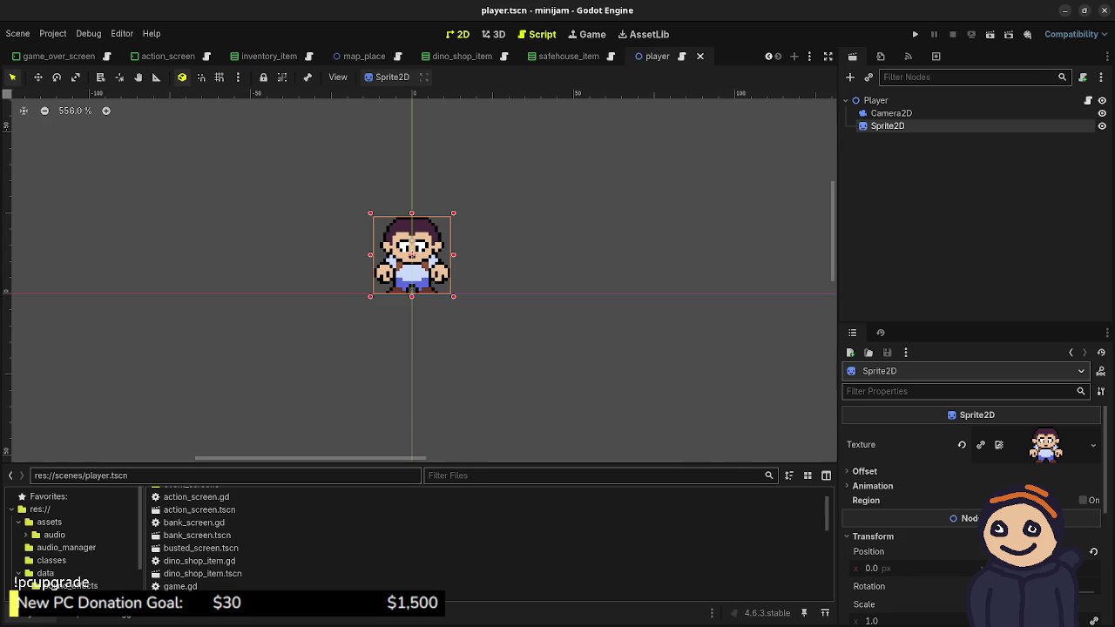
pyautogui.click(538, 35)
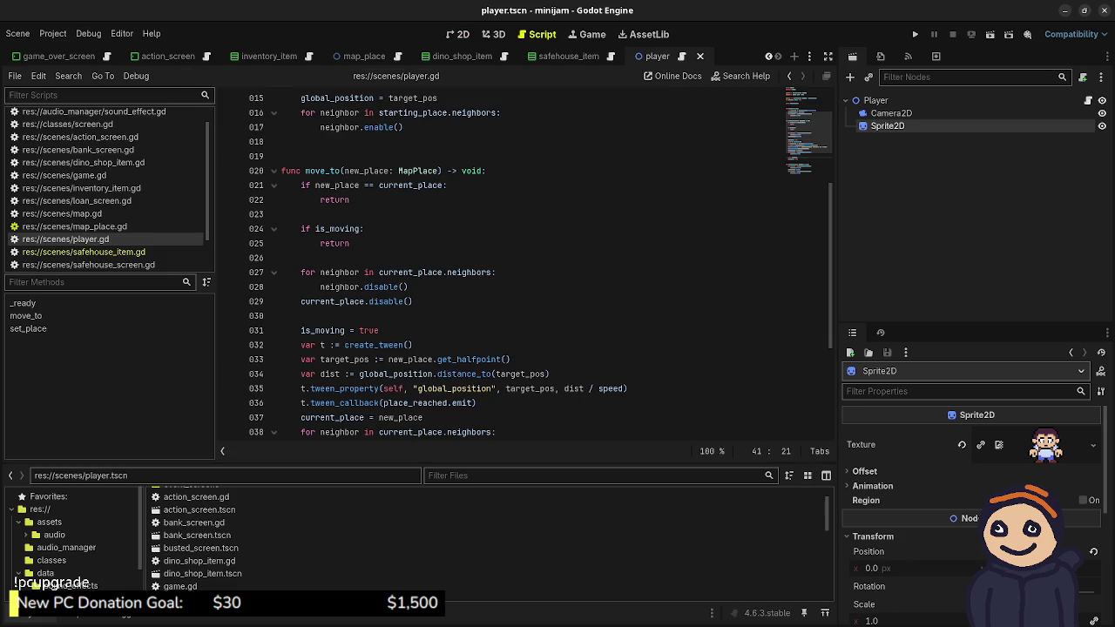
pyautogui.scroll(2, 523, 262)
pyautogui.scroll(2, 523, 261)
pyautogui.scroll(1, 523, 261)
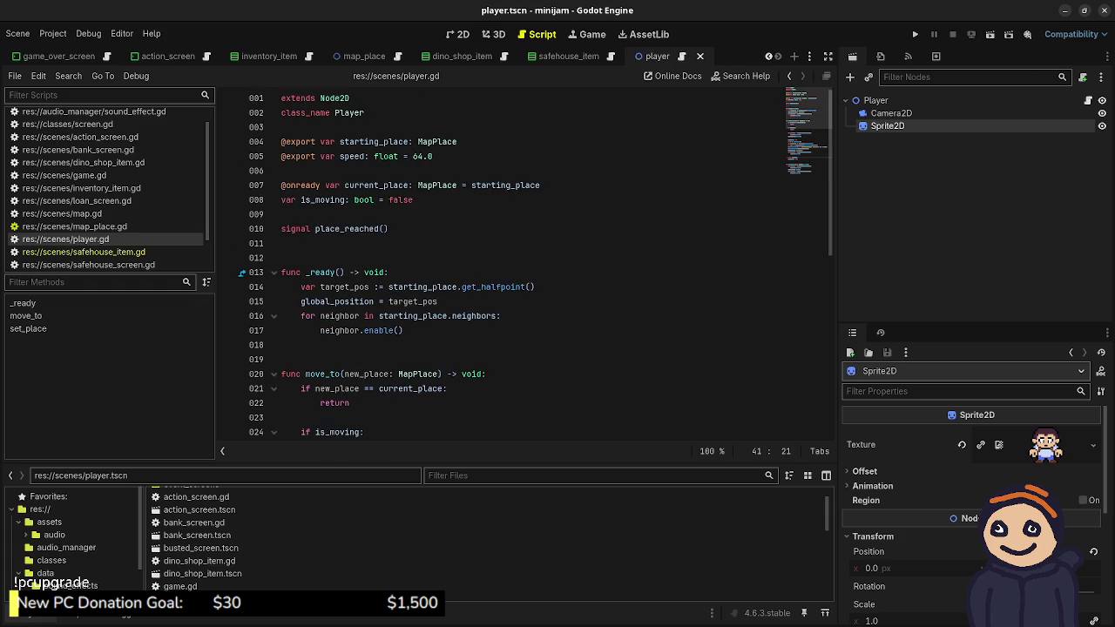
pyautogui.scroll(-2, 522, 261)
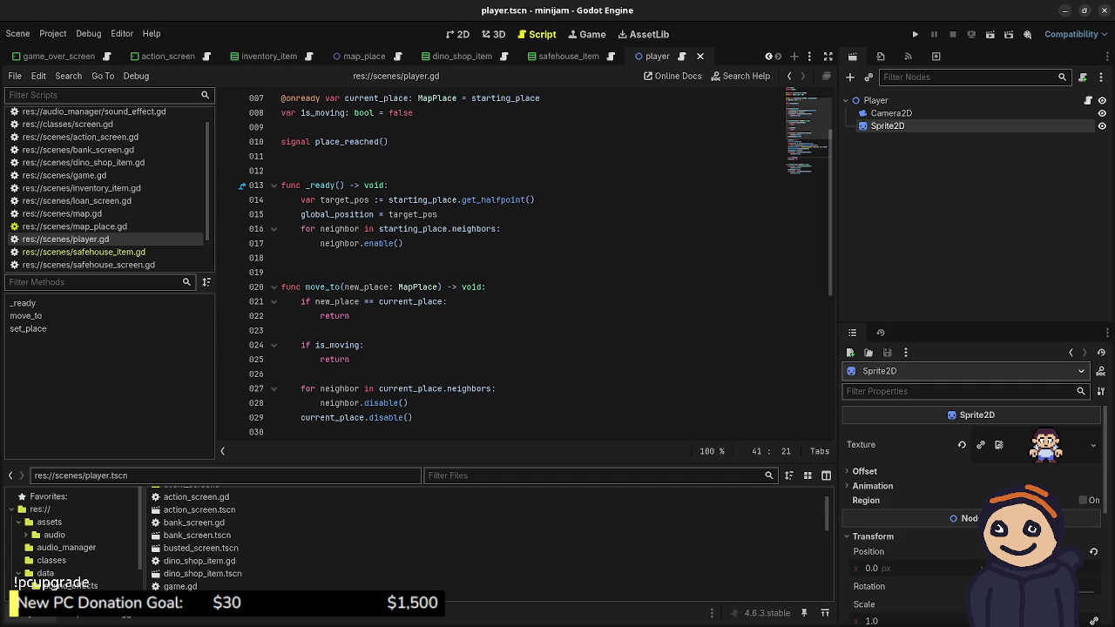
pyautogui.scroll(-2, 523, 261)
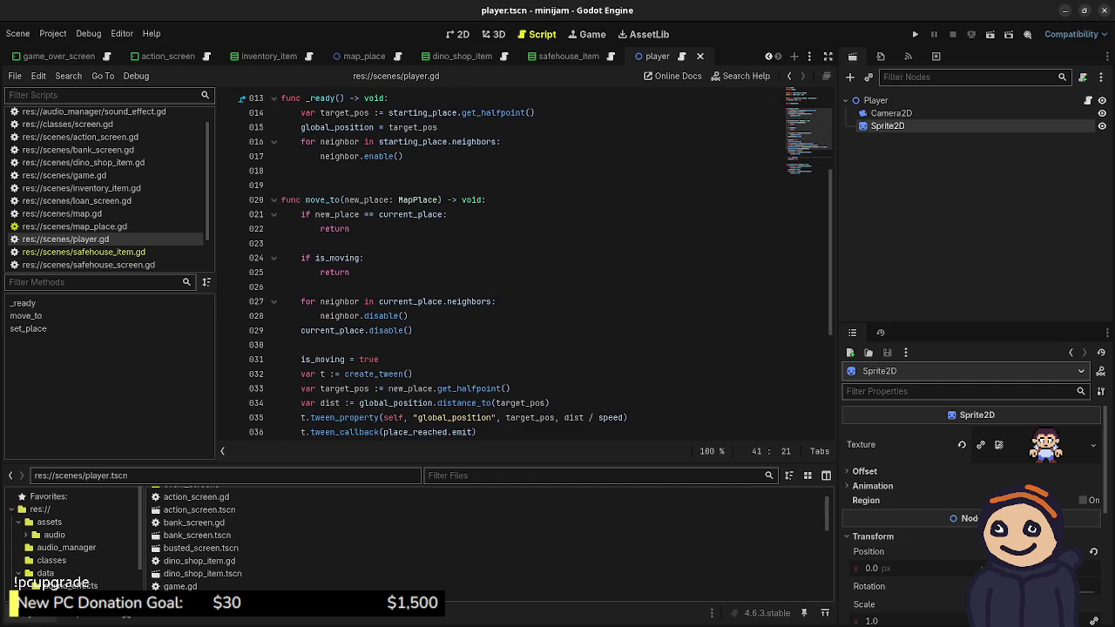
pyautogui.scroll(-1, 523, 261)
pyautogui.scroll(-2, 522, 261)
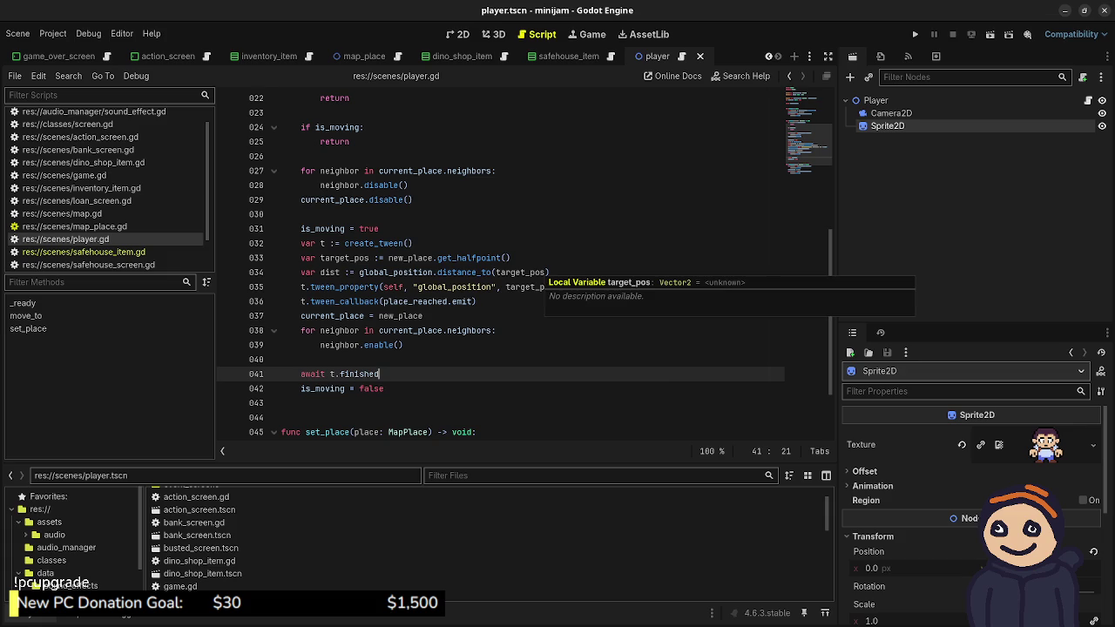
pyautogui.scroll(2, 549, 277)
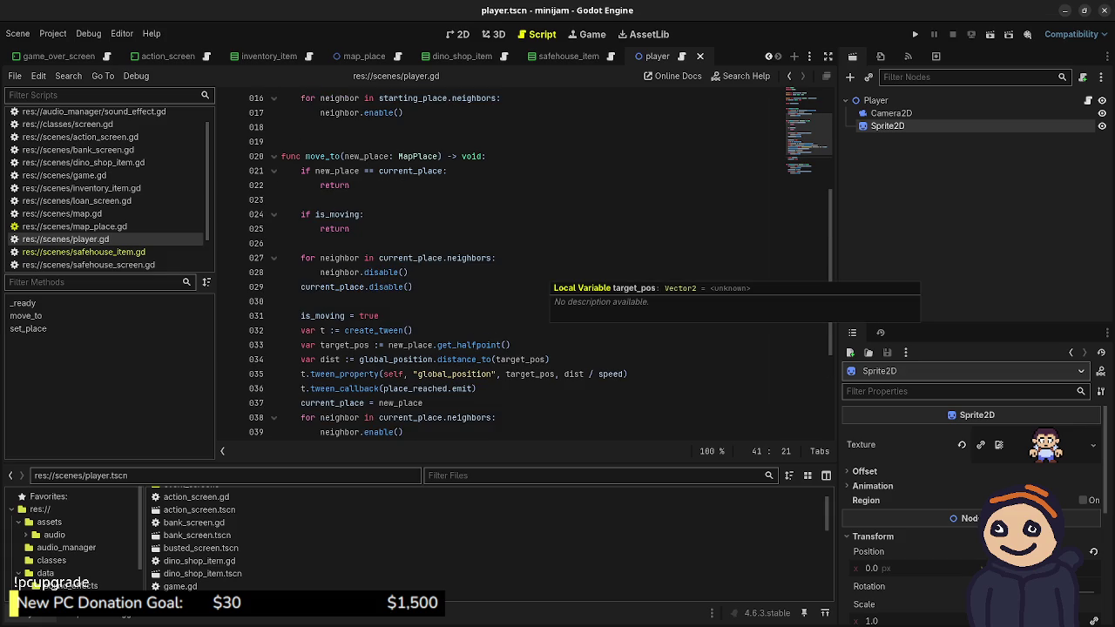
pyautogui.scroll(-1, 522, 261)
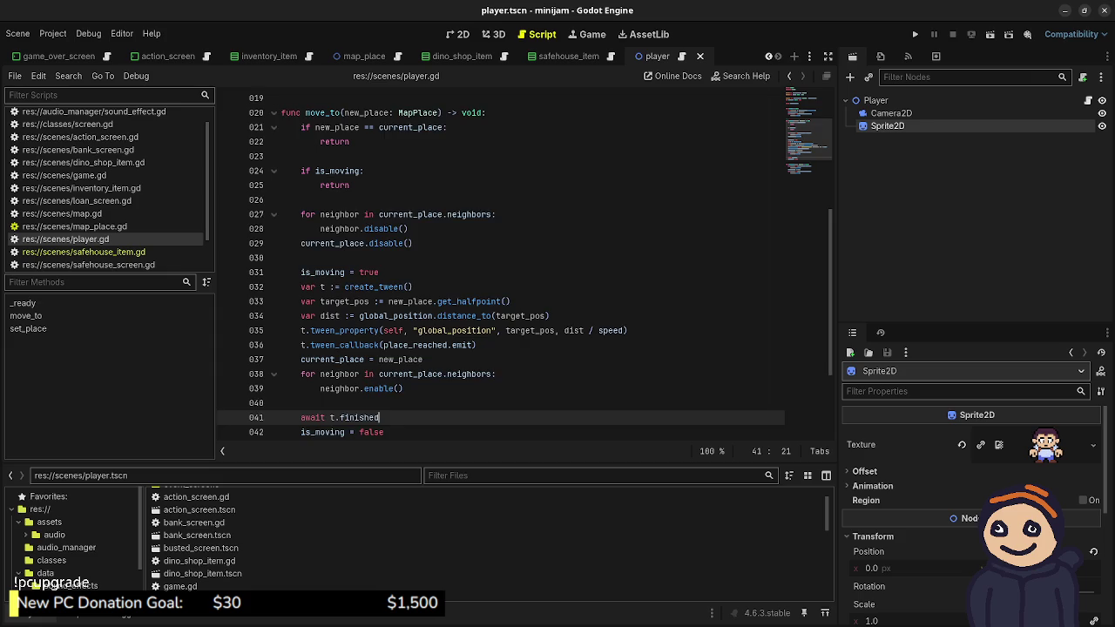
pyautogui.scroll(-1, 548, 287)
pyautogui.scroll(-2, 549, 287)
pyautogui.scroll(3, 548, 287)
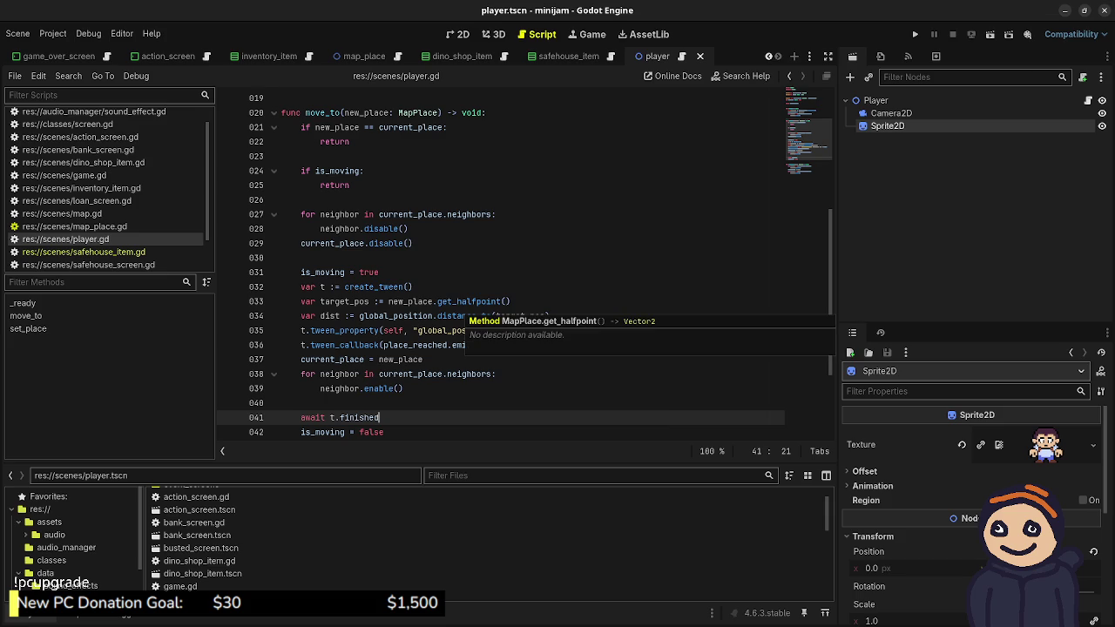
pyautogui.scroll(6, 523, 304)
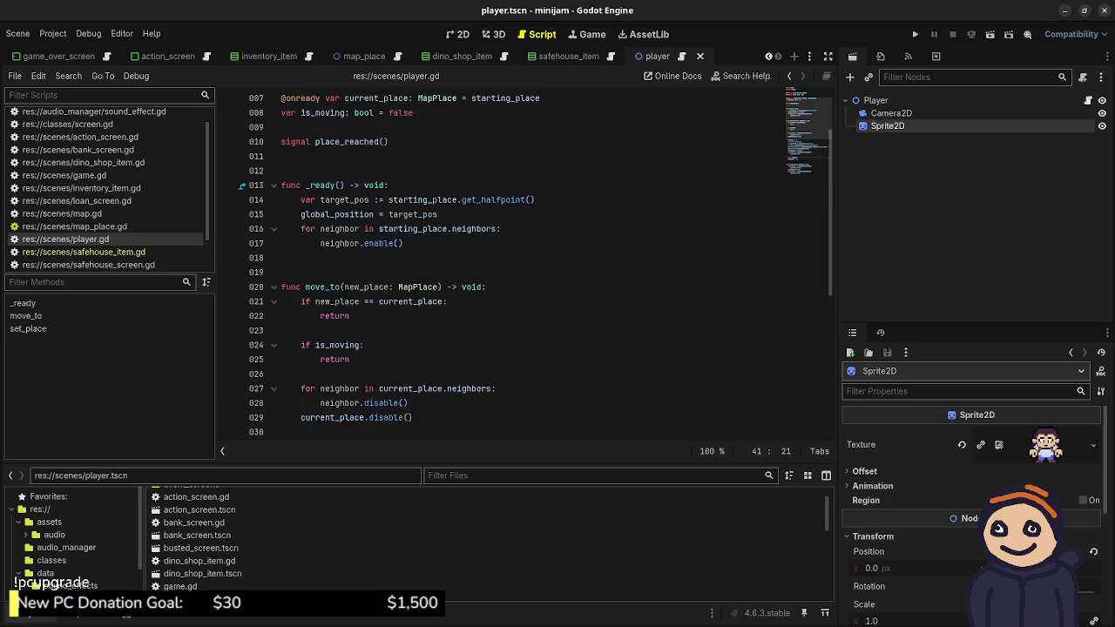
pyautogui.scroll(-1, 522, 305)
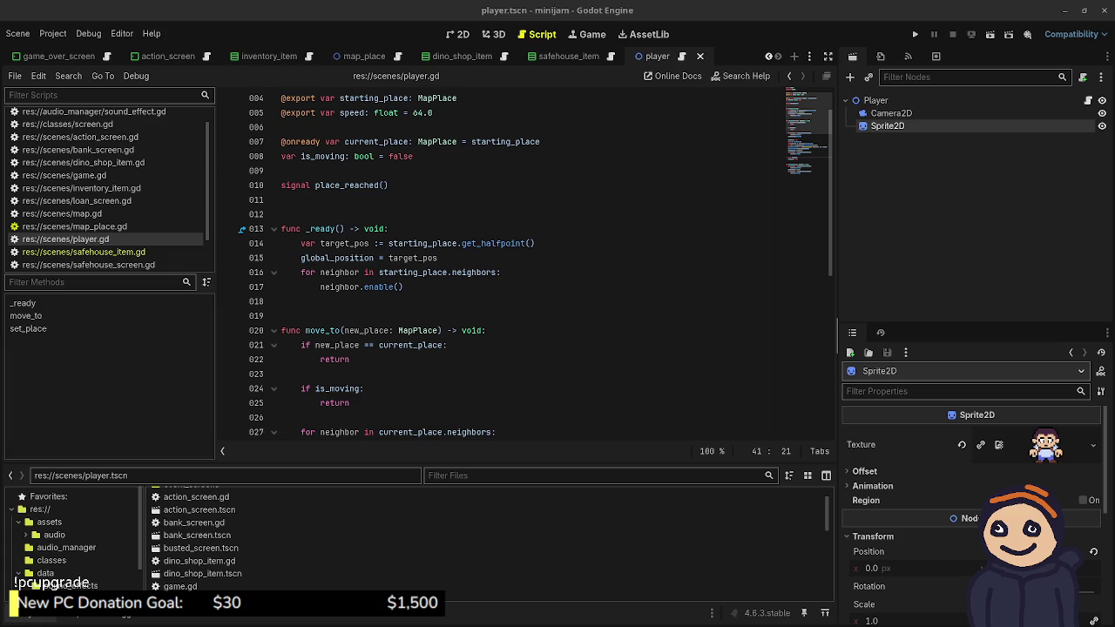
pyautogui.click(448, 344)
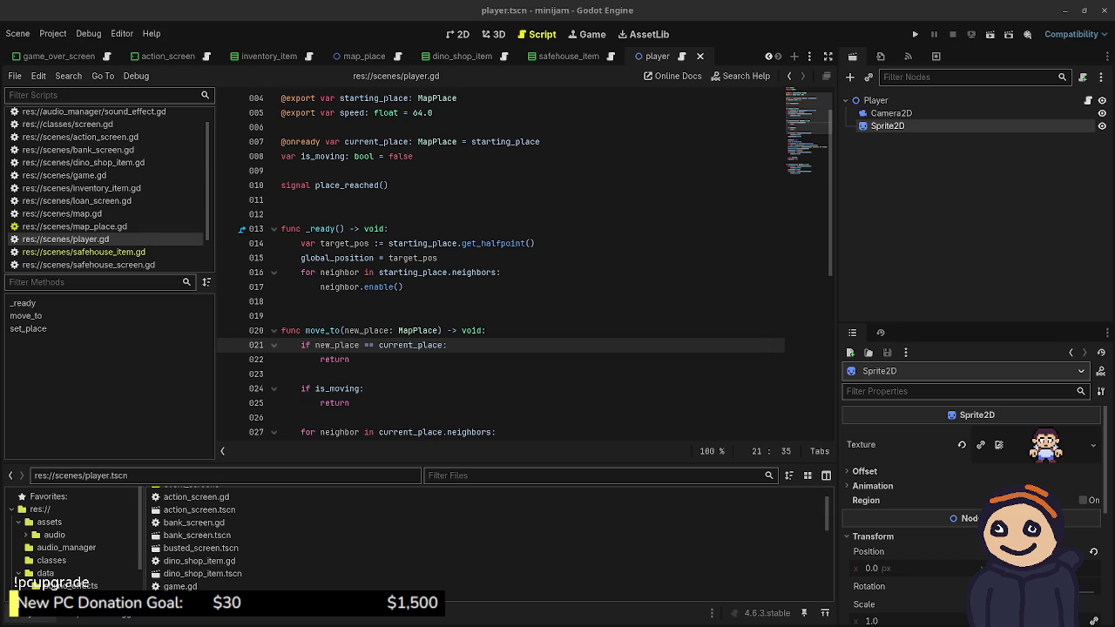
pyautogui.click(349, 359)
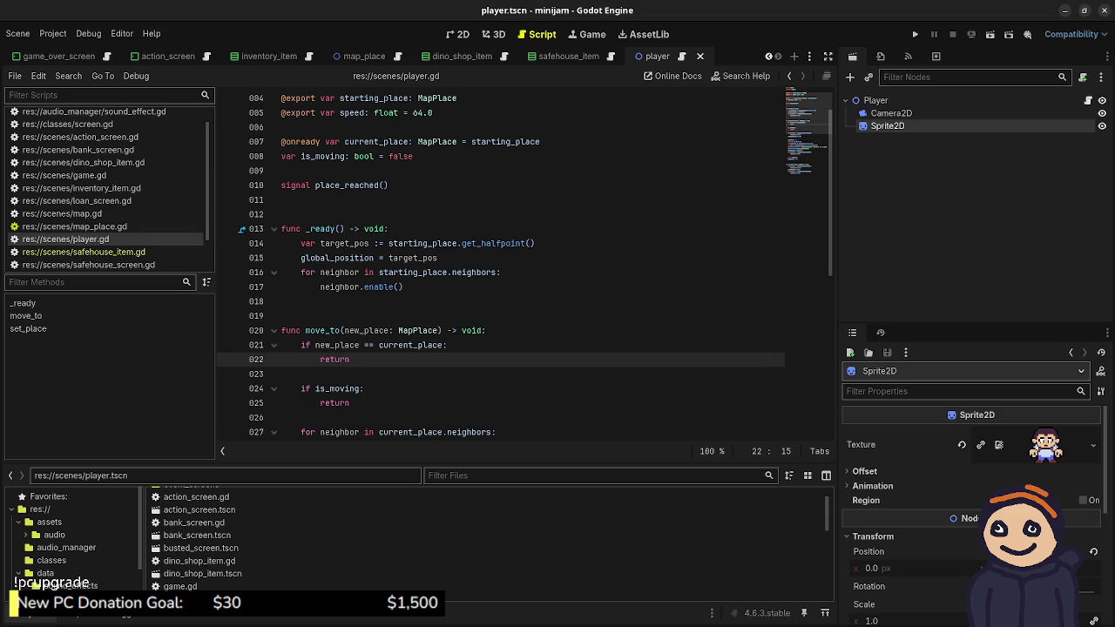
pyautogui.scroll(1, 523, 261)
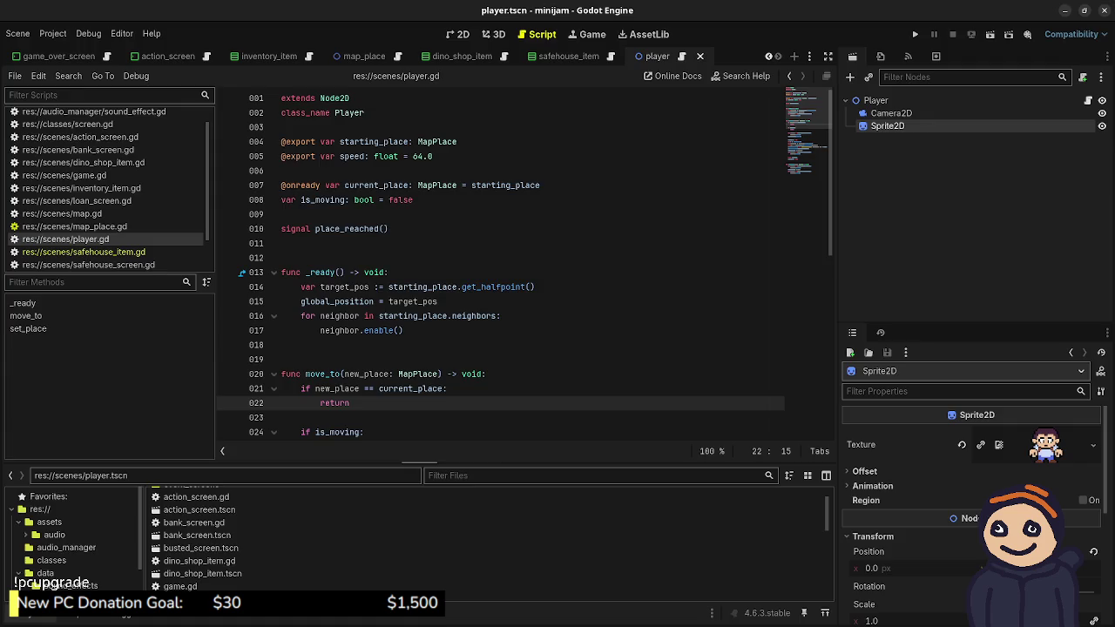
pyautogui.press('super+w')
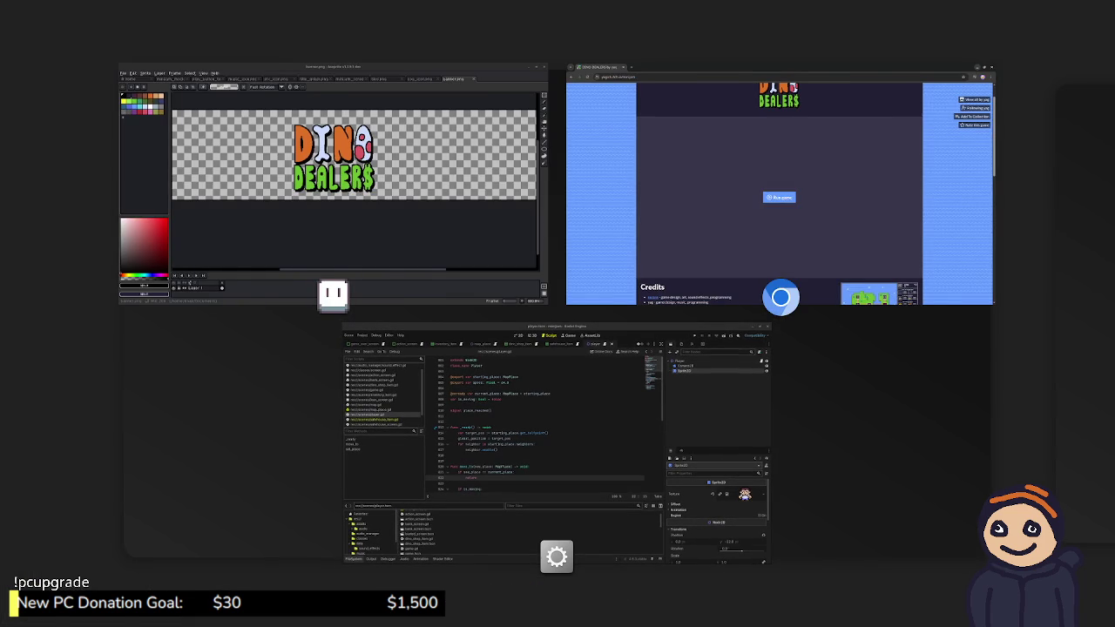
pyautogui.press('Escape')
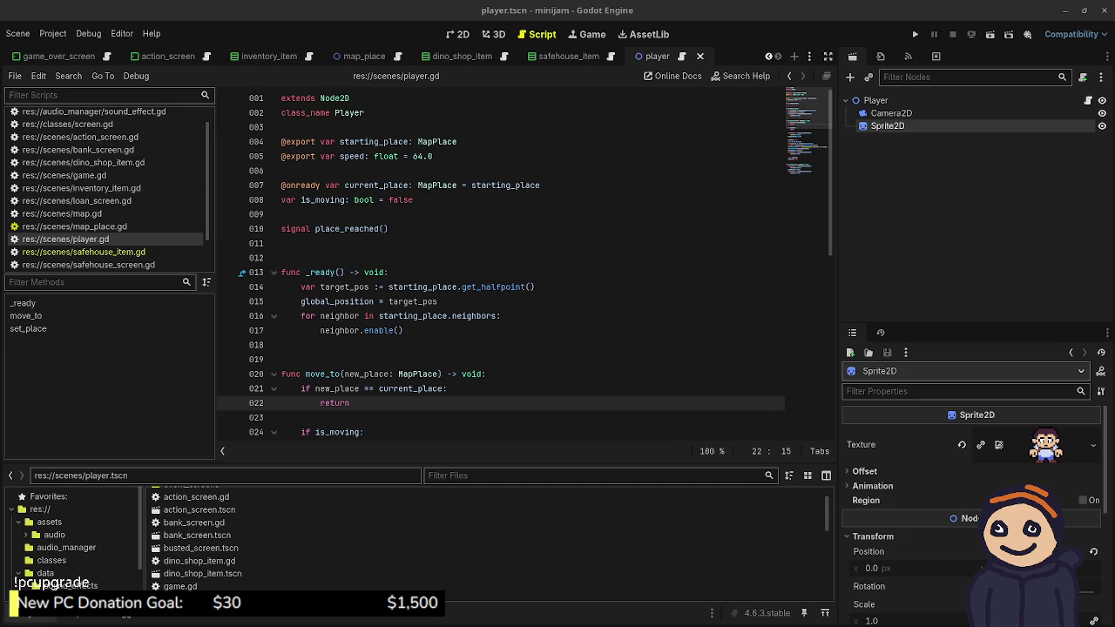
pyautogui.press('super')
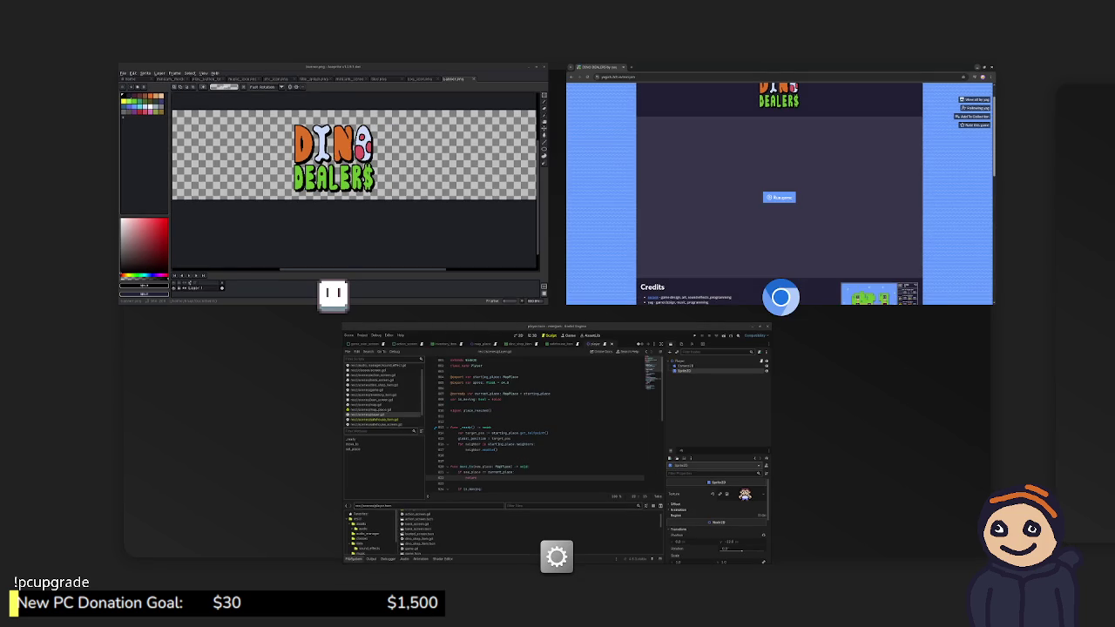
pyautogui.press('super')
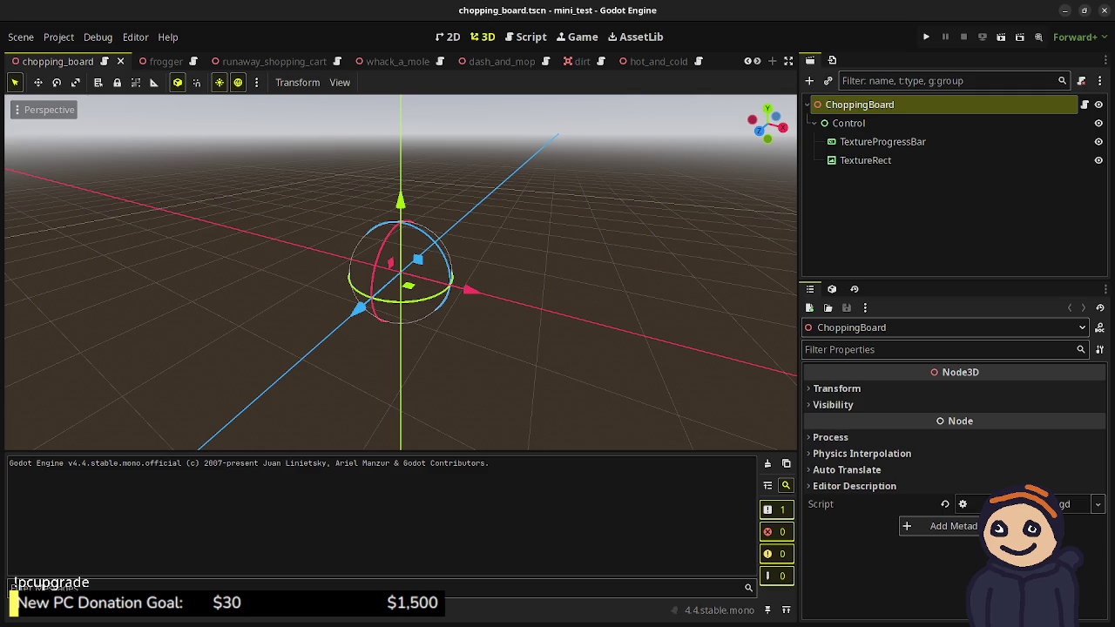
# Step: Switch from Godot to the Aseprite window showing banner.png
pyautogui.hotkey('alt', 'Tab')
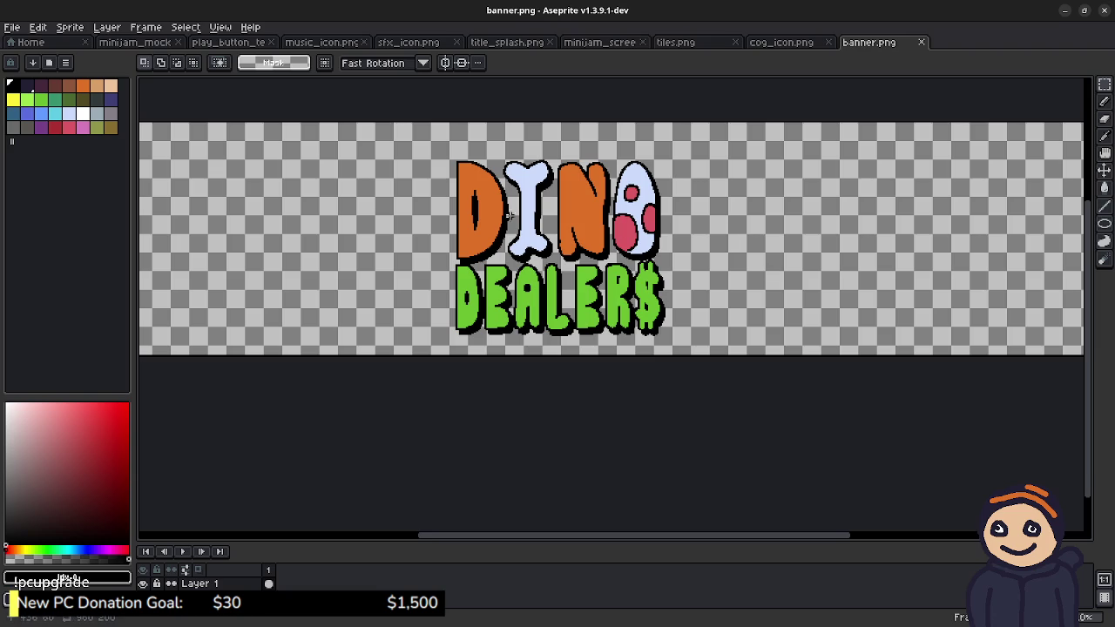